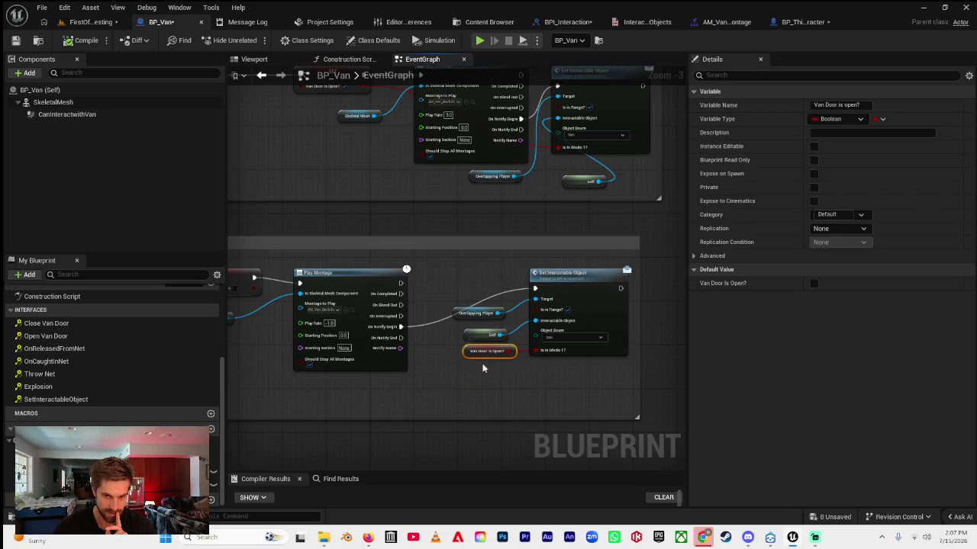
# - Pan around the BP_Van graph, briefly comparing it with the third-person character blueprint
pyautogui.moveTo(479, 386)
pyautogui.mouseDown()
pyautogui.moveTo(560, 386)
pyautogui.moveTo(415, 394)
pyautogui.mouseUp()
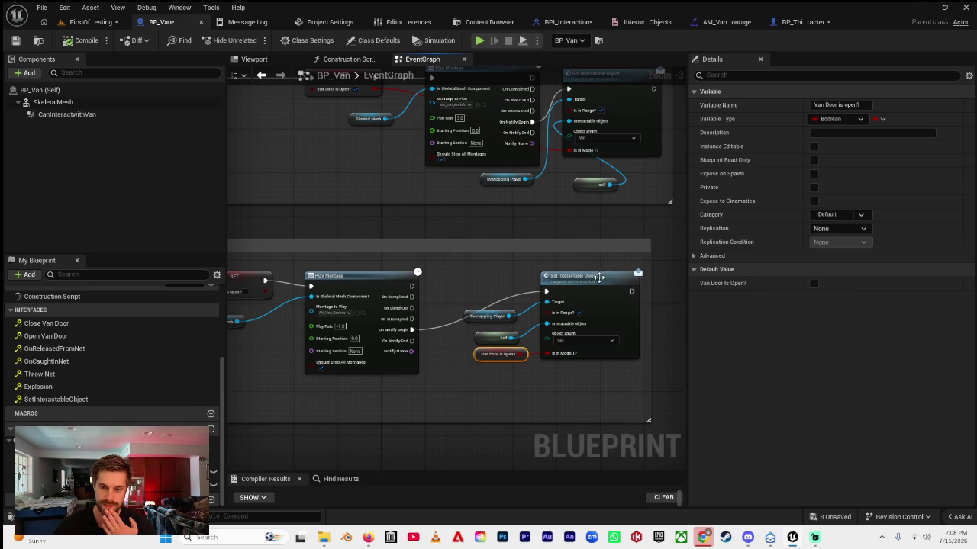
pyautogui.click(800, 25)
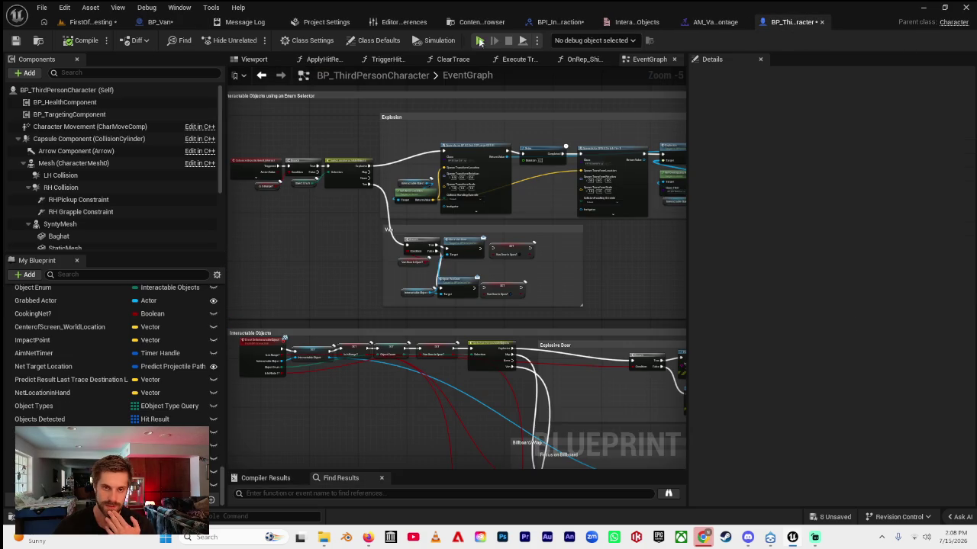
pyautogui.click(161, 21)
pyautogui.moveTo(430, 235); pyautogui.dragTo(518, 235)
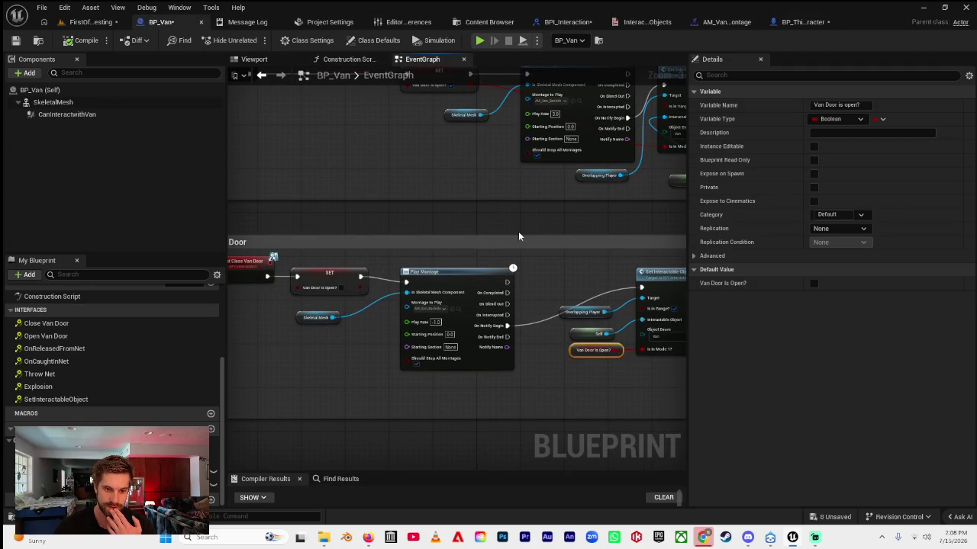
pyautogui.moveTo(614, 369); pyautogui.dragTo(519, 358)
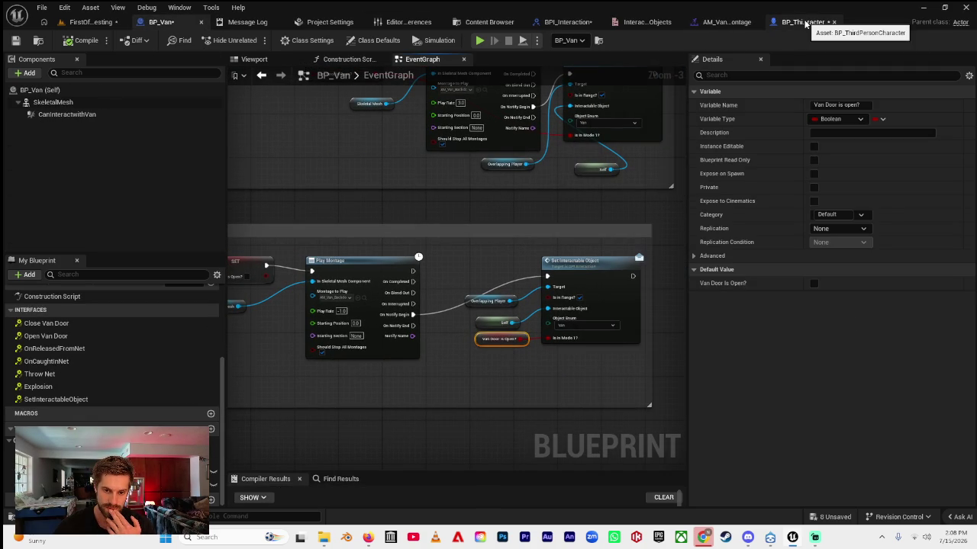
# - Inspect the interactable-object Switch and Van section Branch nodes in the character blueprint
pyautogui.click(805, 23)
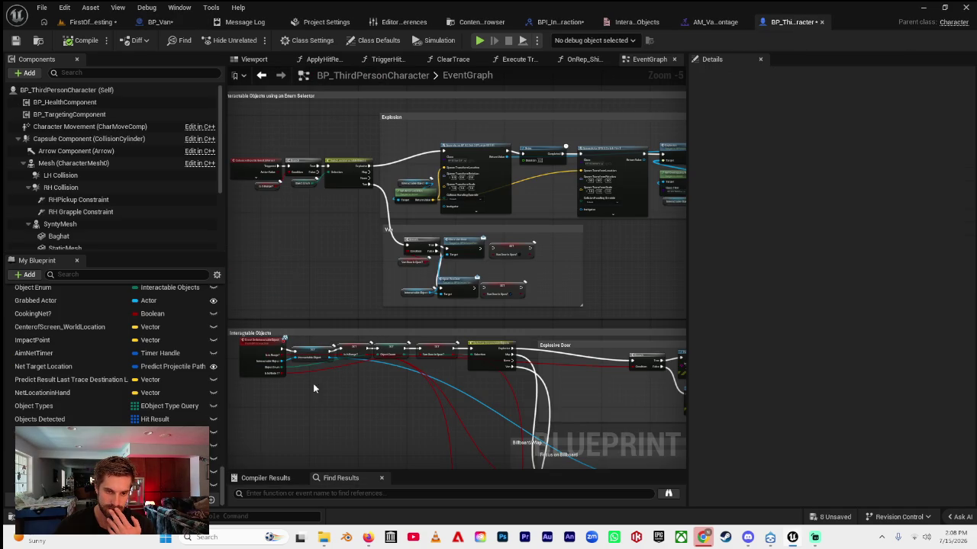
pyautogui.scroll(3, 274, 336)
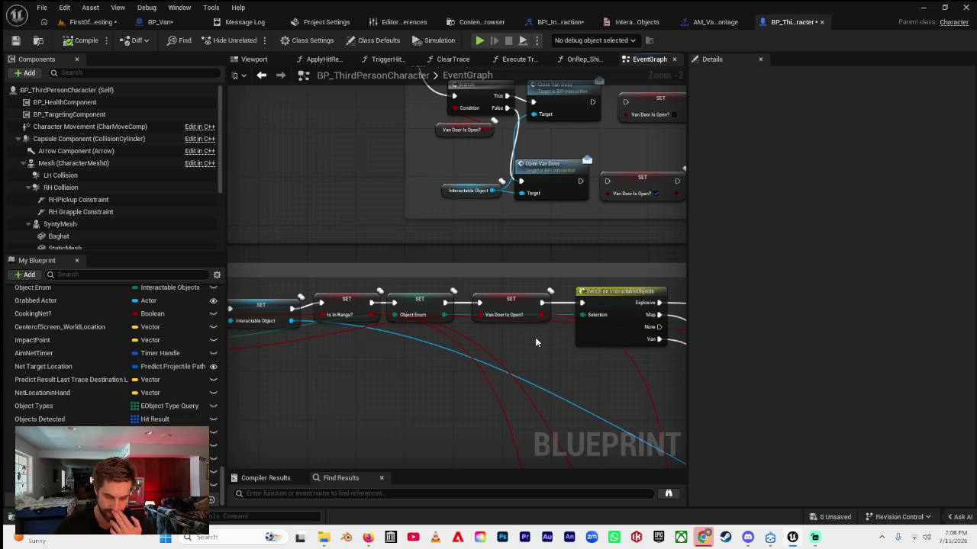
pyautogui.moveTo(505, 338); pyautogui.dragTo(362, 262)
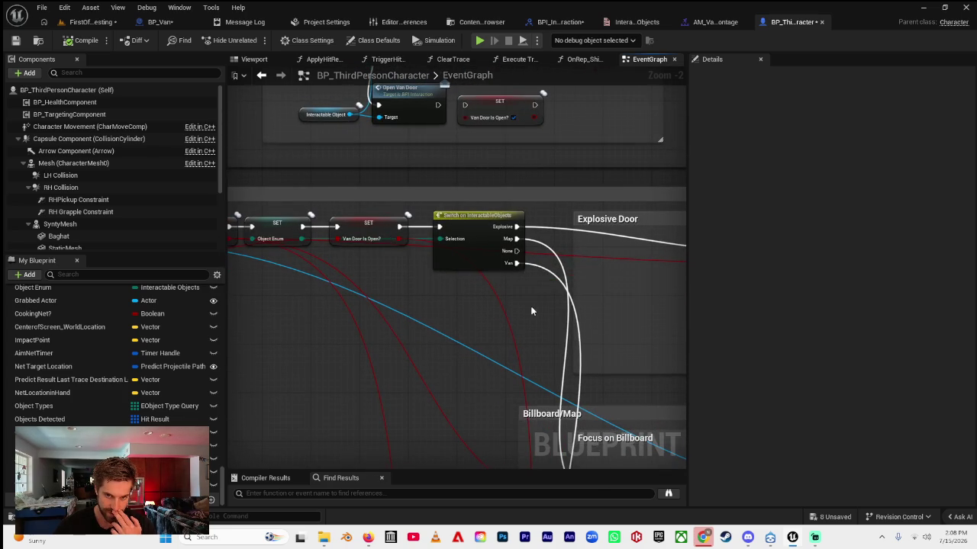
pyautogui.moveTo(532, 308); pyautogui.dragTo(349, 110)
pyautogui.moveTo(423, 399); pyautogui.dragTo(425, 169)
pyautogui.moveTo(532, 397); pyautogui.dragTo(489, 237)
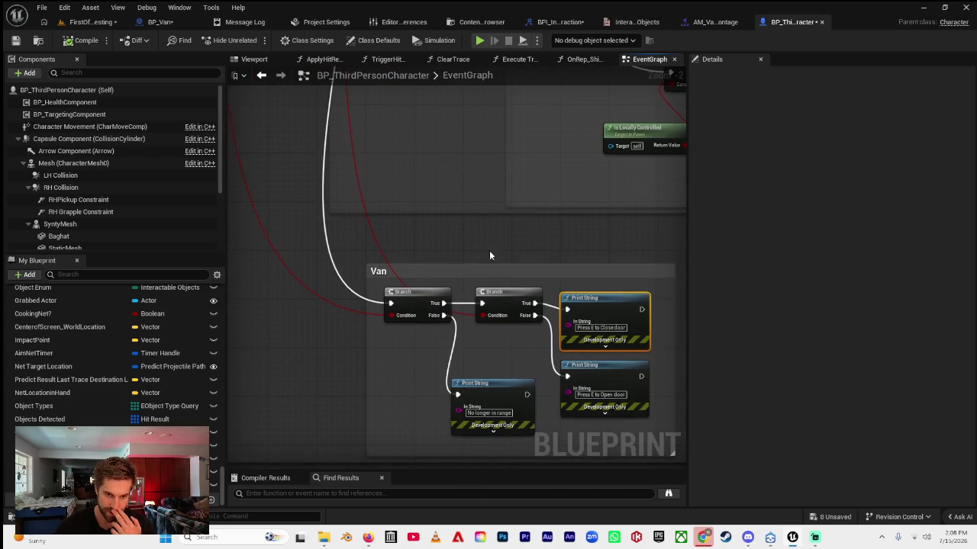
pyautogui.moveTo(337, 312)
pyautogui.mouseDown()
pyautogui.moveTo(397, 399)
pyautogui.moveTo(375, 362)
pyautogui.mouseUp()
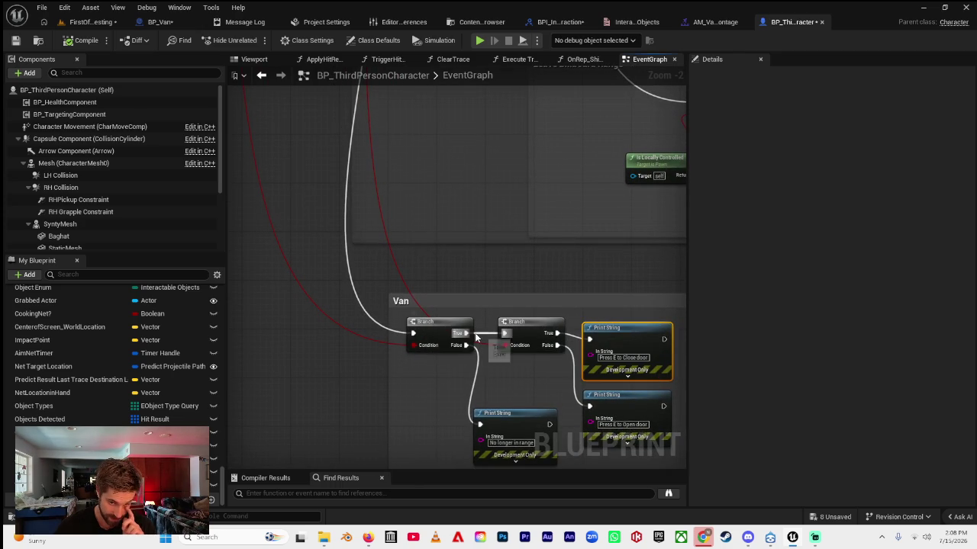
pyautogui.moveTo(515, 334)
pyautogui.mouseDown()
pyautogui.moveTo(493, 362)
pyautogui.moveTo(440, 367)
pyautogui.mouseUp()
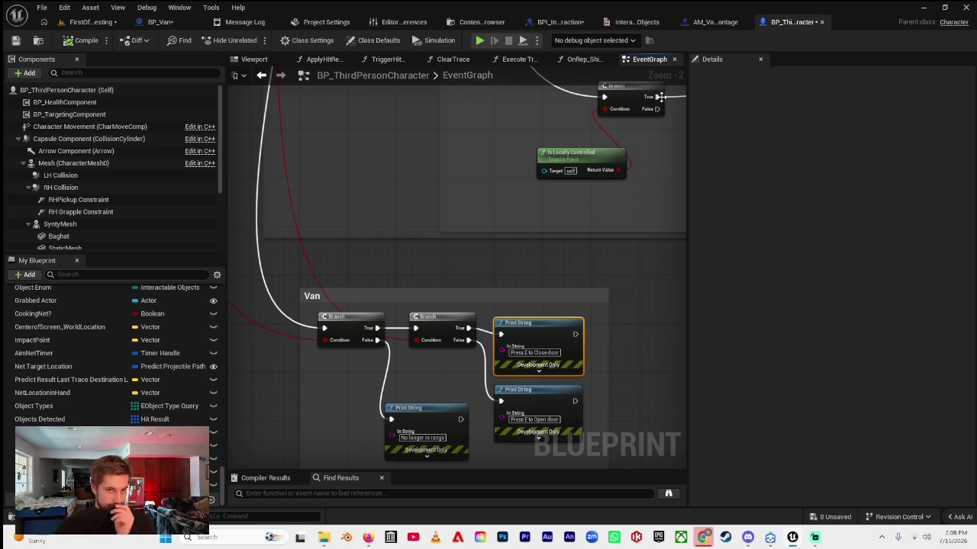
# - Review BP_Van's Open/Close Van Door and Make Interactable sections, compile, and return to the level
pyautogui.click(160, 23)
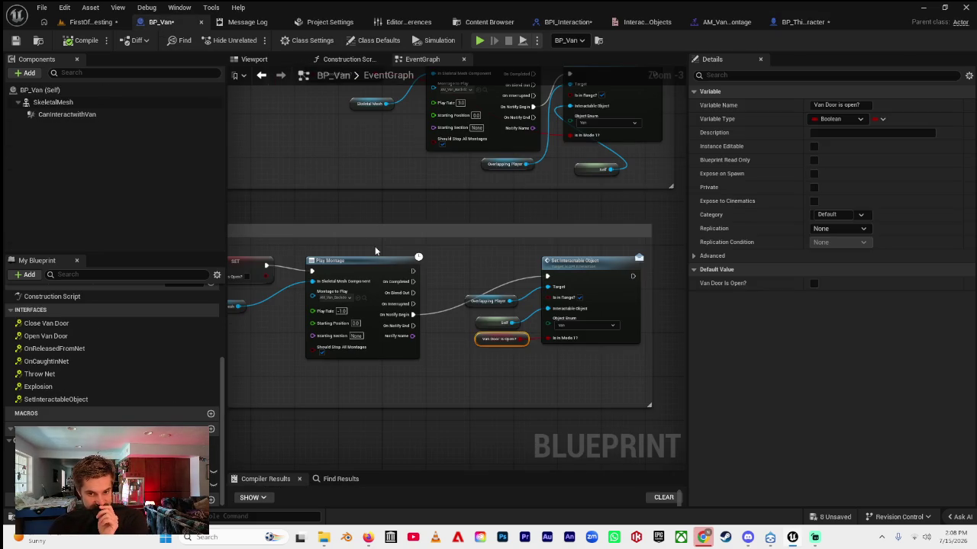
pyautogui.moveTo(518, 297)
pyautogui.mouseDown()
pyautogui.moveTo(578, 333)
pyautogui.moveTo(637, 392)
pyautogui.moveTo(534, 358)
pyautogui.moveTo(418, 380)
pyautogui.moveTo(427, 359)
pyautogui.moveTo(402, 331)
pyautogui.moveTo(535, 401)
pyautogui.mouseUp()
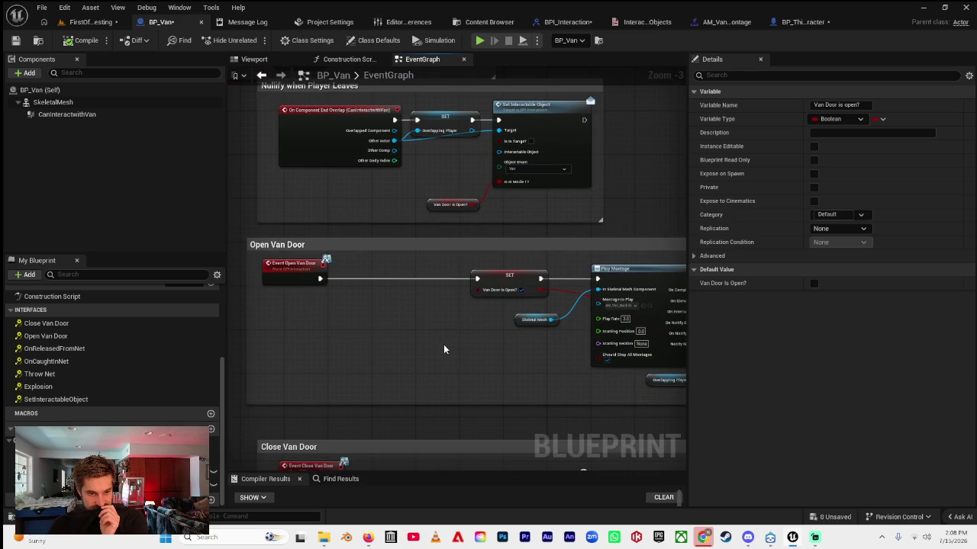
pyautogui.moveTo(445, 350); pyautogui.dragTo(486, 394)
pyautogui.moveTo(449, 353)
pyautogui.mouseDown()
pyautogui.moveTo(441, 399)
pyautogui.moveTo(458, 368)
pyautogui.mouseUp()
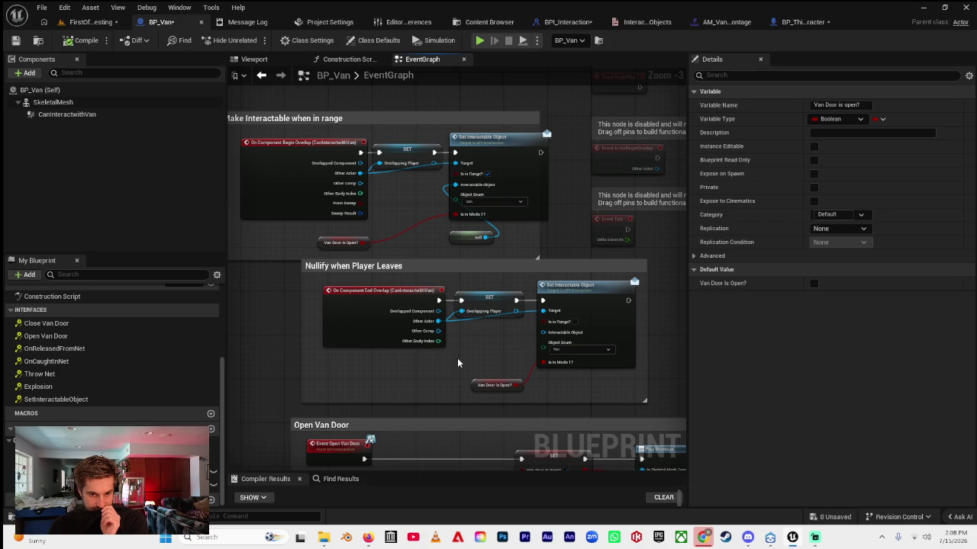
pyautogui.scroll(3, 459, 336)
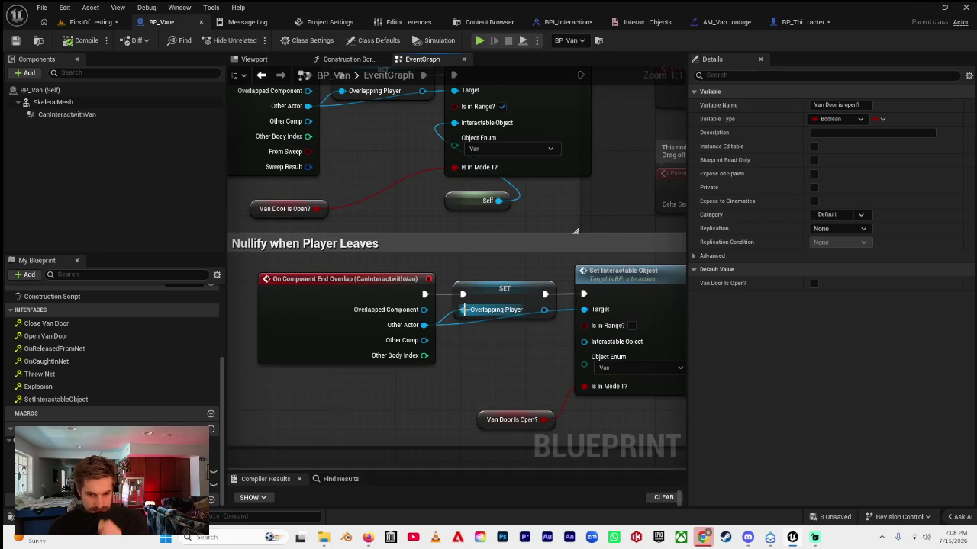
pyautogui.click(80, 41)
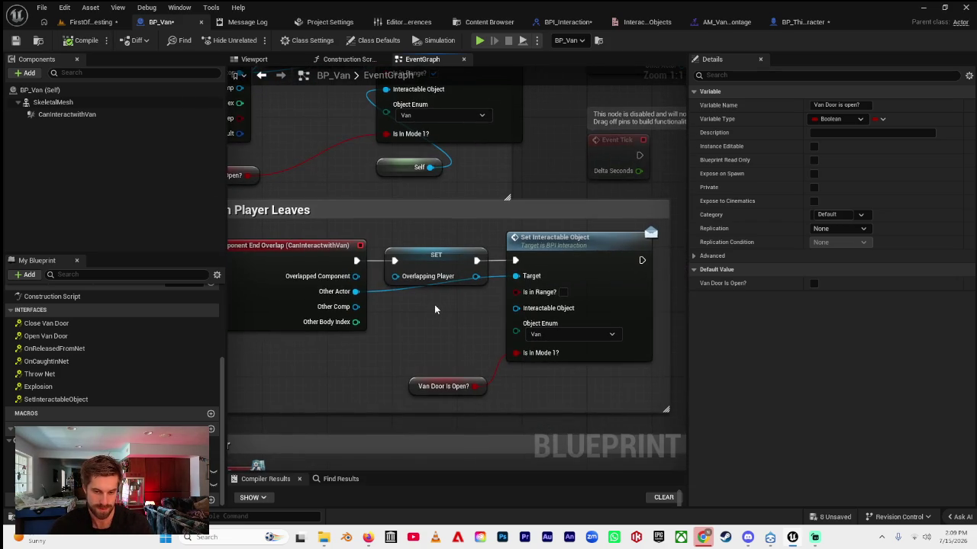
pyautogui.click(91, 21)
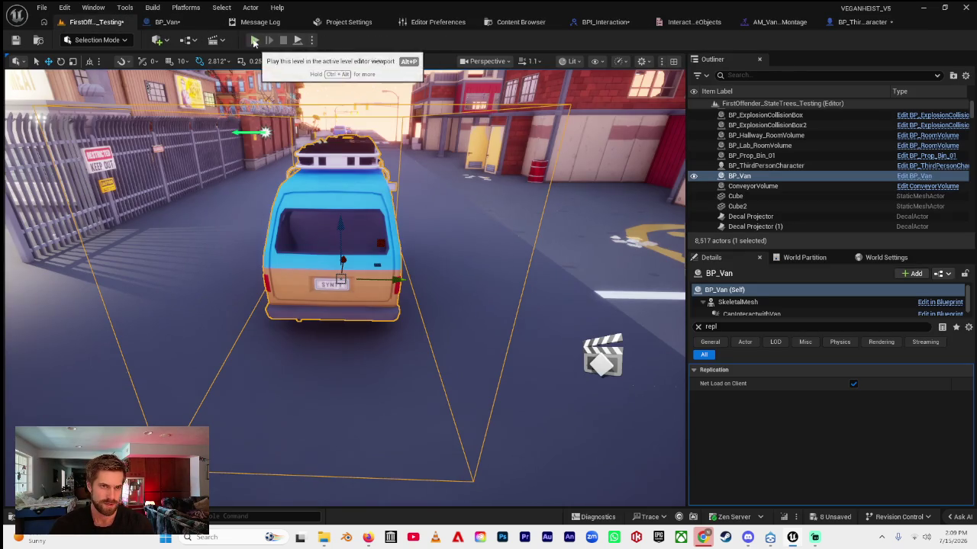
# - Play-test by walking to the van, opening then closing its rear door with E, and stopping
pyautogui.hotkey('alt', 'p')
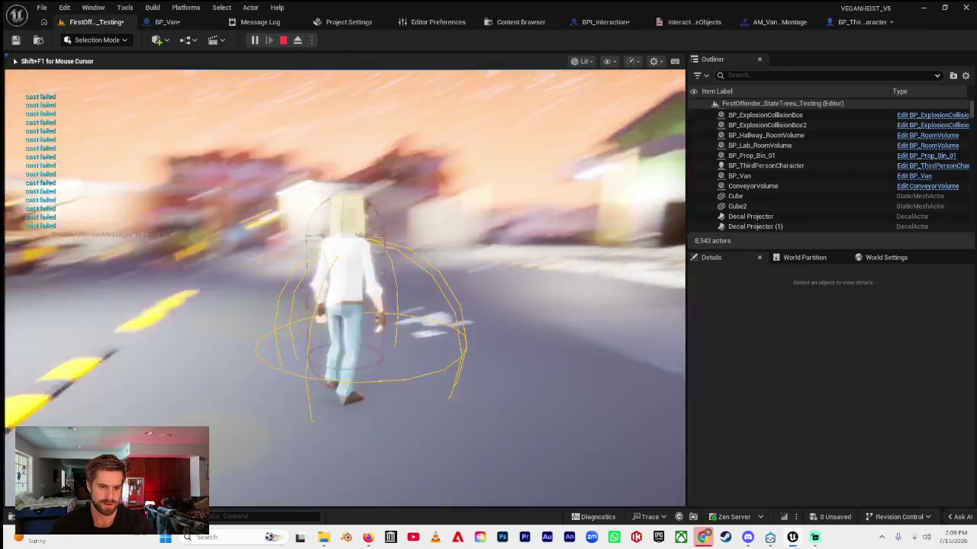
pyautogui.press('w')
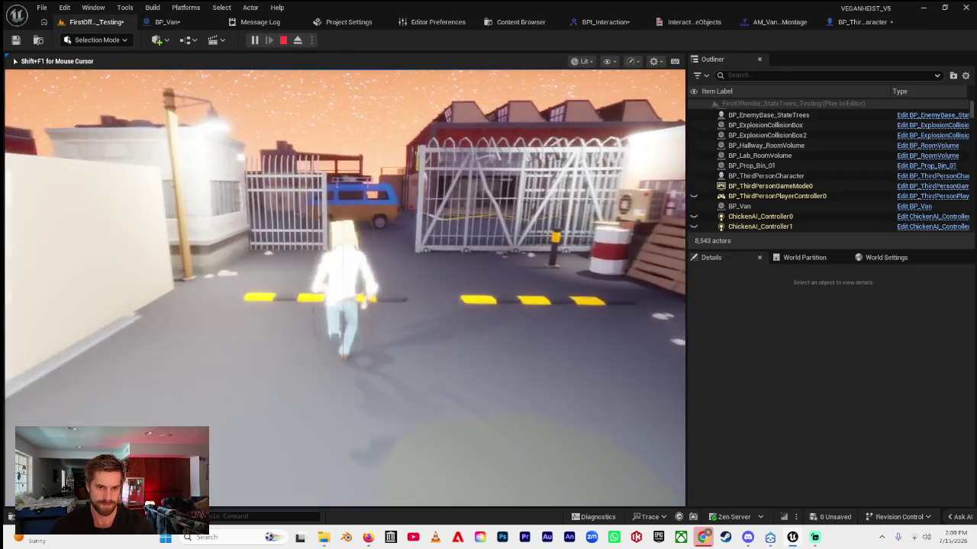
pyautogui.press('w')
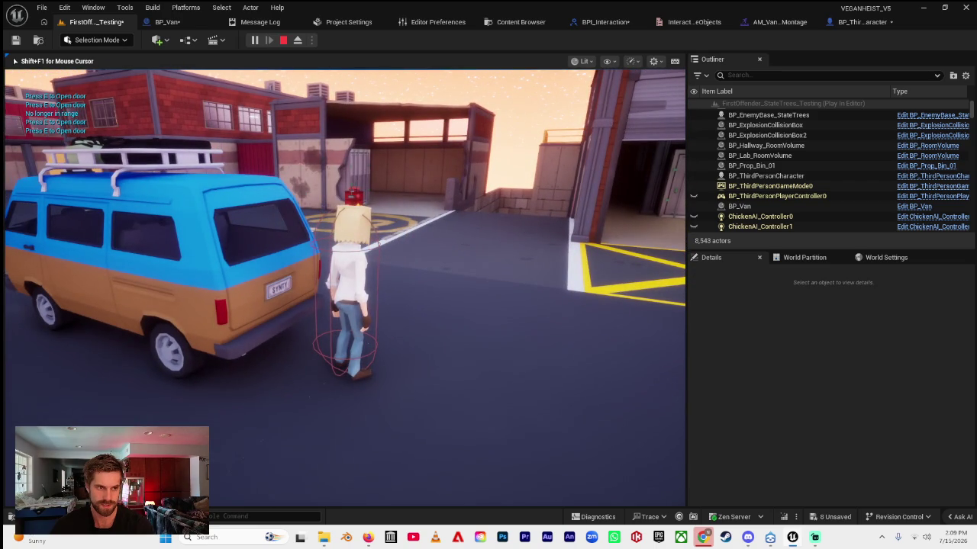
pyautogui.press('e')
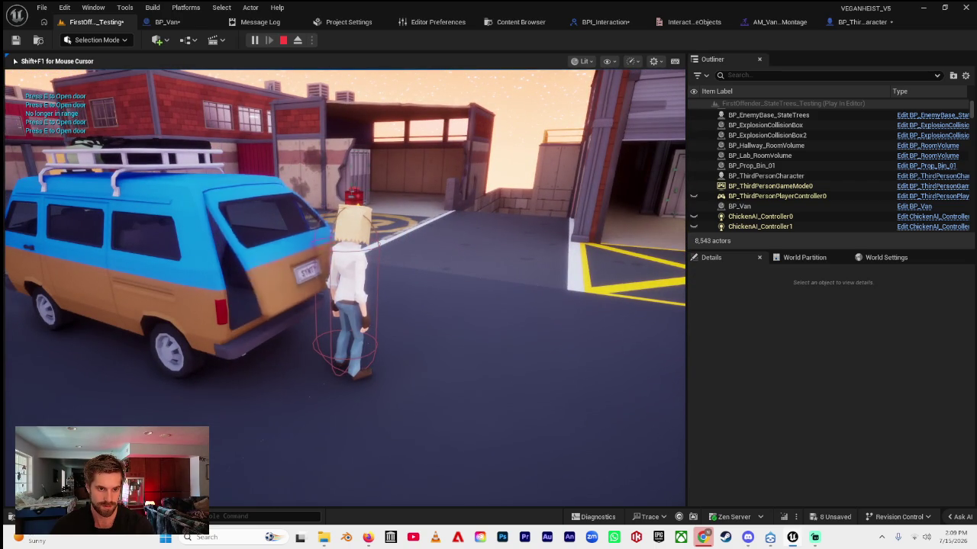
pyautogui.press('e')
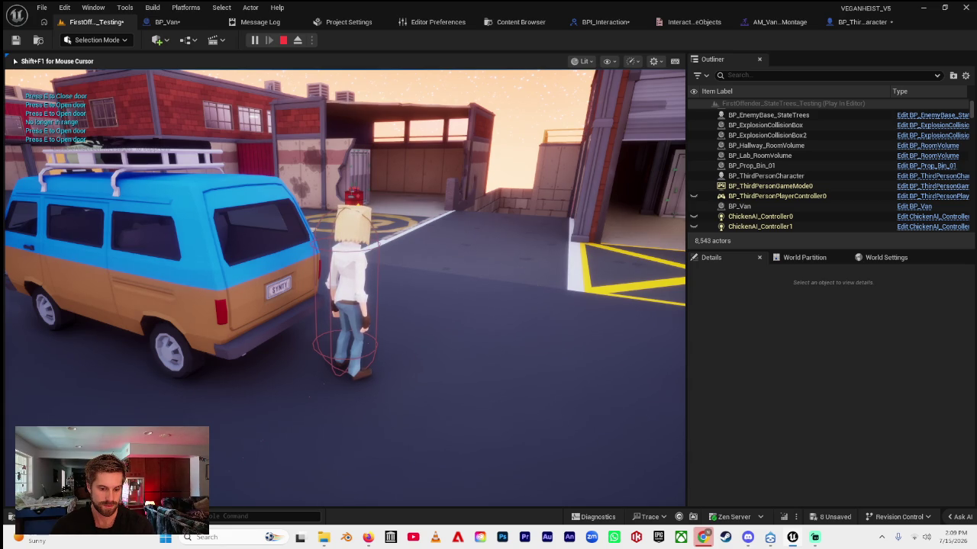
pyautogui.press('Escape')
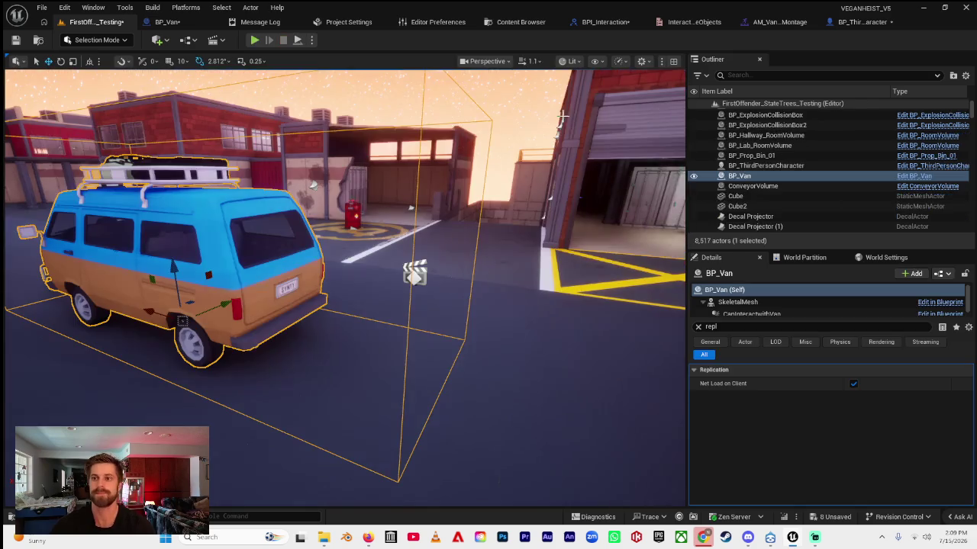
pyautogui.click(859, 21)
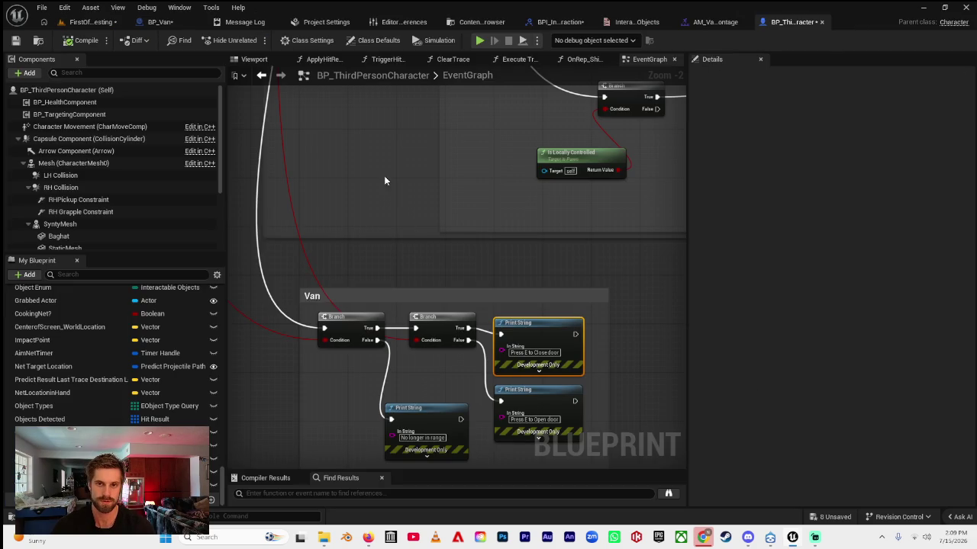
# - Rewire BP_Van's close-door Play Montage so On Notify End drives Set Interactable Object, then compile
pyautogui.click(174, 23)
pyautogui.moveTo(366, 206)
pyautogui.mouseDown()
pyautogui.moveTo(530, 222)
pyautogui.moveTo(436, 154)
pyautogui.moveTo(421, 254)
pyautogui.moveTo(432, 171)
pyautogui.mouseUp()
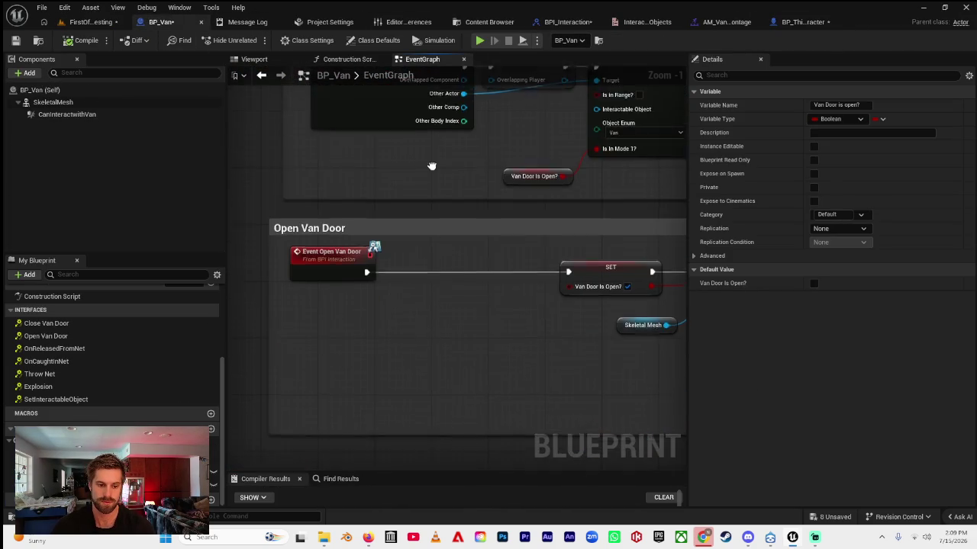
pyautogui.scroll(-2, 321, 252)
pyautogui.moveTo(342, 338); pyautogui.dragTo(387, 260)
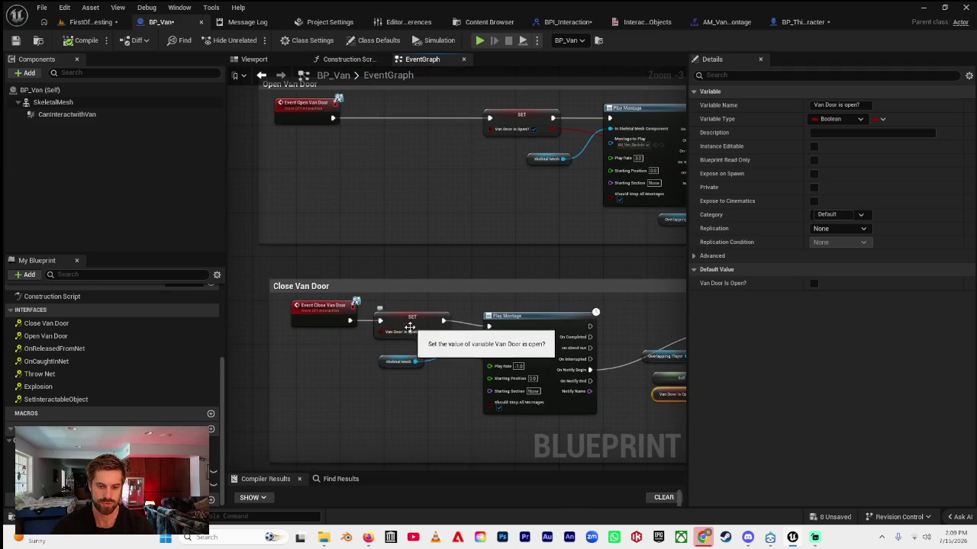
pyautogui.moveTo(434, 379); pyautogui.dragTo(330, 350)
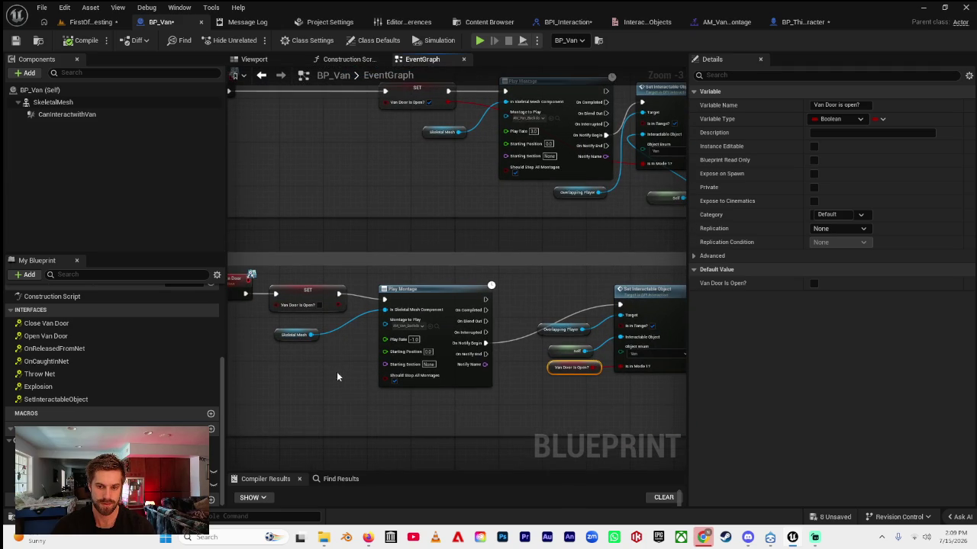
pyautogui.click(443, 296)
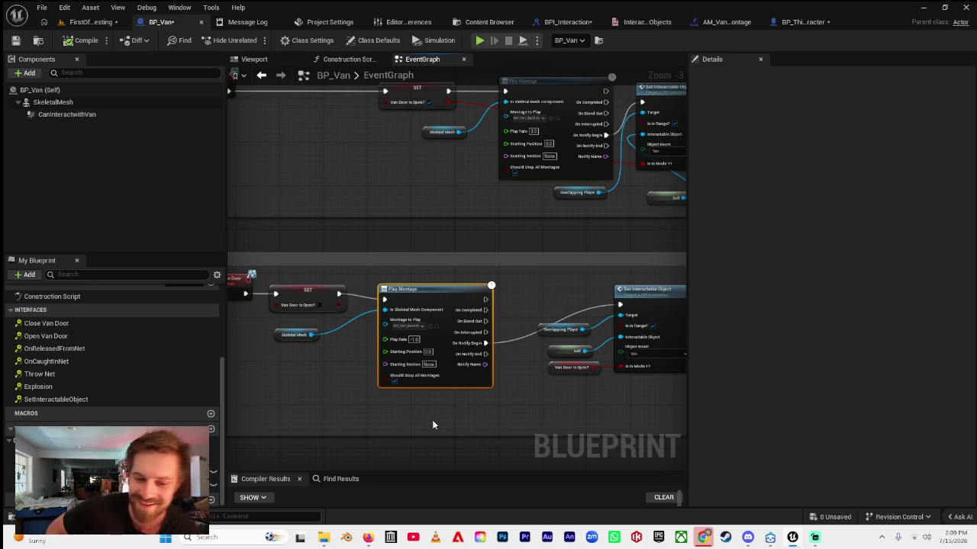
pyautogui.keyDown('alt'); pyautogui.click(486, 343); pyautogui.keyUp('alt')
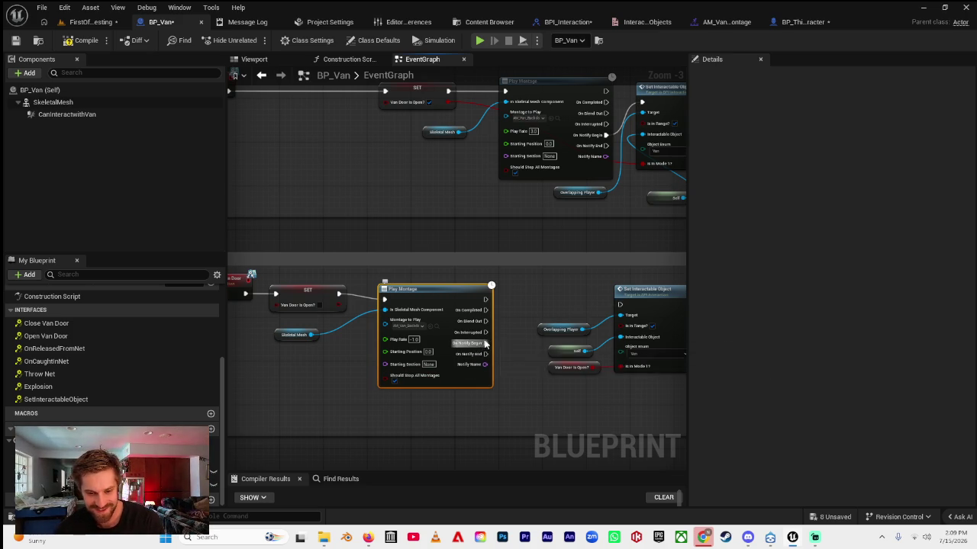
pyautogui.moveTo(486, 354); pyautogui.dragTo(621, 306)
pyautogui.click(86, 40)
pyautogui.click(90, 22)
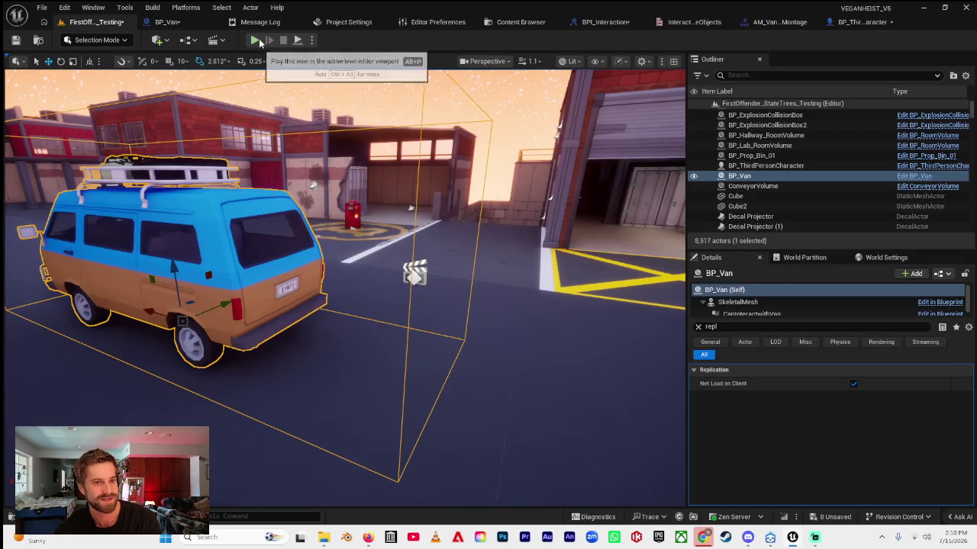
# - Play-test again: run through the gate to the van, open its rear hatch with E, stop with F8
pyautogui.hotkey('alt', 'p')
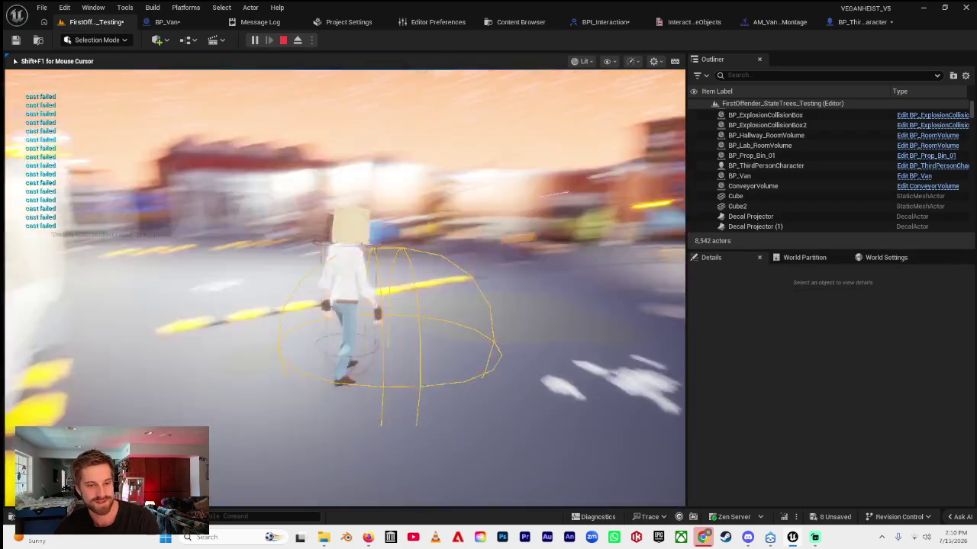
pyautogui.press('w')
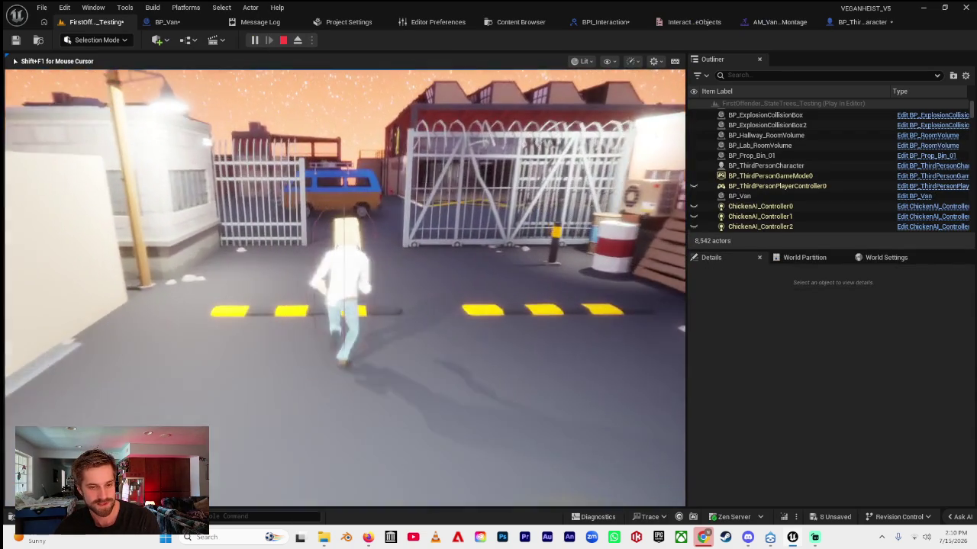
pyautogui.press('w')
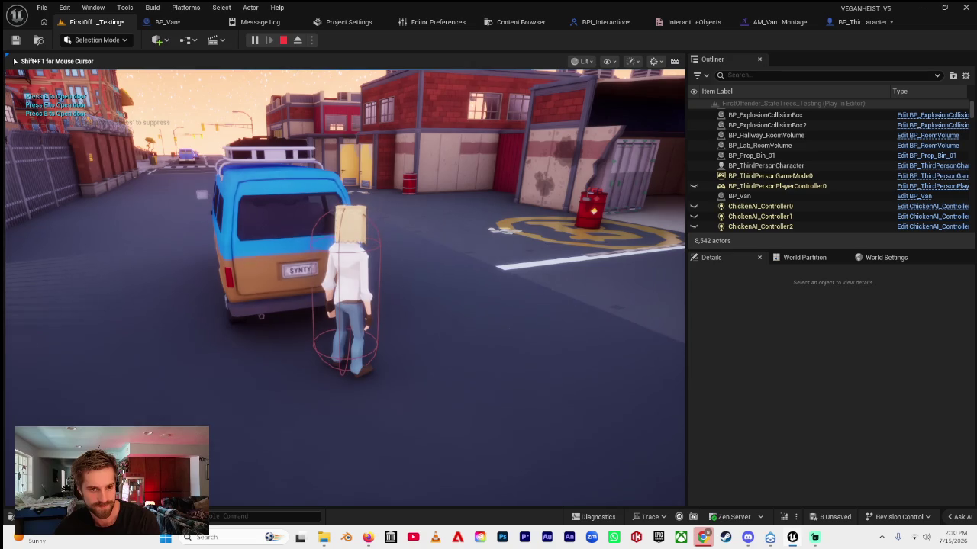
pyautogui.press('e')
pyautogui.press('e')
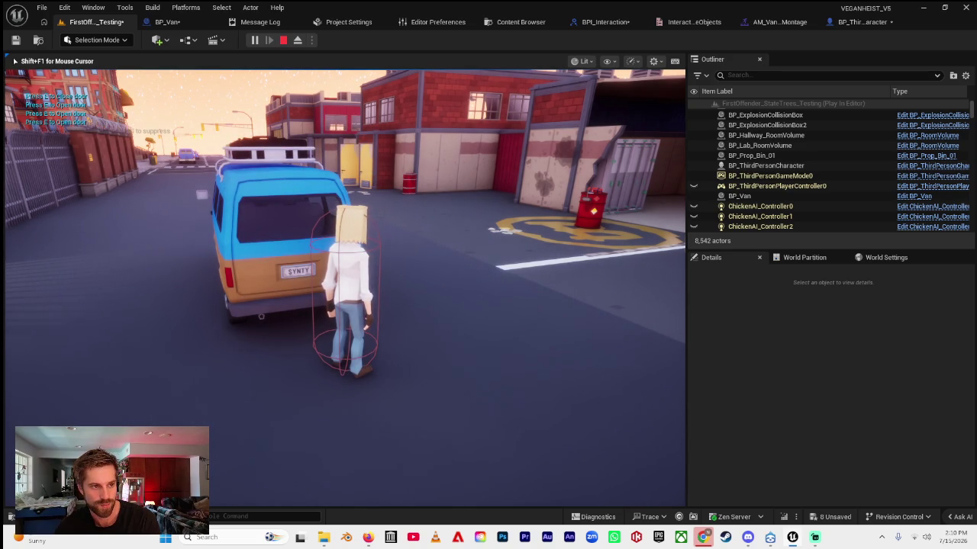
pyautogui.press('F8')
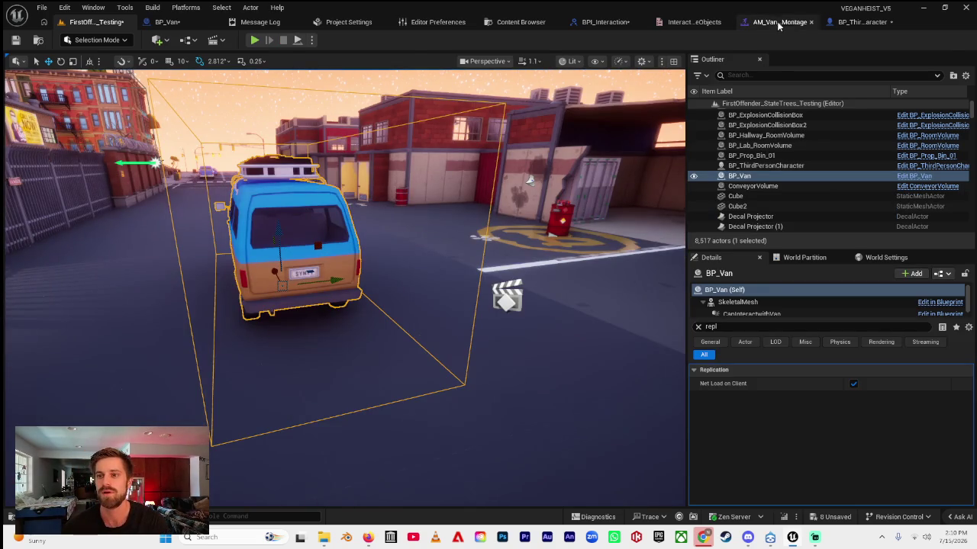
# - Inspect the None notify on AM_Van_BackdoorOpen_Montage, then open BP_Van's Play Montage montage list
pyautogui.click(771, 22)
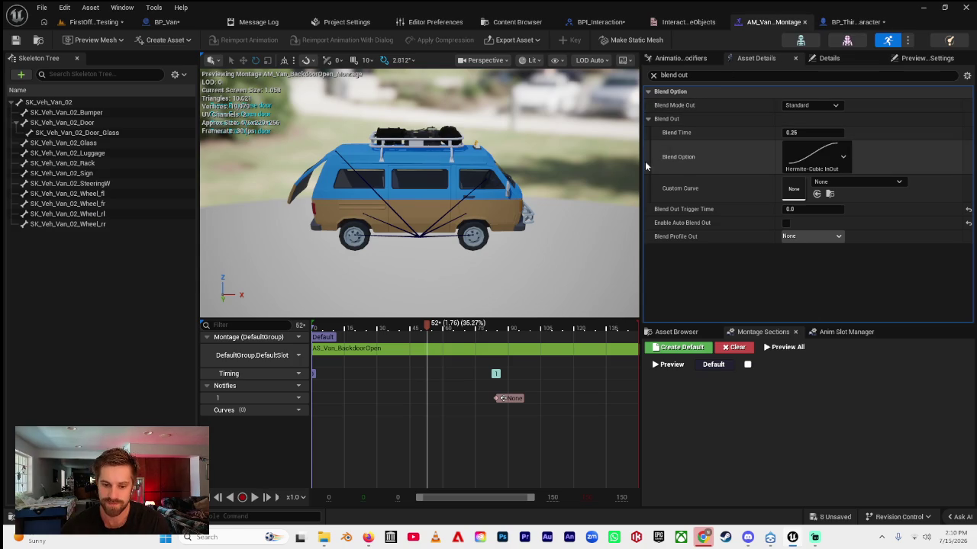
pyautogui.rightClick(530, 401)
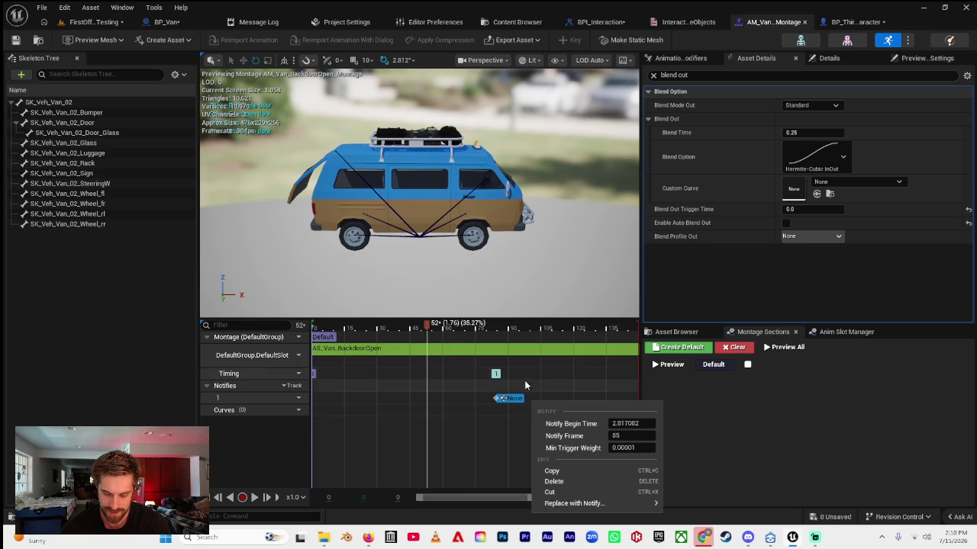
pyautogui.click(526, 373)
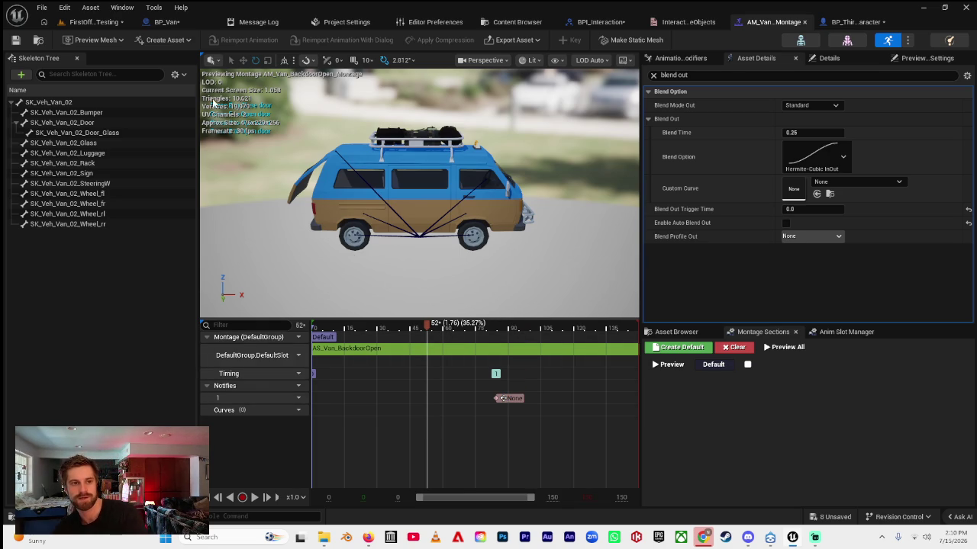
pyautogui.click(163, 21)
pyautogui.click(413, 327)
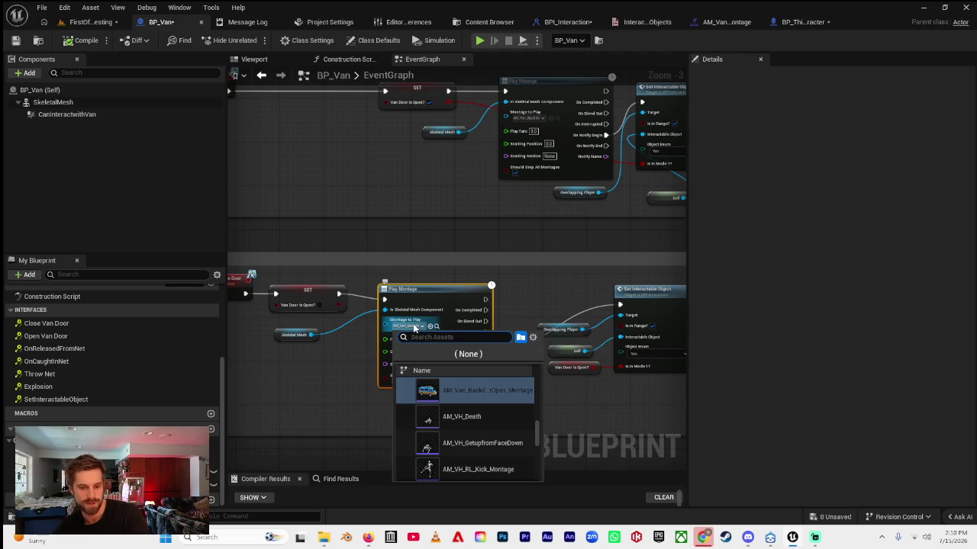
# - Assign the AM_Van backdoor montage to the lower Play Montage node and wire its notify output onward
pyautogui.write('AM_Van')
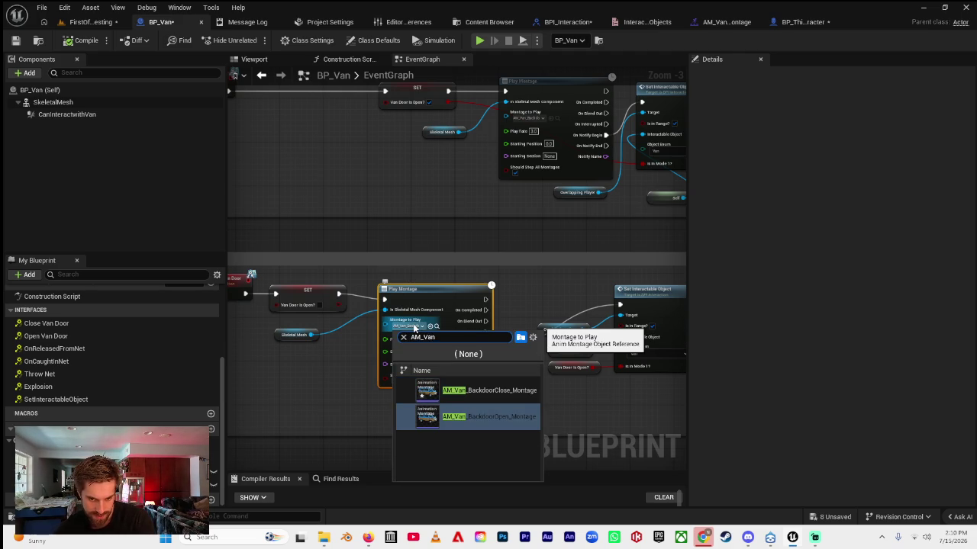
pyautogui.click(465, 392)
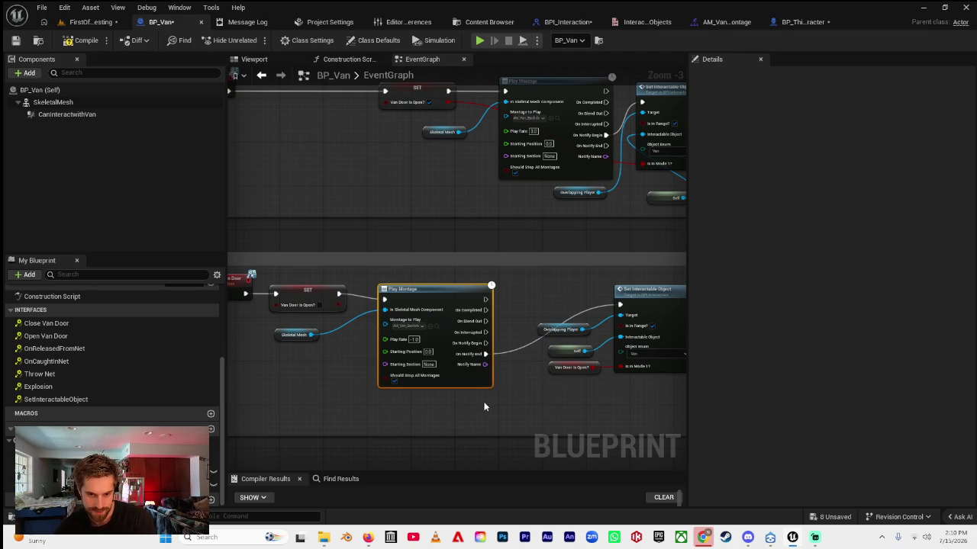
pyautogui.moveTo(485, 342); pyautogui.dragTo(620, 305)
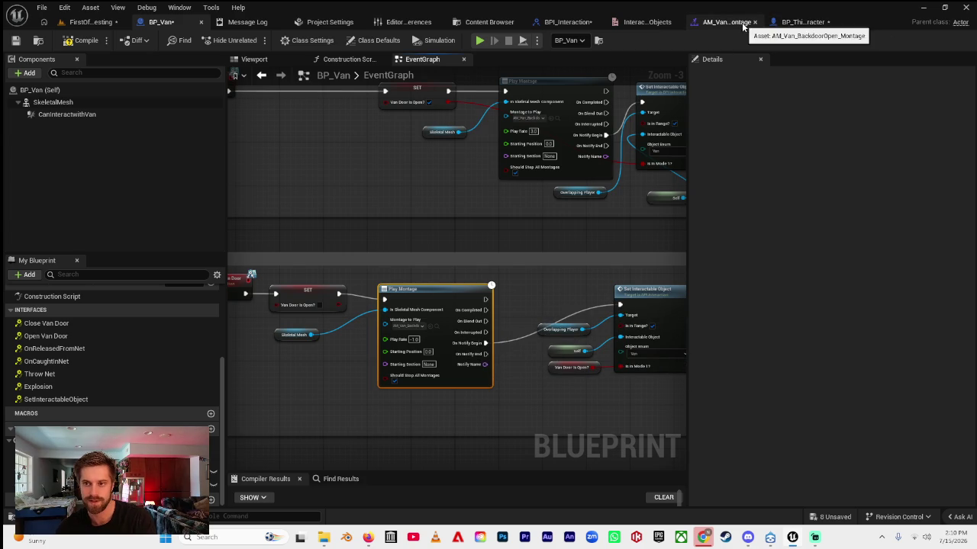
# - Open the backdoor-close montage from VanAnimations and preview its last frame
pyautogui.hotkey('ctrl', 'space')
pyautogui.click(201, 336)
pyautogui.click(166, 338)
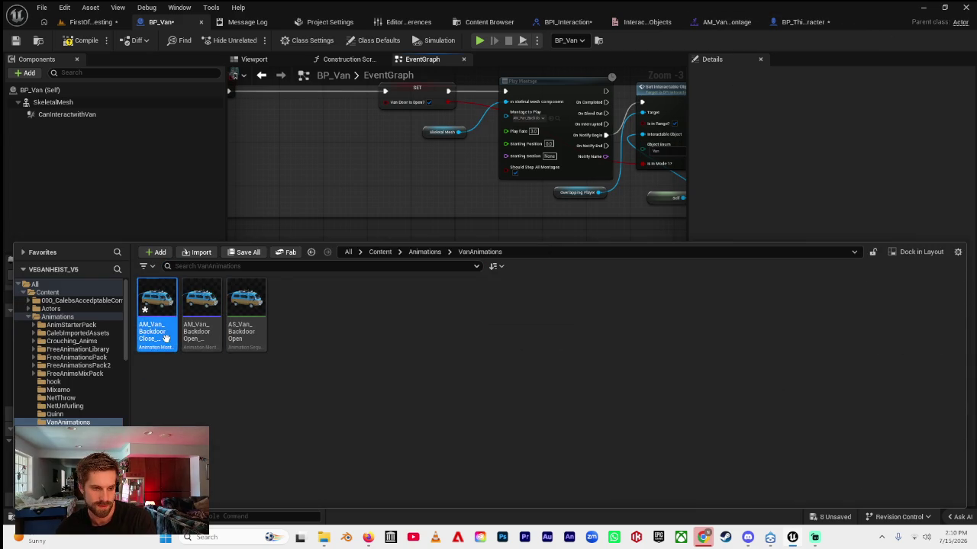
pyautogui.doubleClick(166, 338)
pyautogui.moveTo(351, 327); pyautogui.dragTo(671, 328)
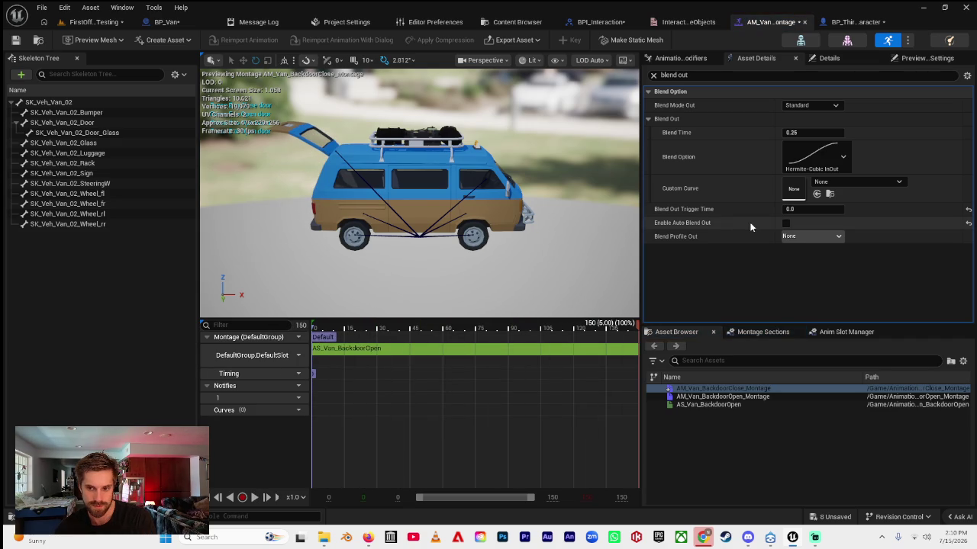
pyautogui.click(653, 75)
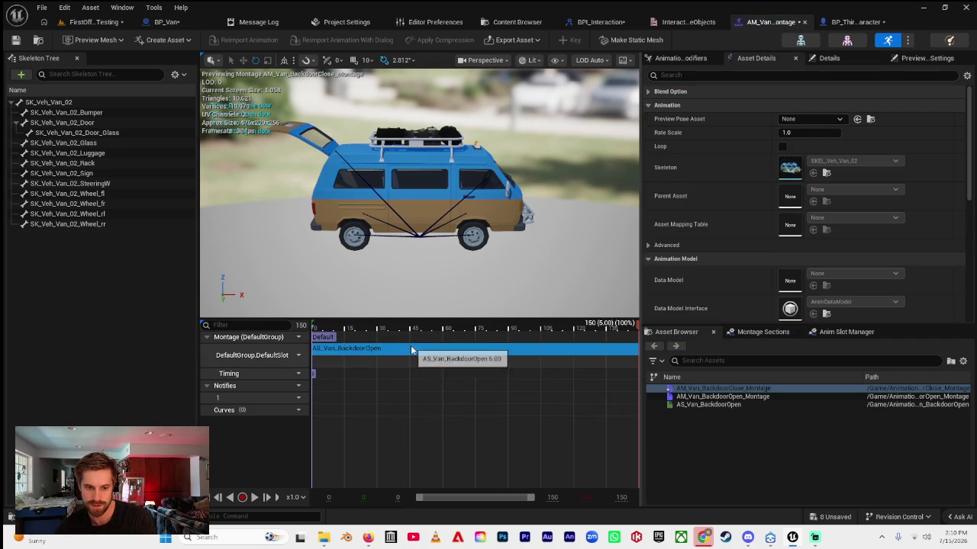
# - Duplicate AS_Van_BackdoorOpen as AS_Van_BackdoorClose and open the new animation
pyautogui.hotkey('ctrl', 'space')
pyautogui.click(246, 300)
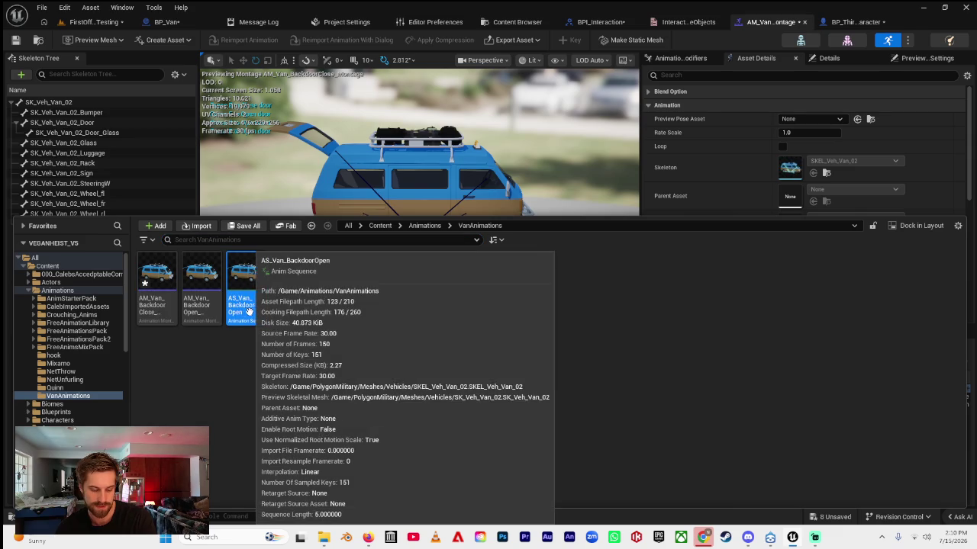
pyautogui.hotkey('ctrl', 'd')
pyautogui.write('AS_Van_BackdoorC')
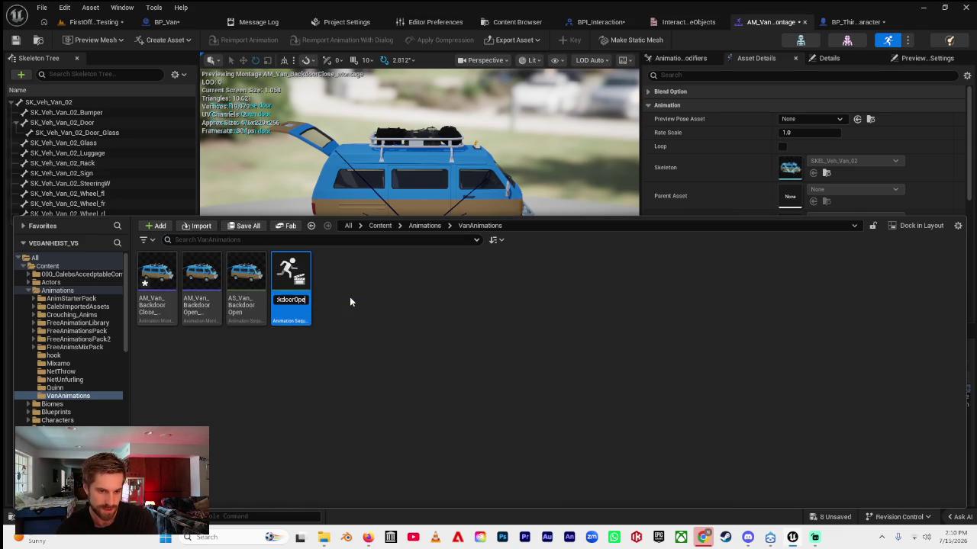
pyautogui.write('lose')
pyautogui.press('Return')
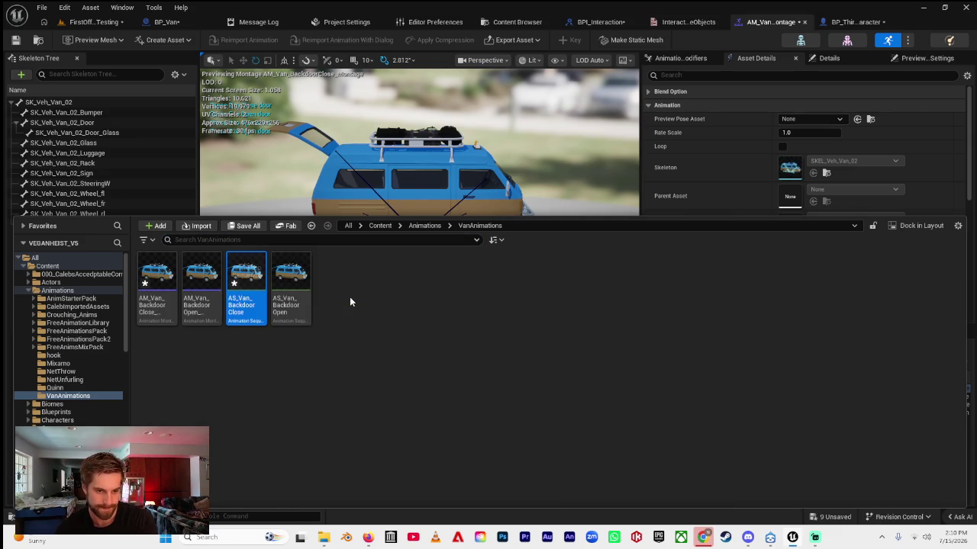
pyautogui.doubleClick(240, 302)
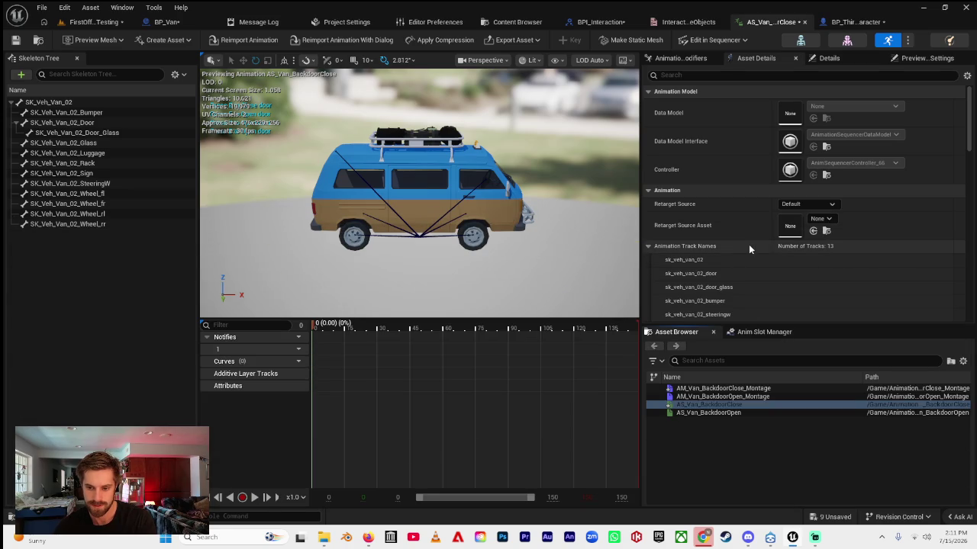
# - Set AS_Van_BackdoorClose's Rate Scale to -1.0 using the Asset Details search
pyautogui.scroll(-4, 768, 238)
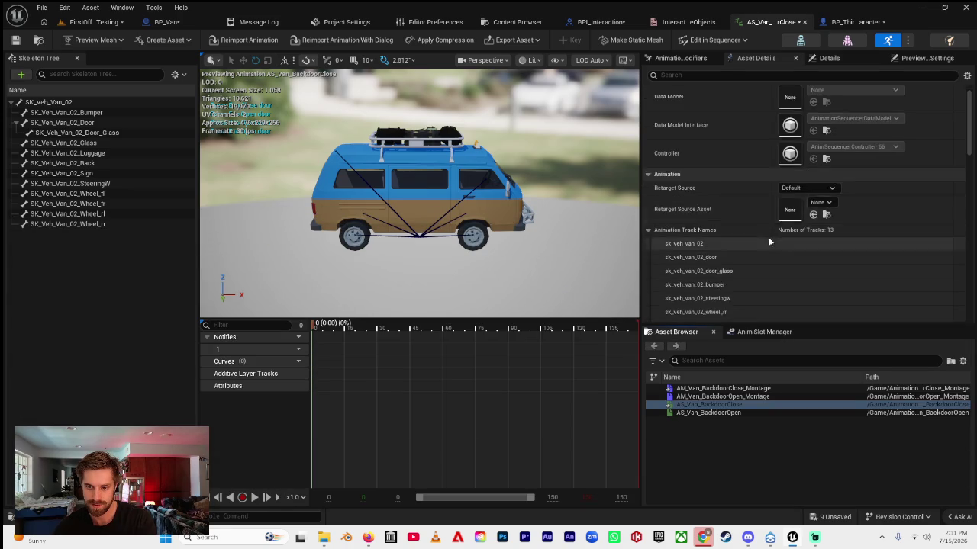
pyautogui.scroll(4, 707, 104)
pyautogui.click(678, 76)
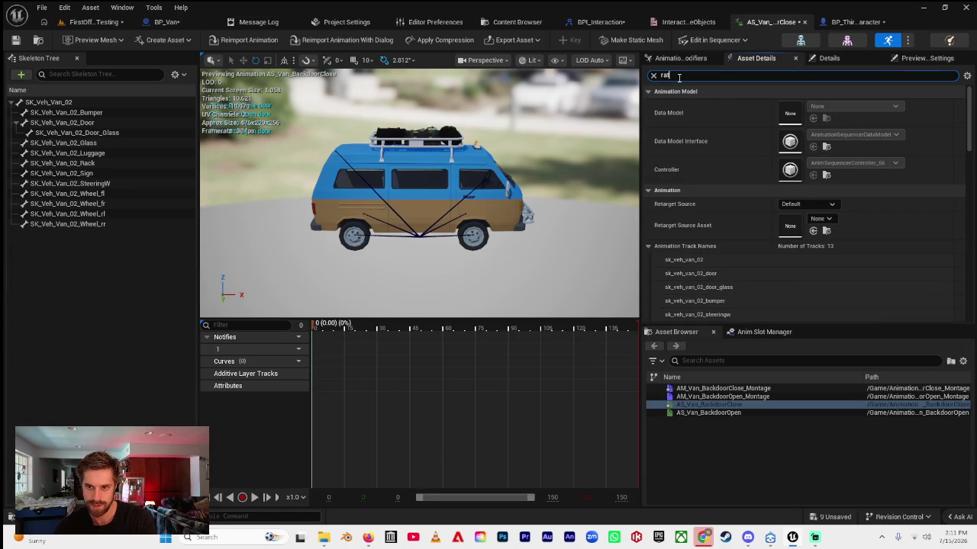
pyautogui.write('e')
pyautogui.click(805, 120)
pyautogui.write('-1')
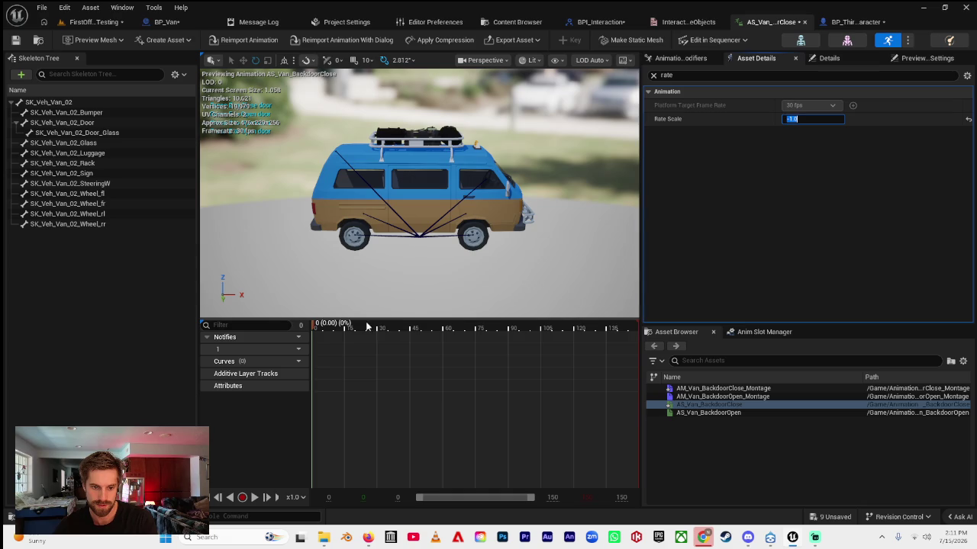
pyautogui.click(457, 301)
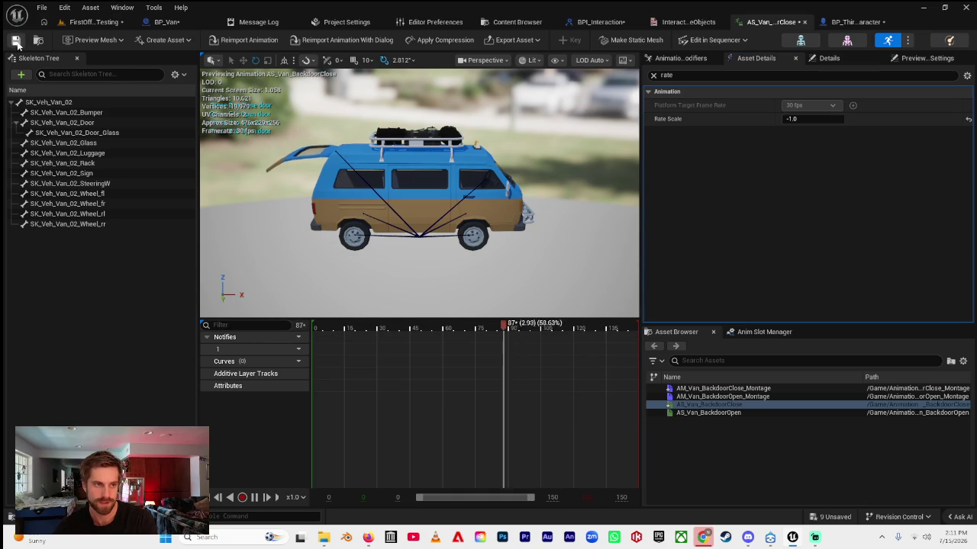
pyautogui.hotkey('ctrl', 'space')
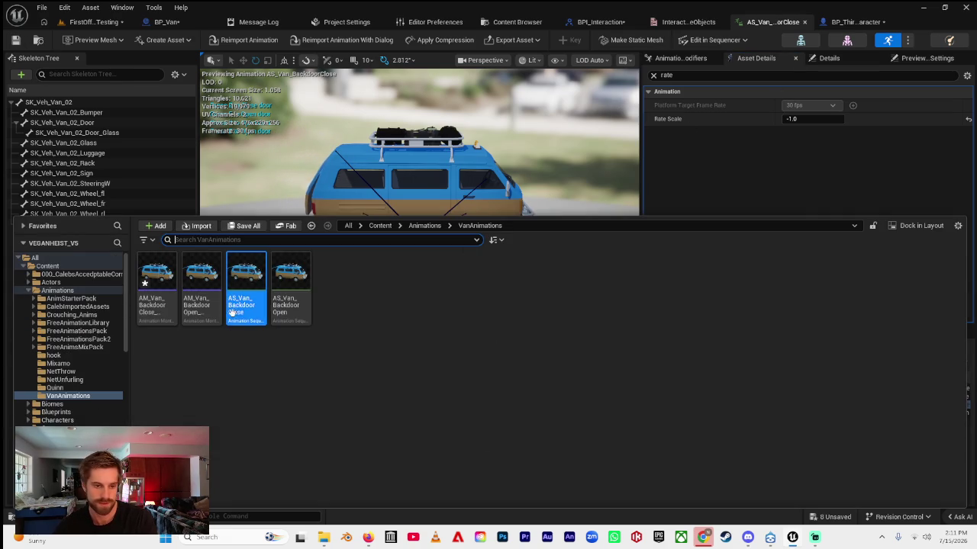
# - Create an AnimMontage named AM_BackdoorClose from AS_Van_BackdoorClose and open it
pyautogui.moveTo(302, 315)
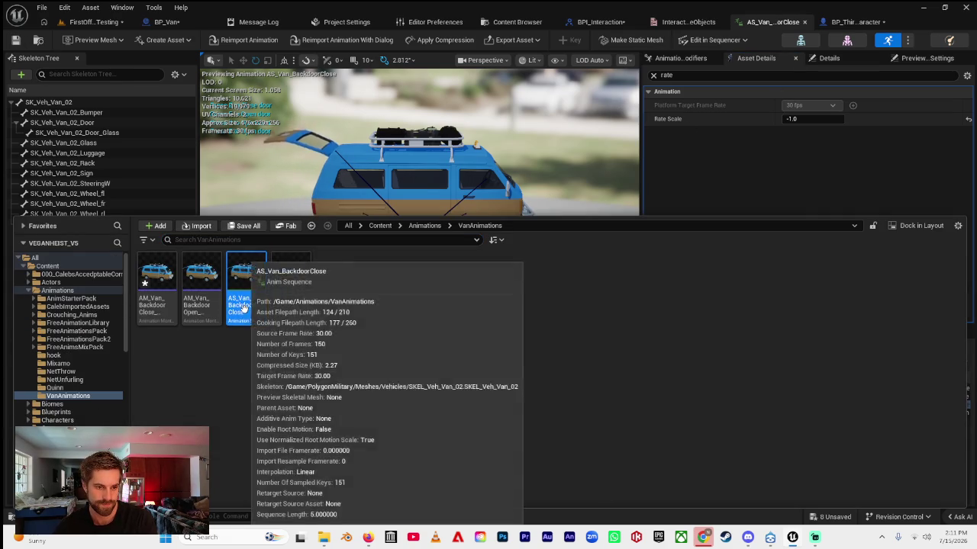
pyautogui.rightClick(246, 304)
pyautogui.write('mont')
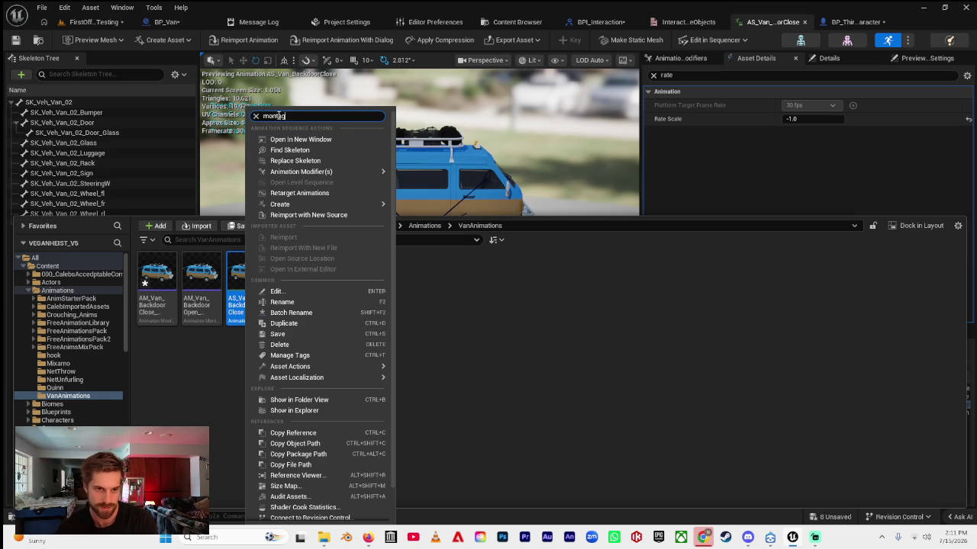
pyautogui.write('age')
pyautogui.click(284, 136)
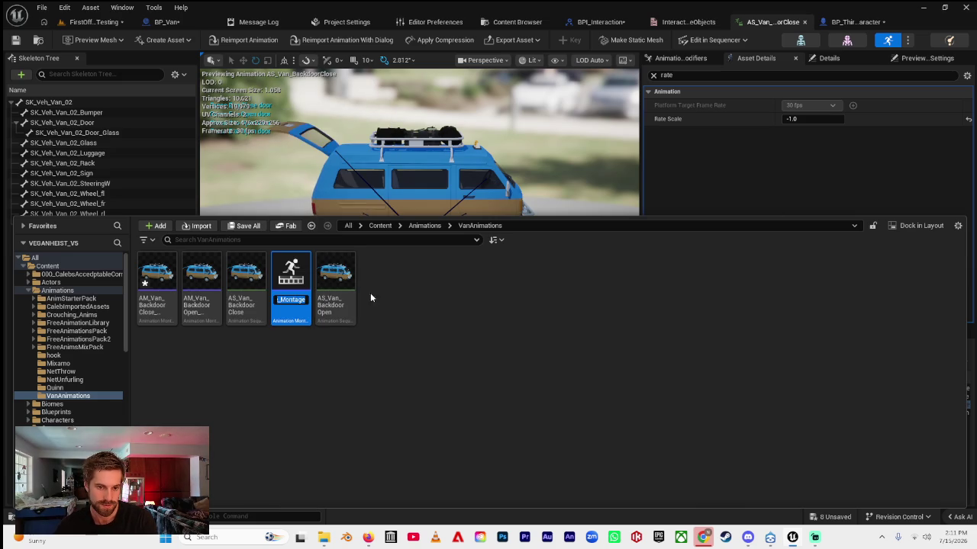
pyautogui.write('AM_')
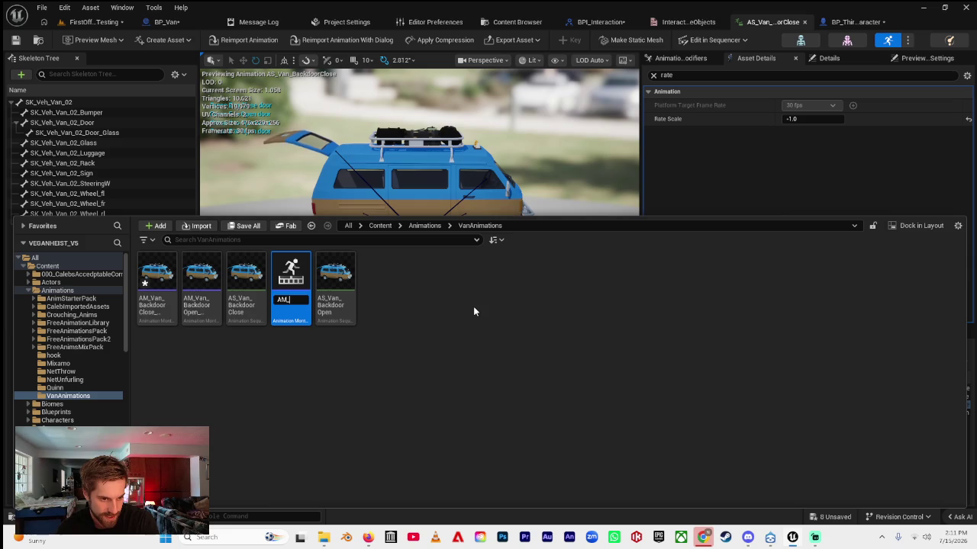
pyautogui.write('Back')
pyautogui.write('door')
pyautogui.write('lose_')
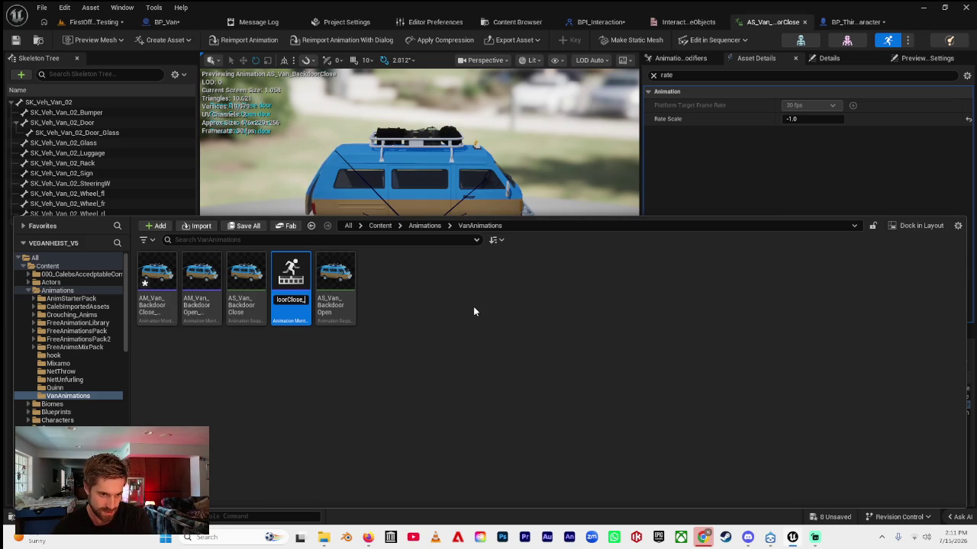
pyautogui.press('Return')
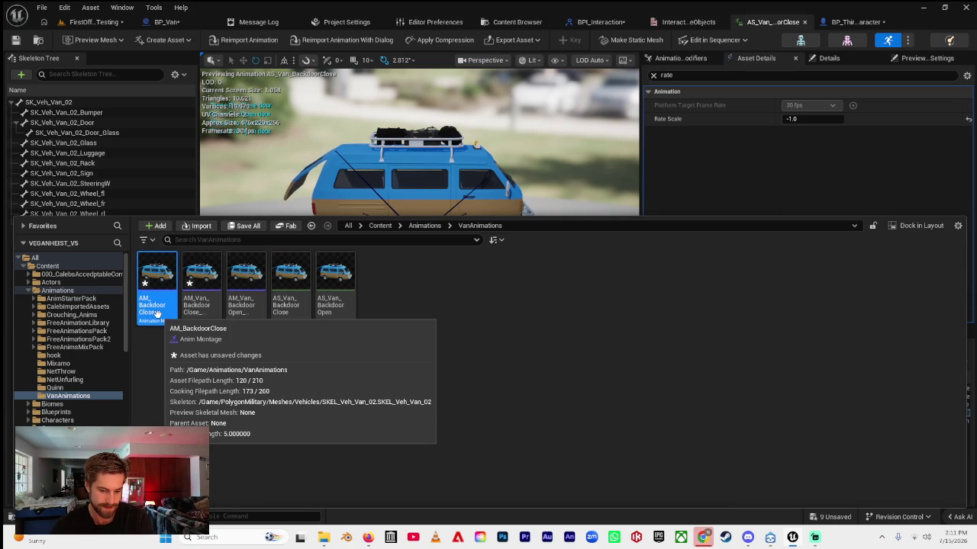
pyautogui.doubleClick(155, 313)
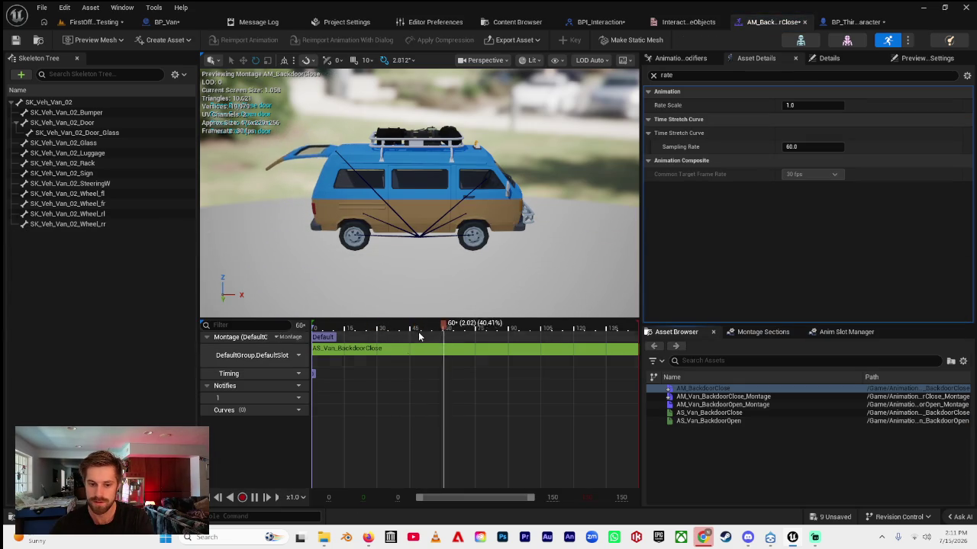
# - Scrub AM_BackdoorClose to frame 69 and add a notify there on the Notifies track
pyautogui.moveTo(327, 328); pyautogui.dragTo(639, 326)
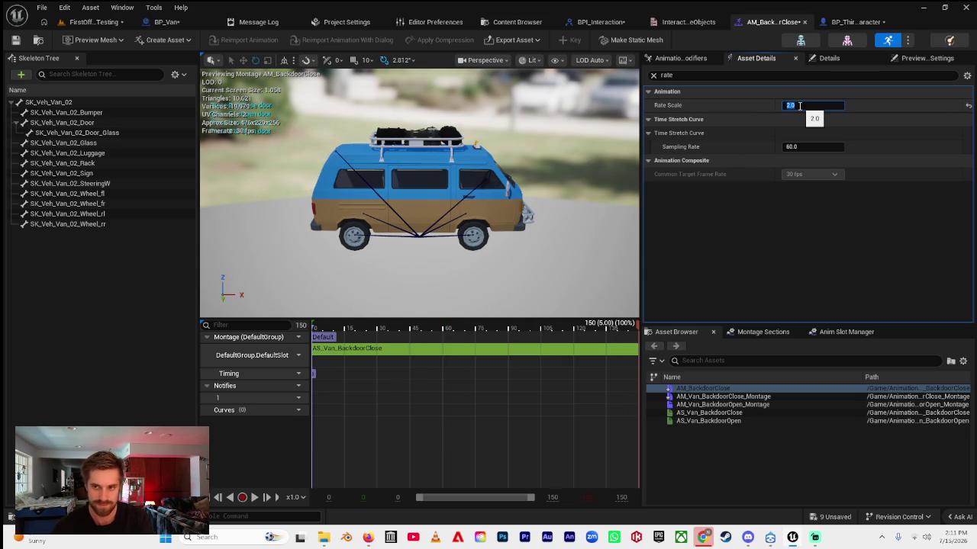
pyautogui.click(653, 75)
pyautogui.moveTo(393, 328)
pyautogui.mouseDown()
pyautogui.moveTo(456, 338)
pyautogui.moveTo(464, 351)
pyautogui.mouseUp()
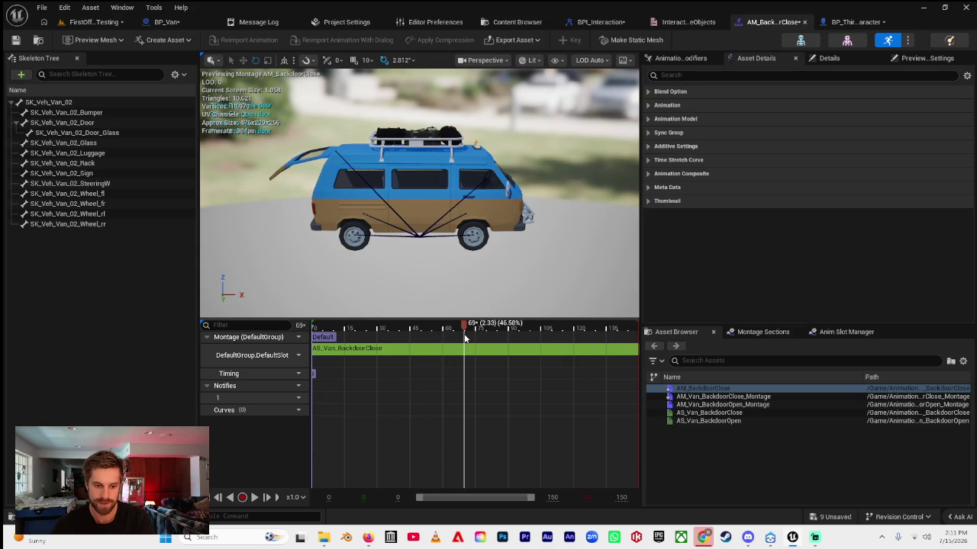
pyautogui.rightClick(468, 387)
pyautogui.rightClick(465, 400)
pyautogui.rightClick(469, 404)
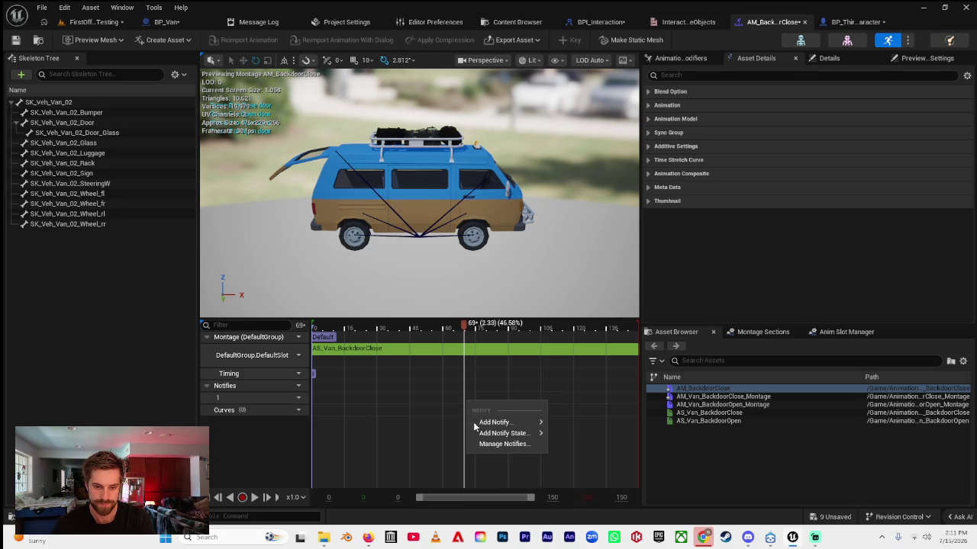
pyautogui.moveTo(502, 423)
pyautogui.click(591, 413)
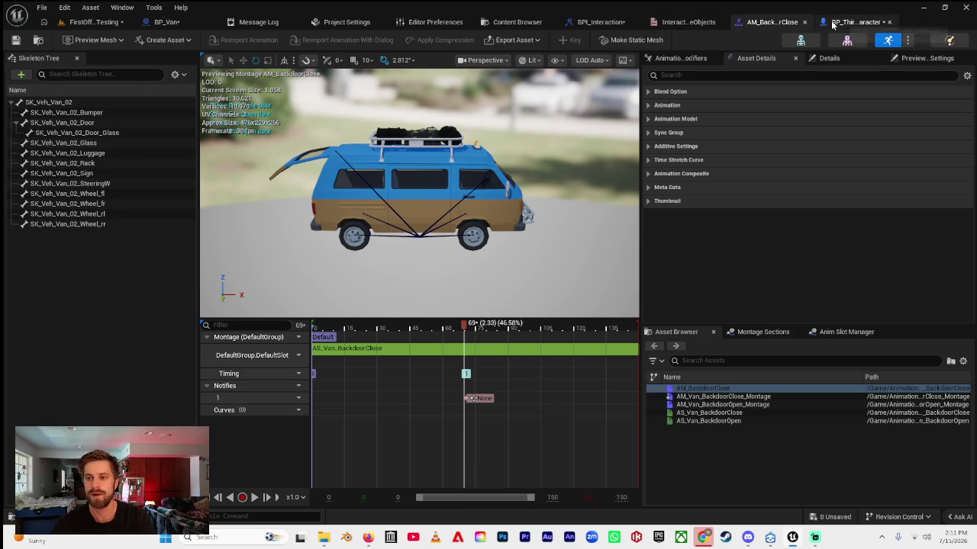
pyautogui.click(166, 22)
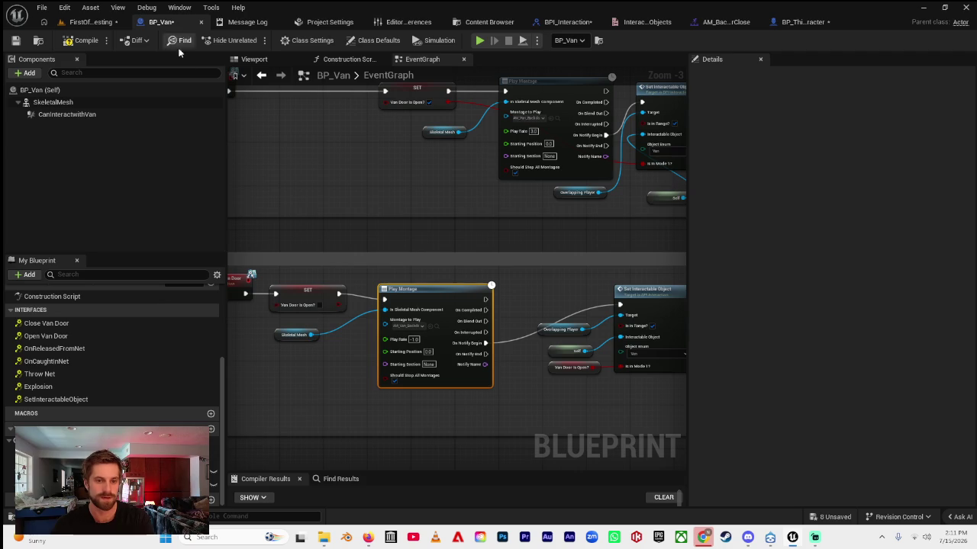
# - Pan the event graph to bring the Play Montage nodes into view
pyautogui.scroll(-2, 340, 161)
pyautogui.scroll(2, 438, 173)
pyautogui.scroll(4, 478, 262)
pyautogui.moveTo(513, 285)
pyautogui.mouseDown()
pyautogui.moveTo(311, 279)
pyautogui.moveTo(468, 306)
pyautogui.mouseUp()
pyautogui.scroll(-2, 473, 306)
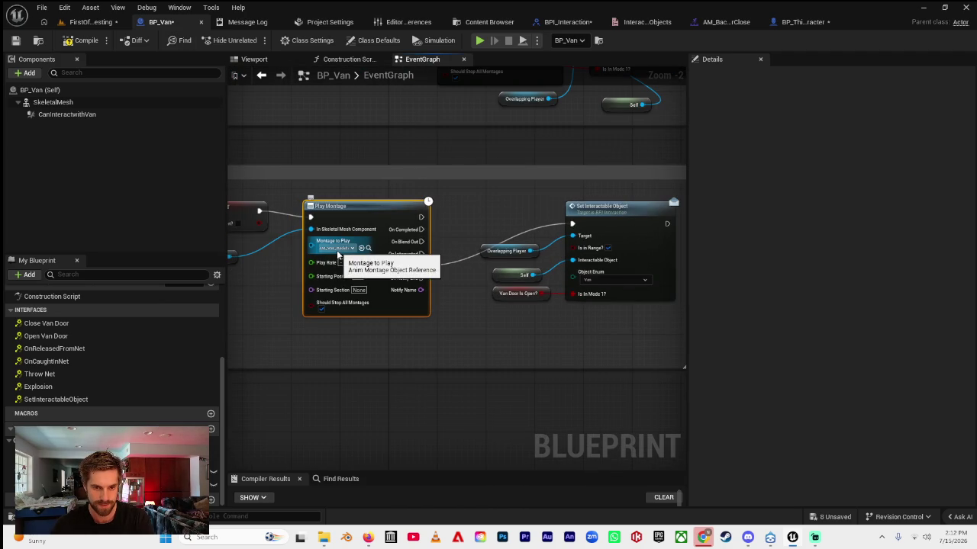
# - Delete the duplicate AM_Van_Backdoor_Close_Montage from the Content Drawer and confirm
pyautogui.hotkey('ctrl', 'space')
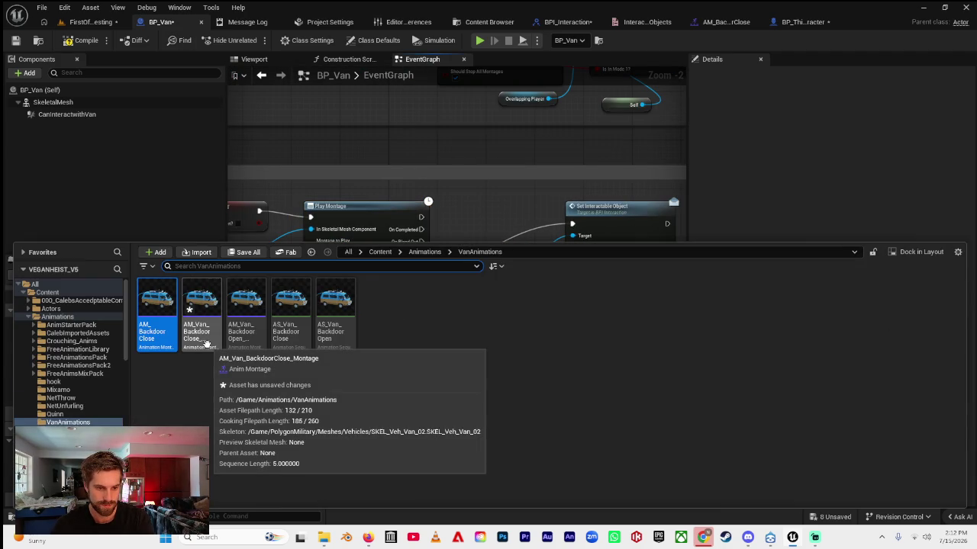
pyautogui.click(205, 344)
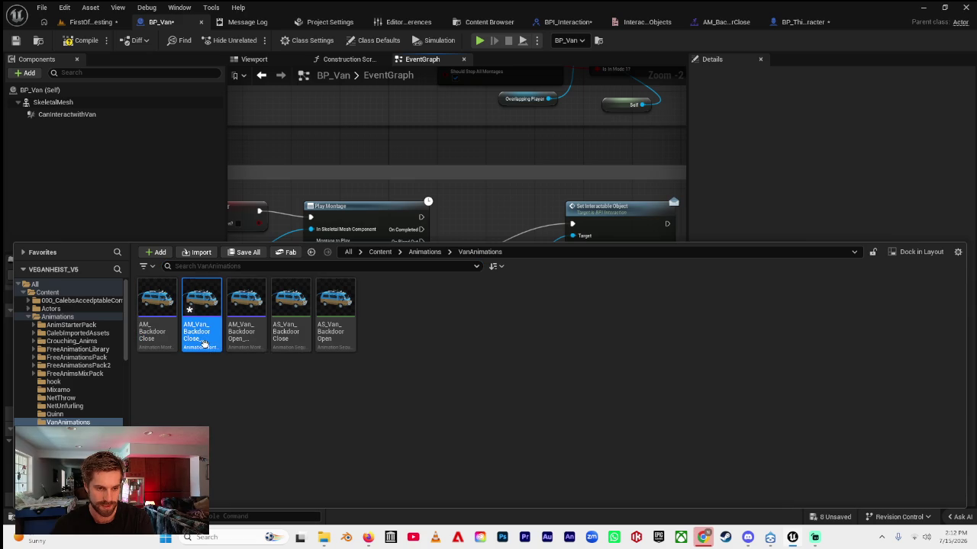
pyautogui.press('Delete')
pyautogui.click(374, 433)
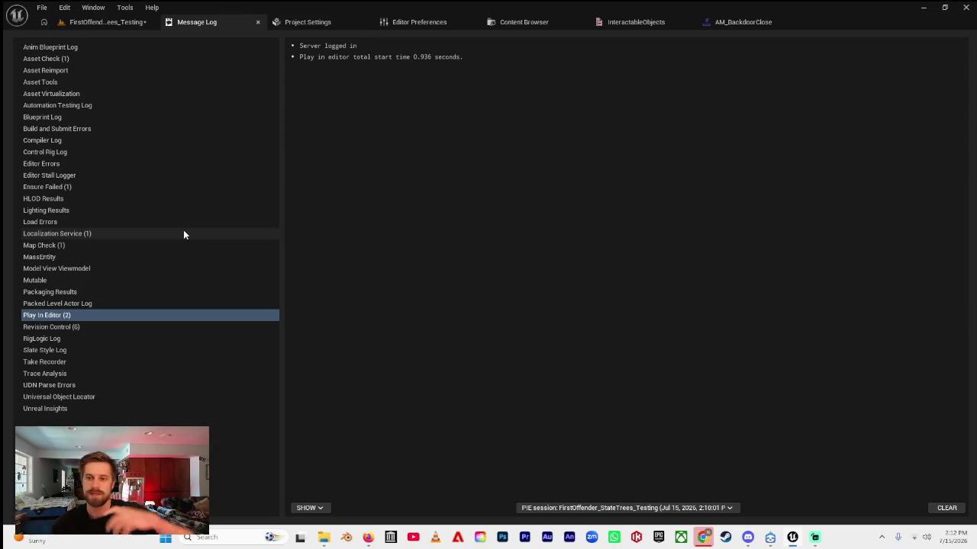
# - Search all project content for '_Van' and open the BP_Van blueprint
pyautogui.click(735, 21)
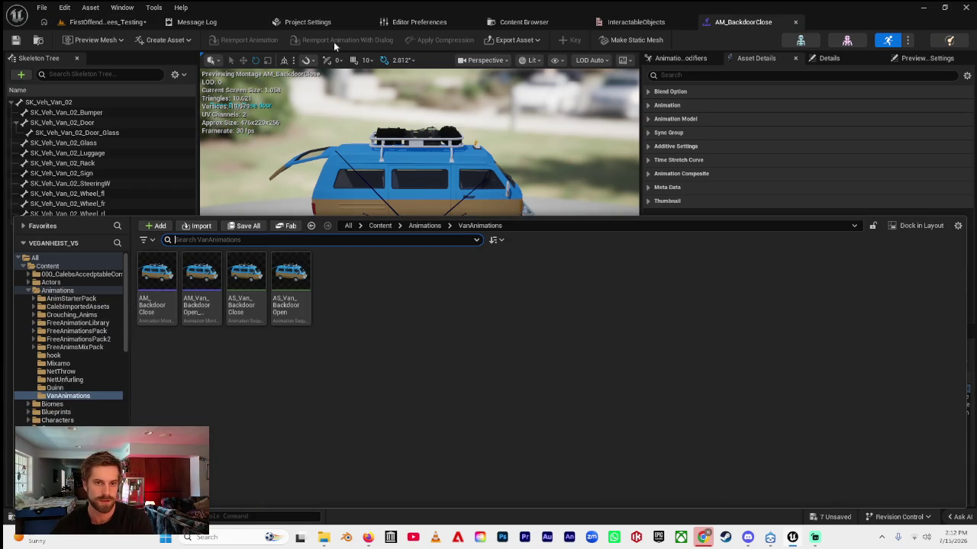
pyautogui.click(496, 135)
pyautogui.hotkey('ctrl', 'space')
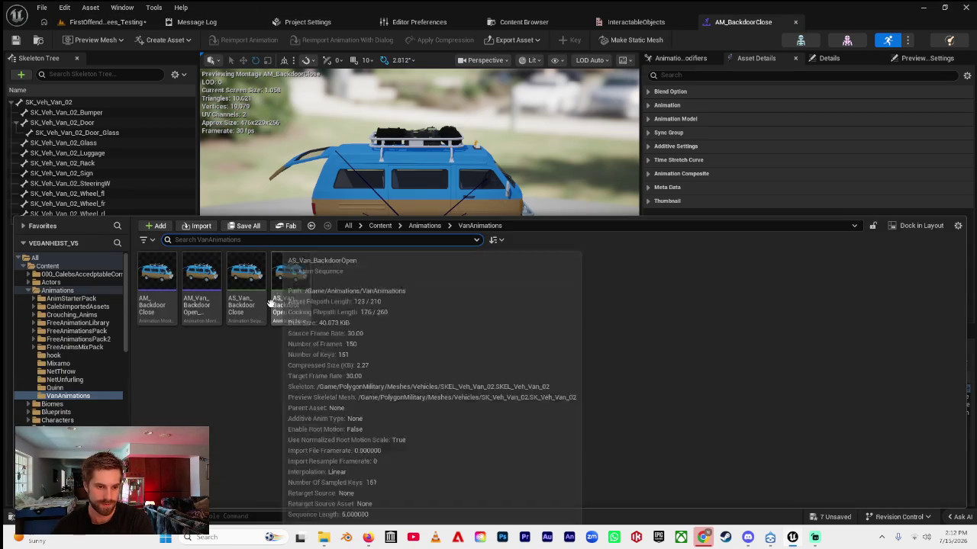
pyautogui.click(60, 257)
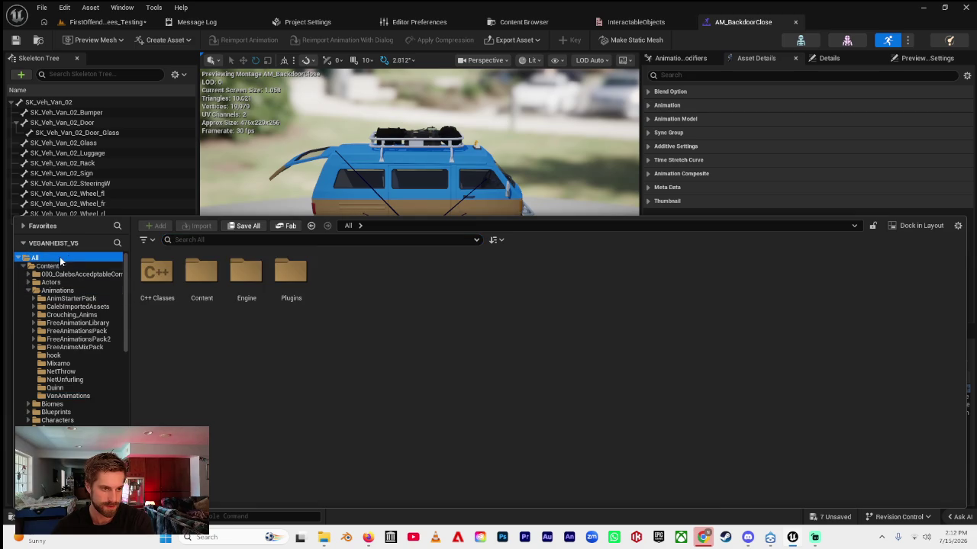
pyautogui.click(193, 240)
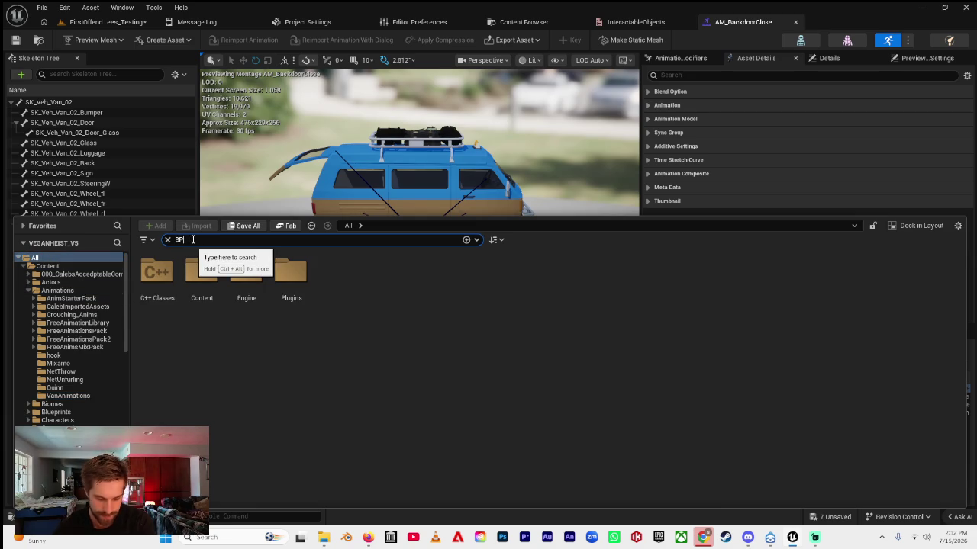
pyautogui.write('_Van')
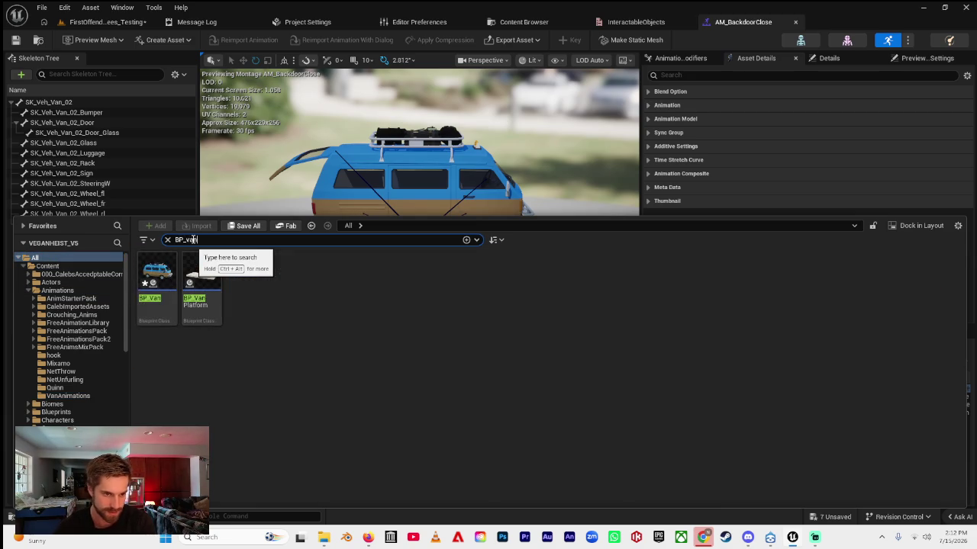
pyautogui.doubleClick(160, 301)
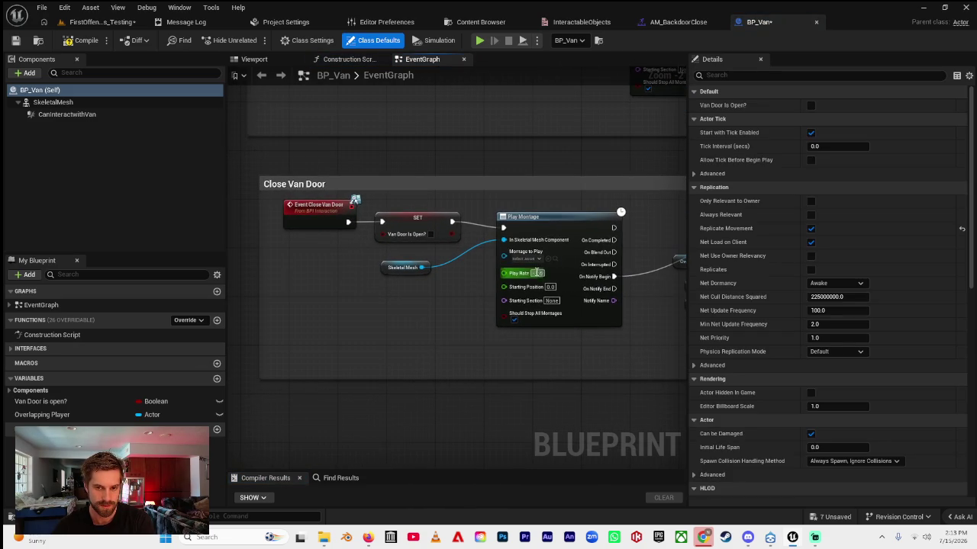
# - Set the Close Van Door Play Montage node to AM_BackdoorClose with play rate 1.0
pyautogui.click(527, 259)
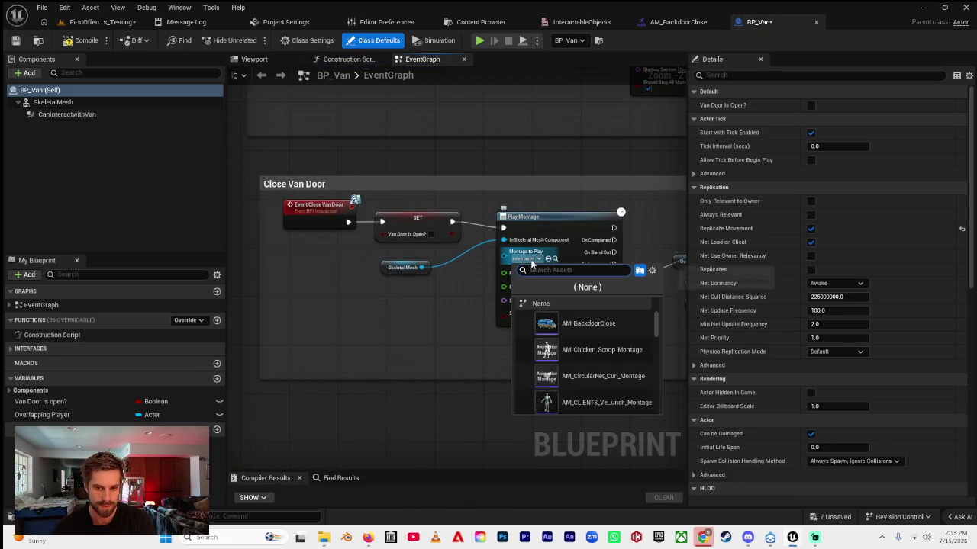
pyautogui.click(587, 324)
pyautogui.hotkey('ctrl', 'space')
pyautogui.click(545, 280)
pyautogui.click(539, 275)
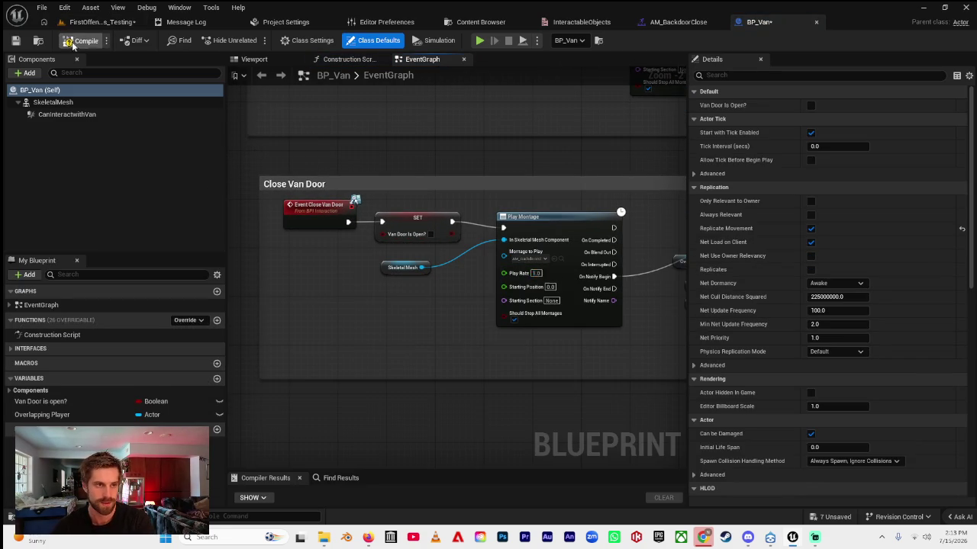
# - Reopen AM_BackdoorClose from the Content Drawer and scrub through the door-closing preview
pyautogui.hotkey('ctrl', 'space')
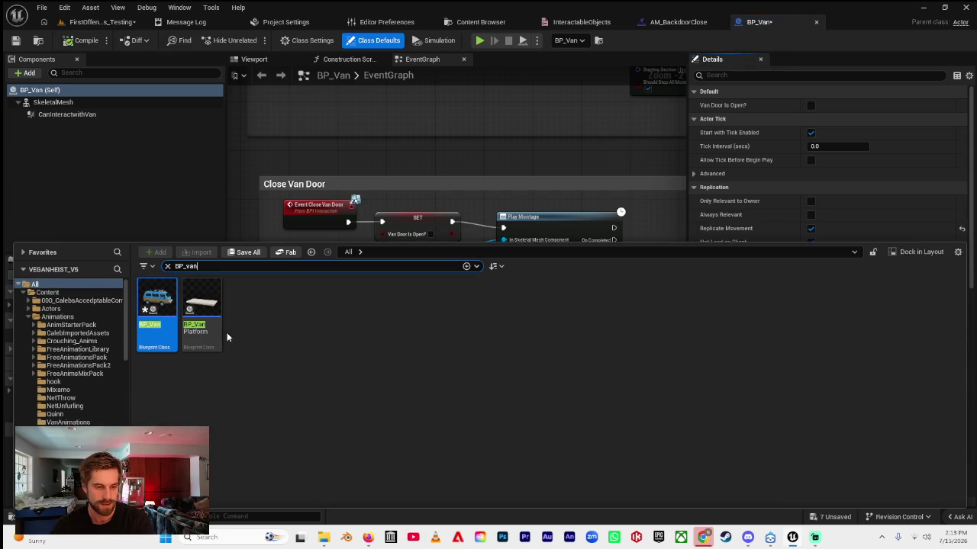
pyautogui.click(167, 266)
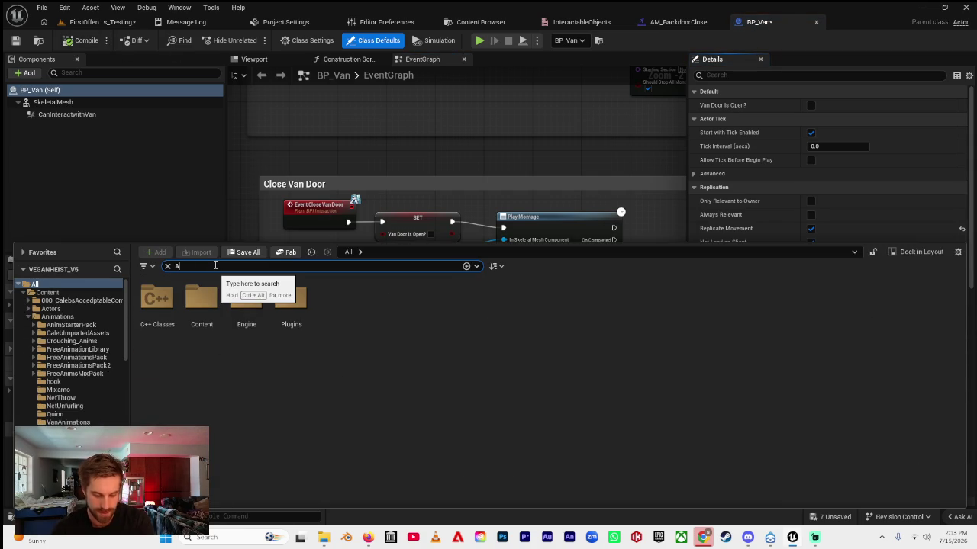
pyautogui.doubleClick(164, 317)
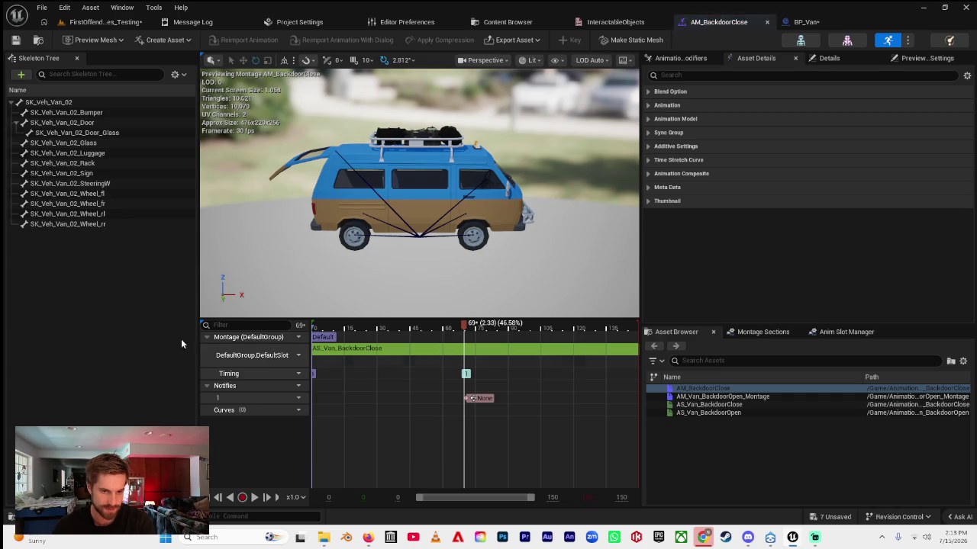
pyautogui.moveTo(309, 334); pyautogui.dragTo(629, 336)
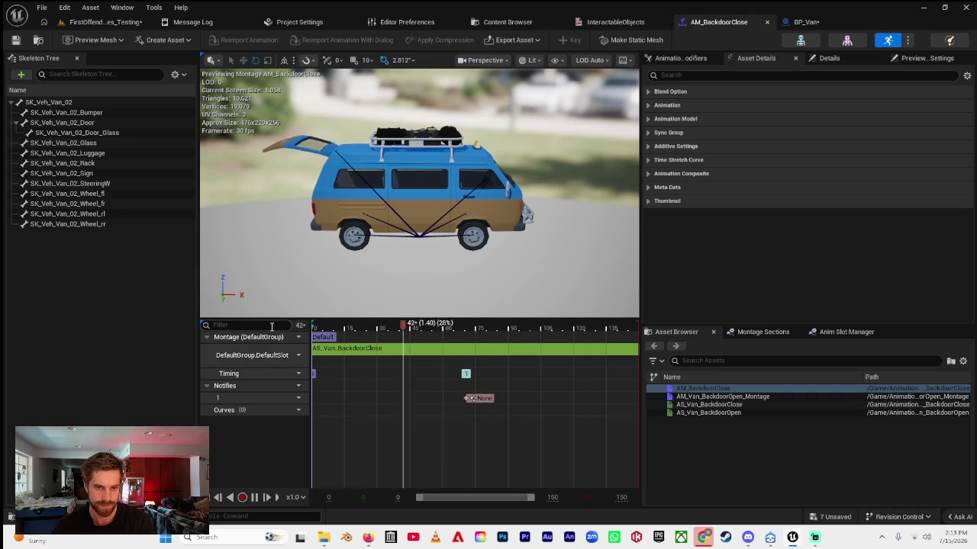
pyautogui.click(650, 92)
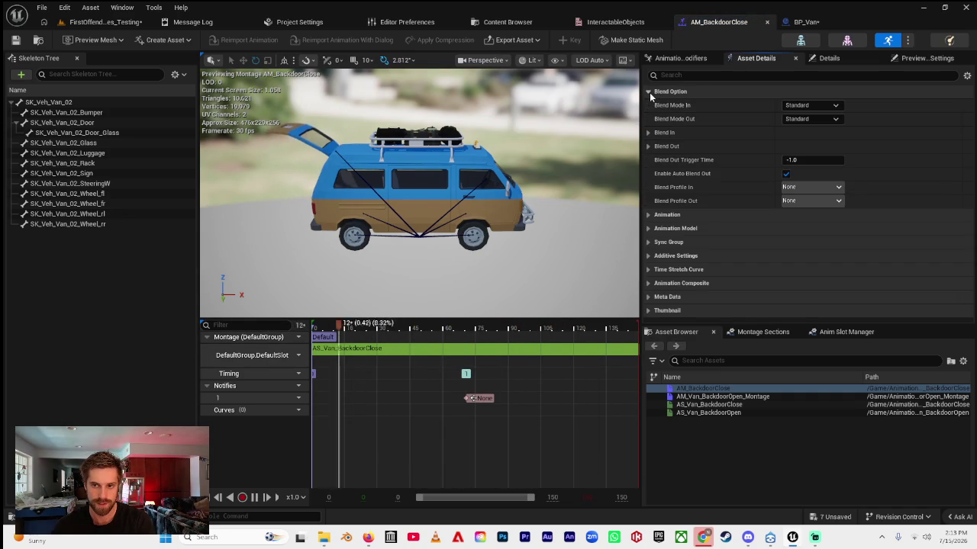
# - Uncheck Enable Auto Blend Out on AM_BackdoorClose and set Blend Out Trigger Time to 0.0
pyautogui.click(648, 147)
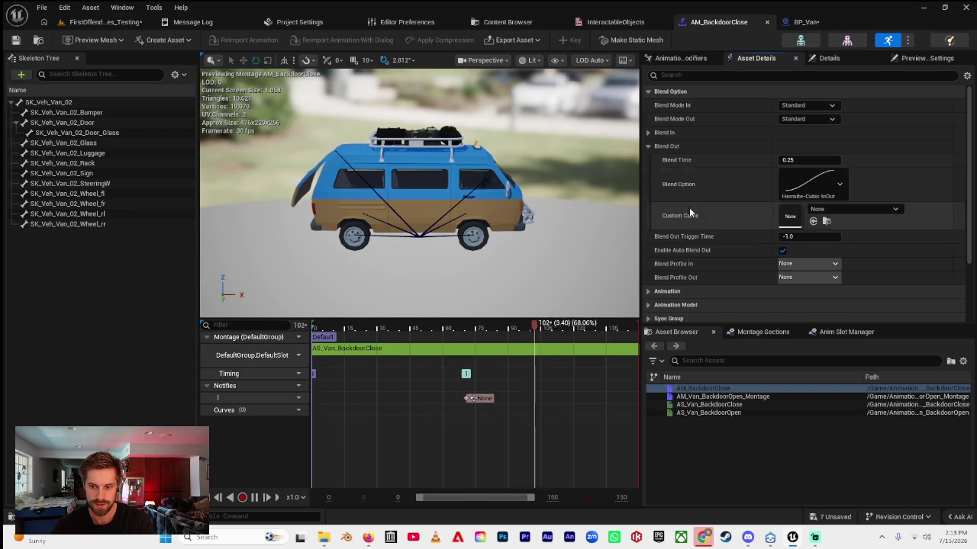
pyautogui.click(782, 251)
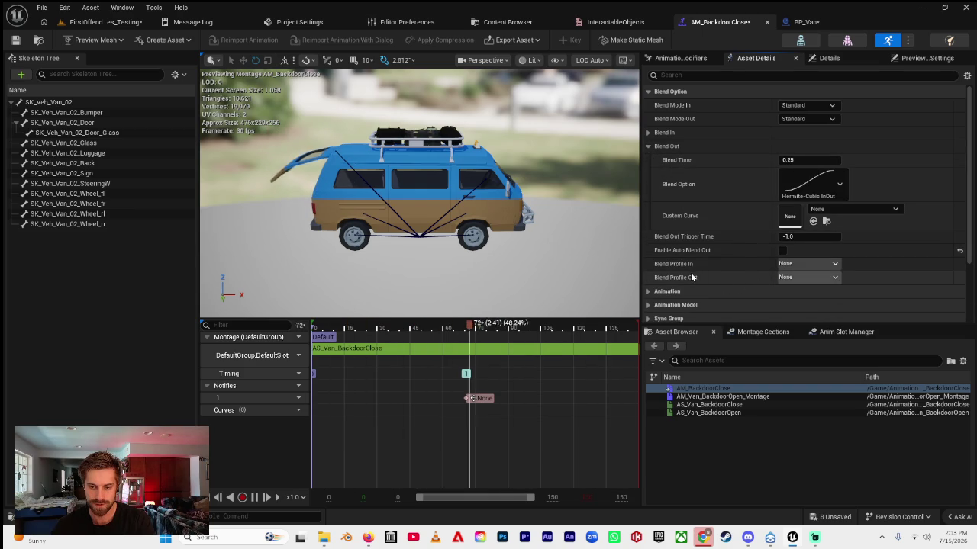
pyautogui.click(801, 237)
pyautogui.write('0')
pyautogui.press('Return')
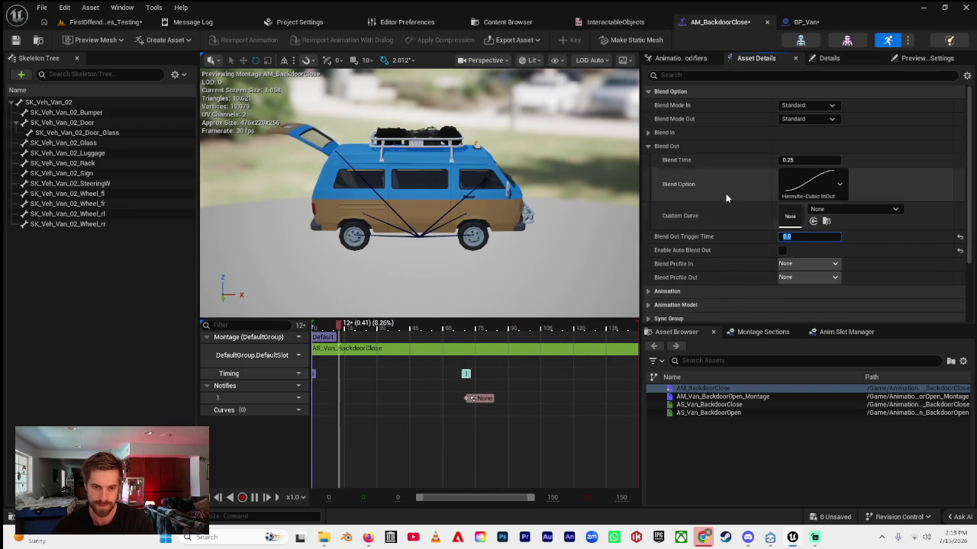
# - Play-test the FirstOffender level, opening and closing the van's back door with E several times
pyautogui.click(105, 23)
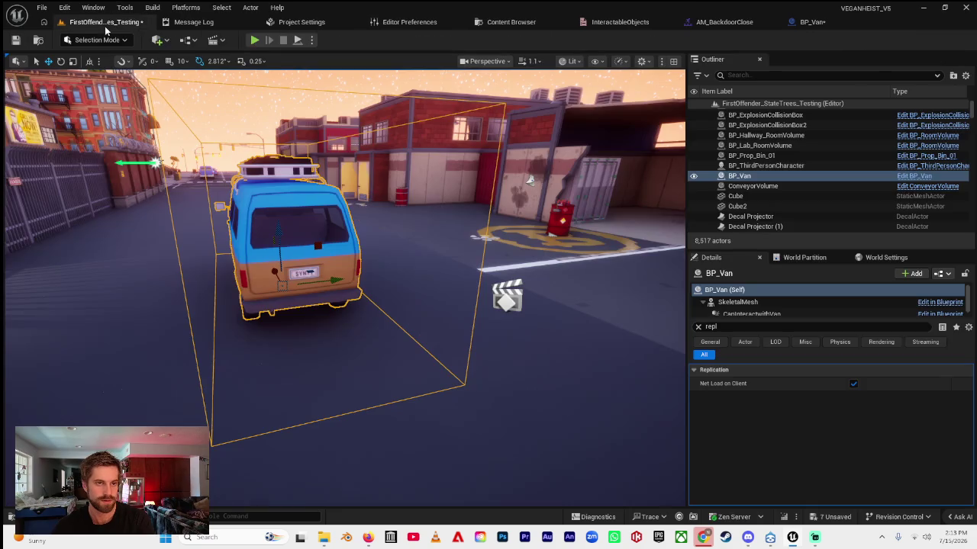
pyautogui.hotkey('alt', 'p')
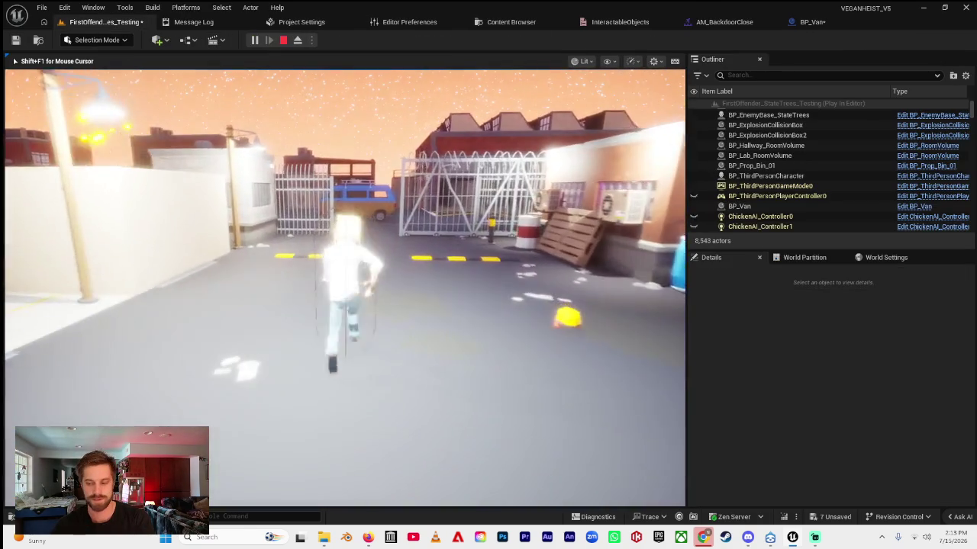
pyautogui.press('w')
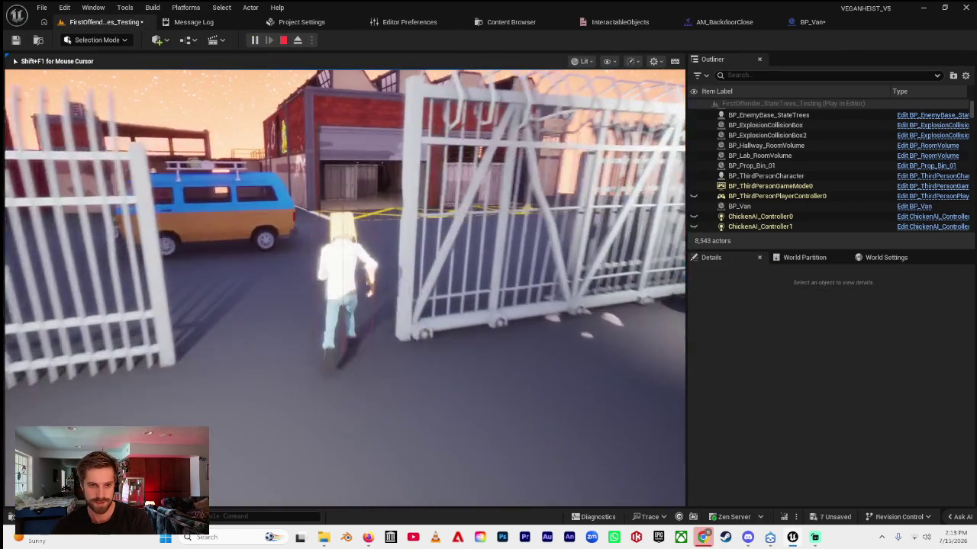
pyautogui.press('w')
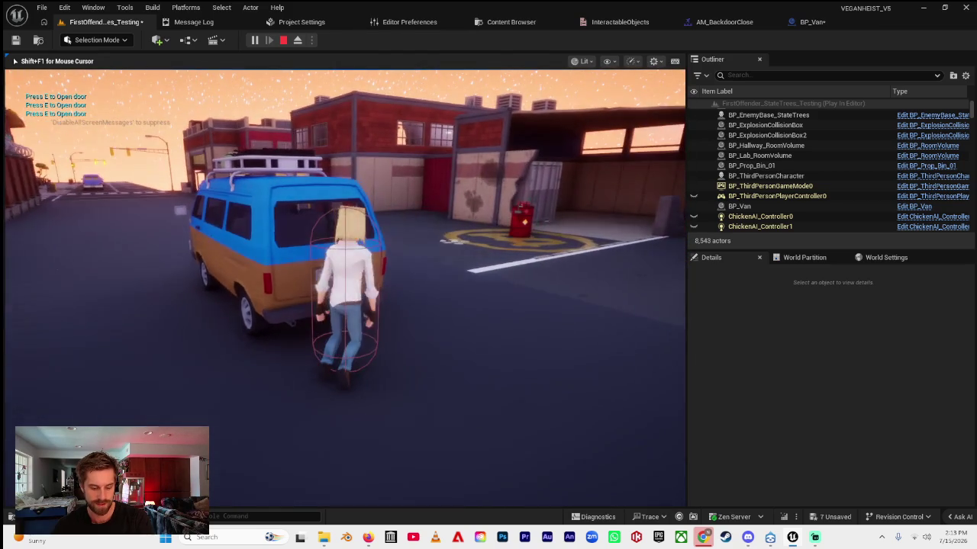
pyautogui.press('e')
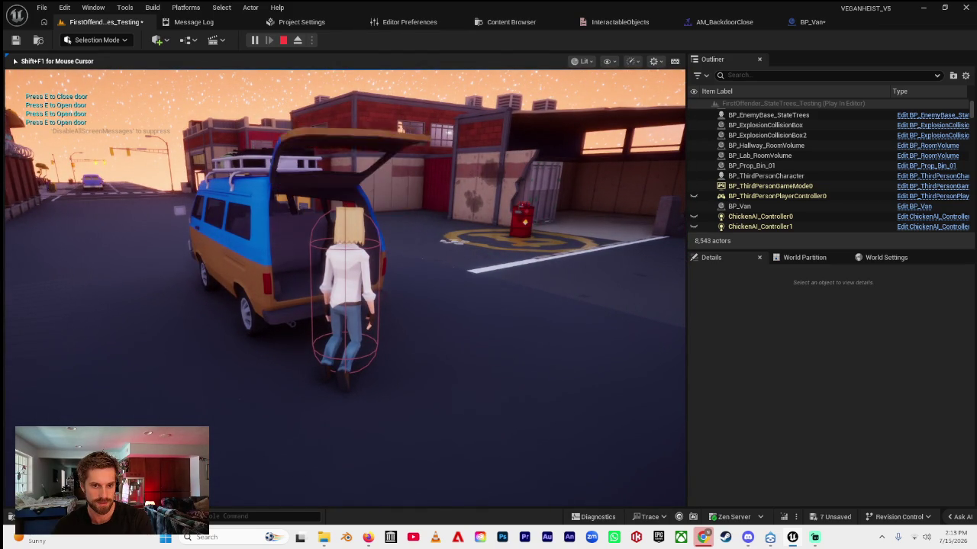
pyautogui.press('e')
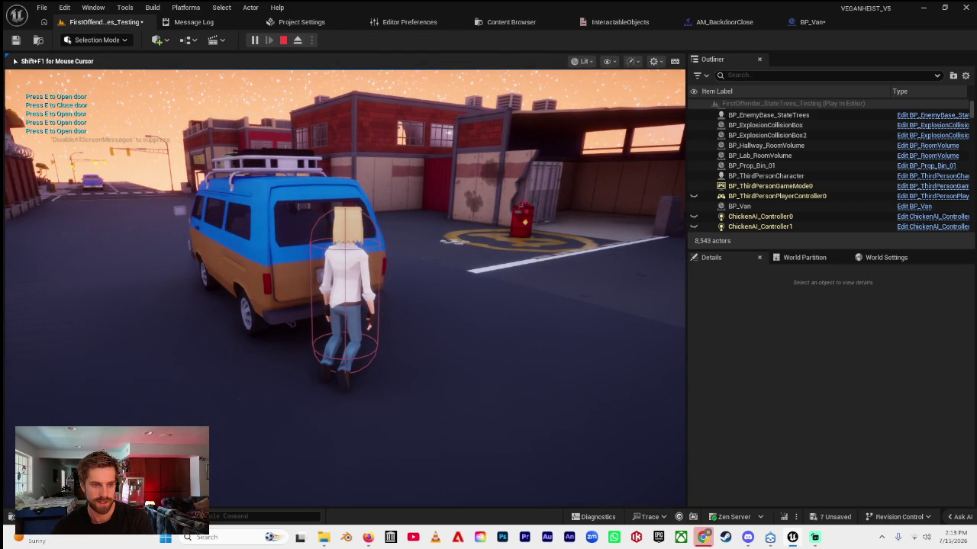
pyautogui.press('e')
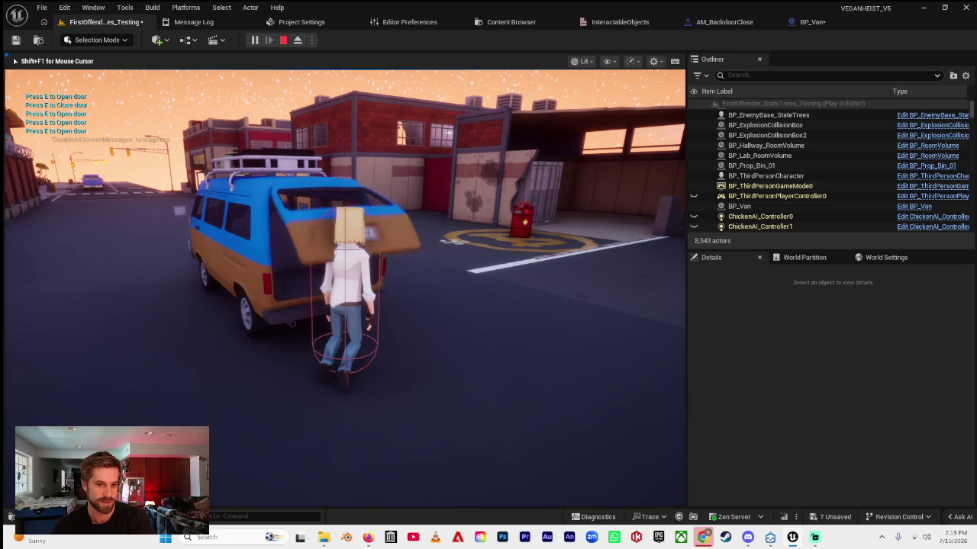
pyautogui.press('s')
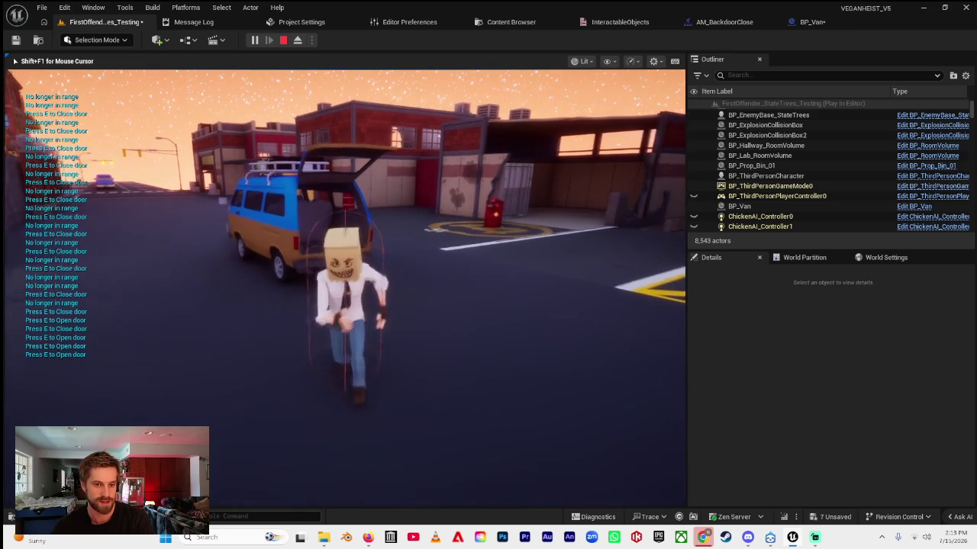
pyautogui.press('w')
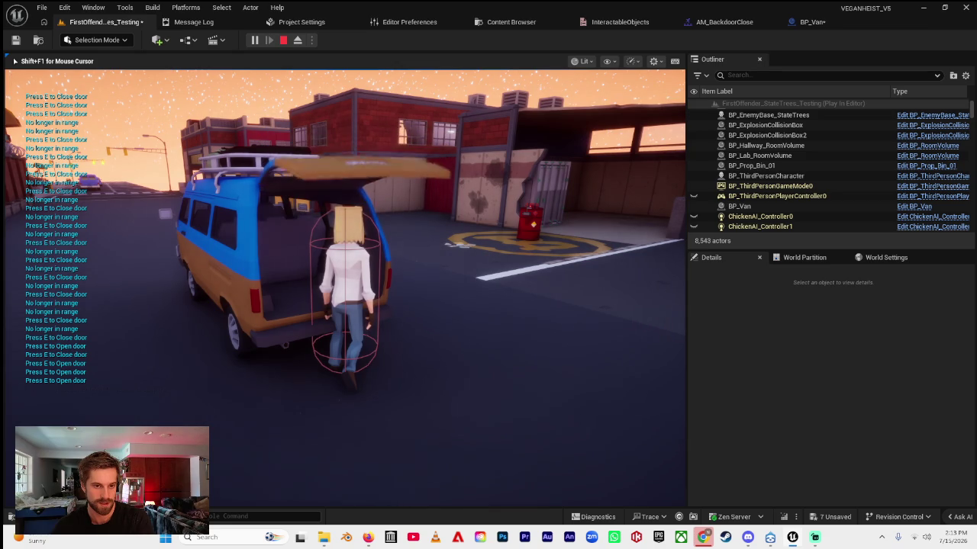
pyautogui.press('e')
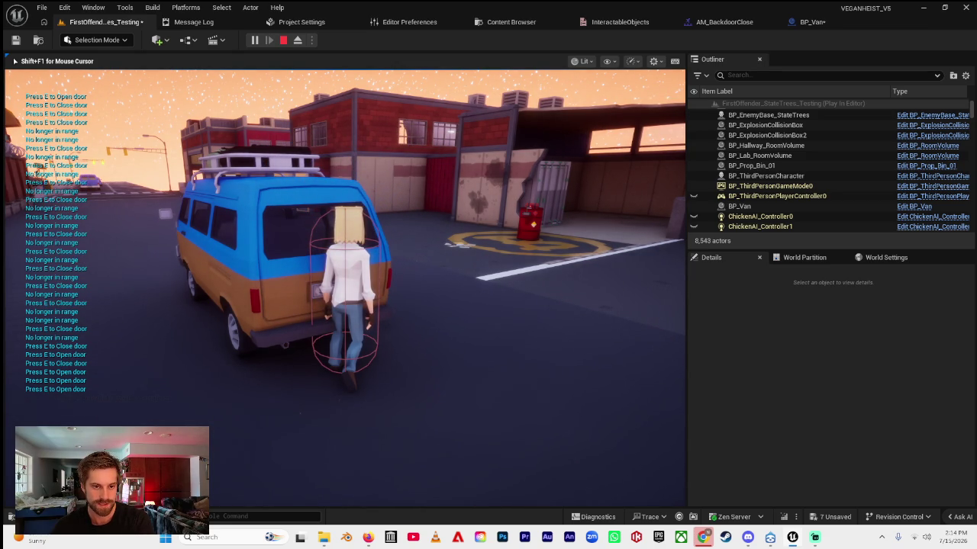
pyautogui.press('e')
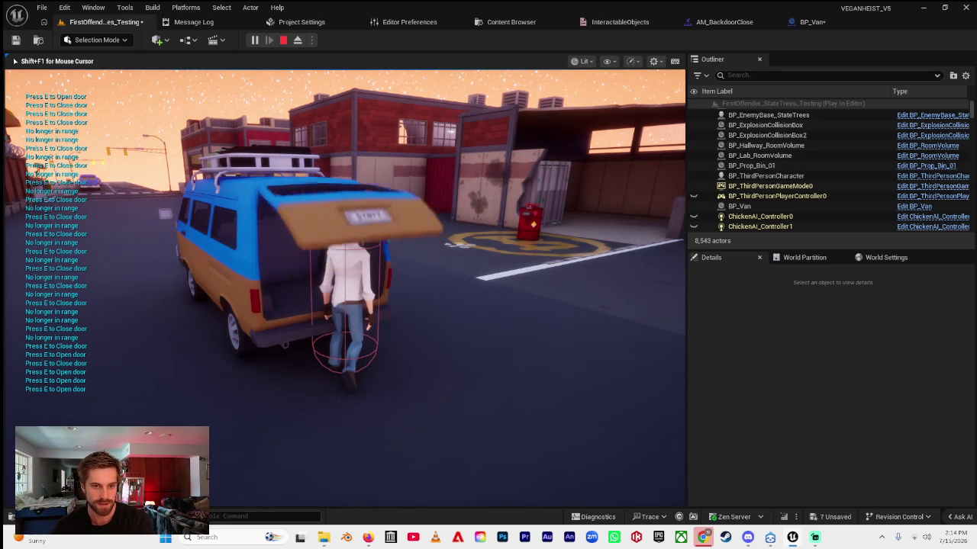
pyautogui.press('Escape')
pyautogui.click(717, 21)
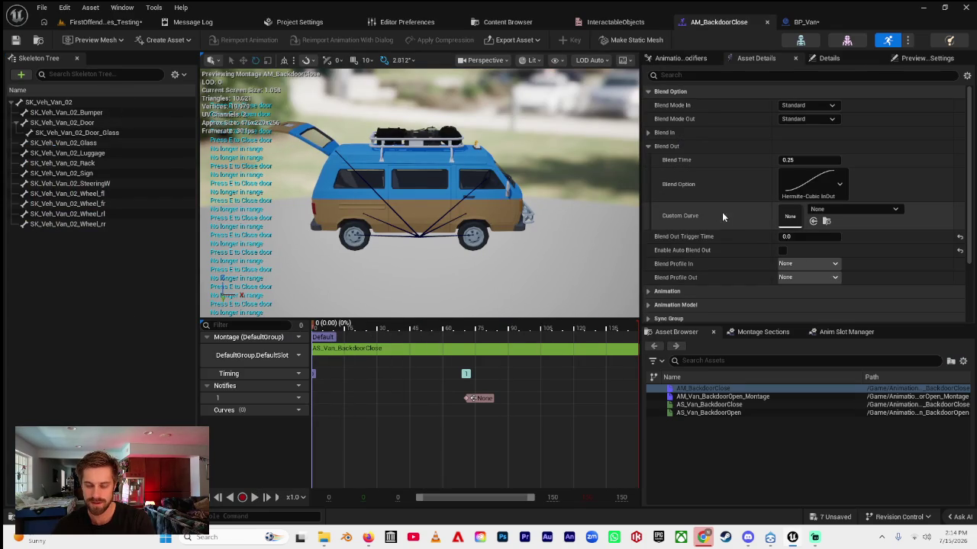
# - Expand and review the AM_BackdoorClose montage's Blend In settings
pyautogui.click(648, 133)
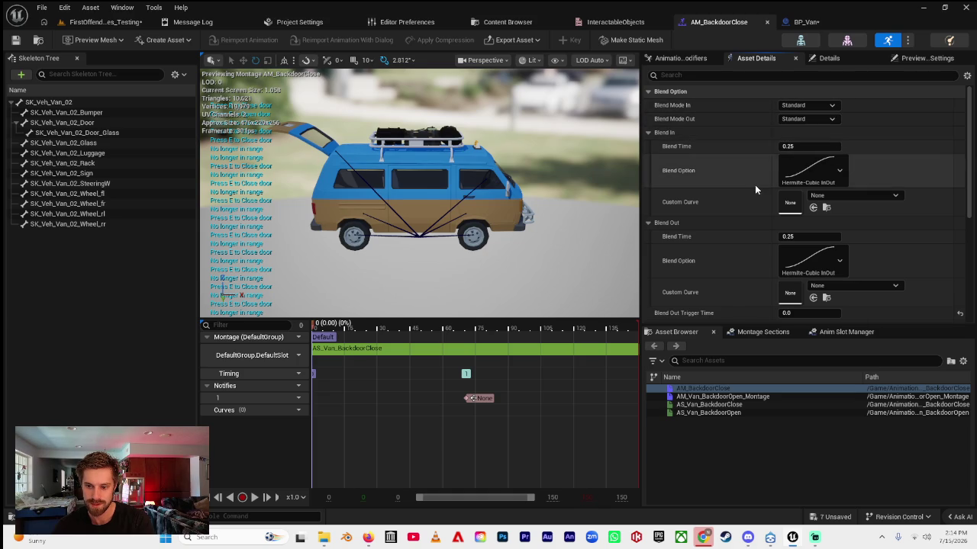
pyautogui.scroll(-4, 748, 191)
pyautogui.scroll(3, 741, 198)
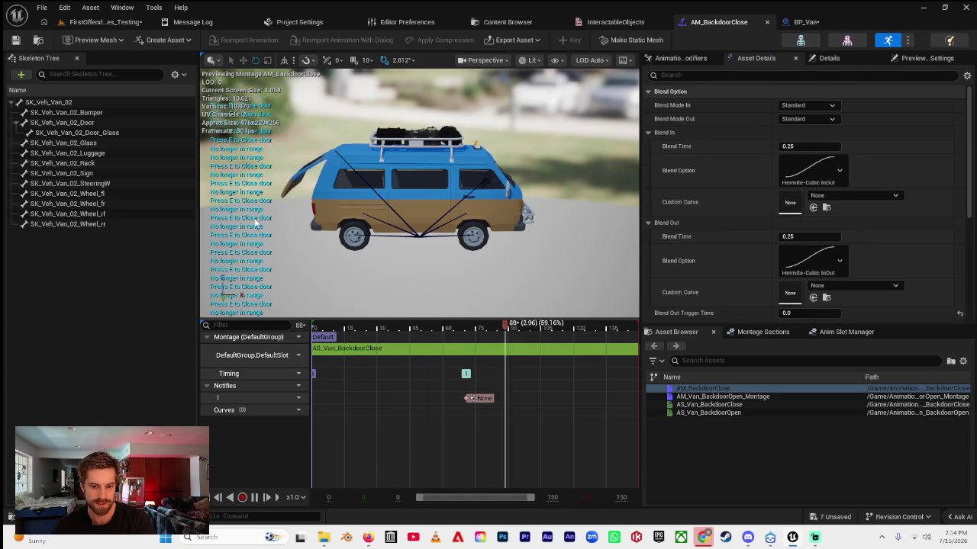
# - Run a brief play test of the level, then switch to the VEGAN HEIST BUG LOG document
pyautogui.click(82, 22)
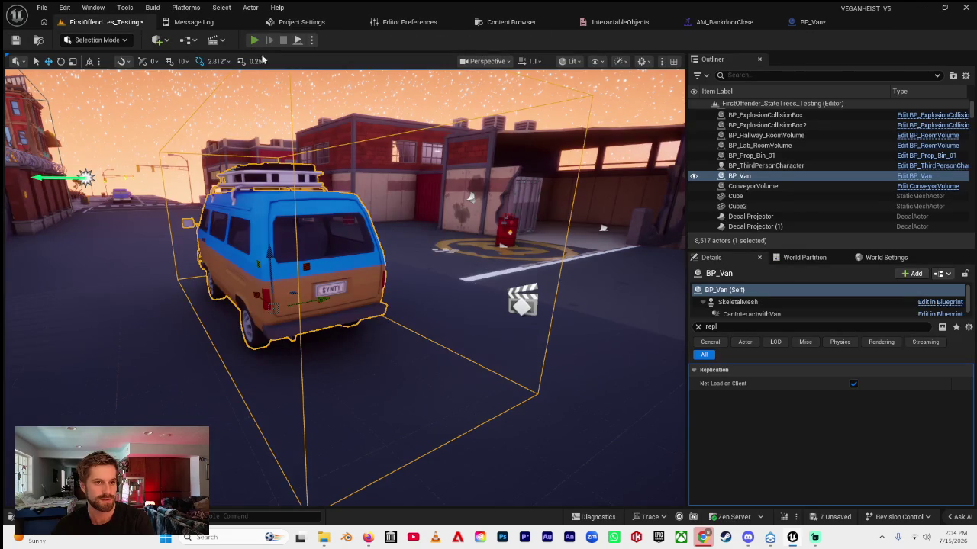
pyautogui.hotkey('alt', 'p')
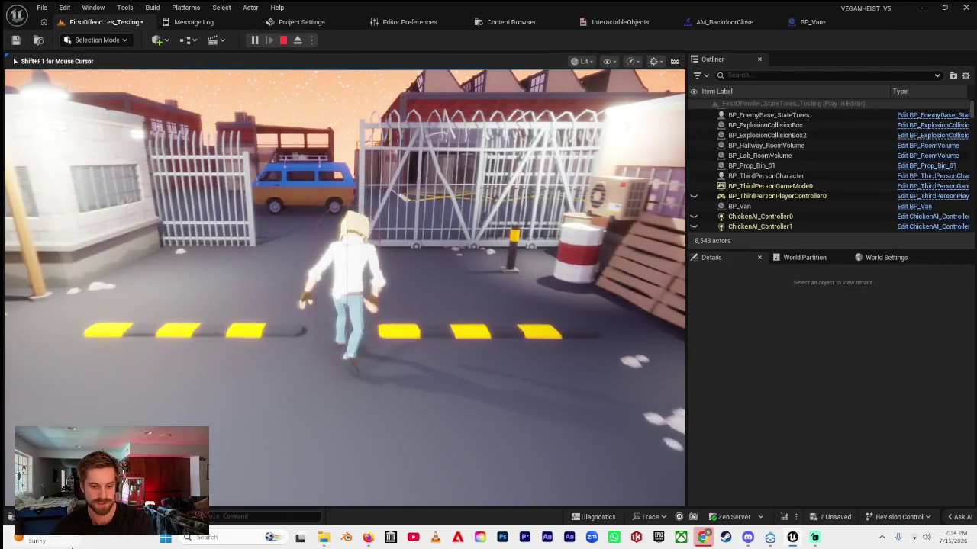
pyautogui.press('Escape')
pyautogui.click(368, 537)
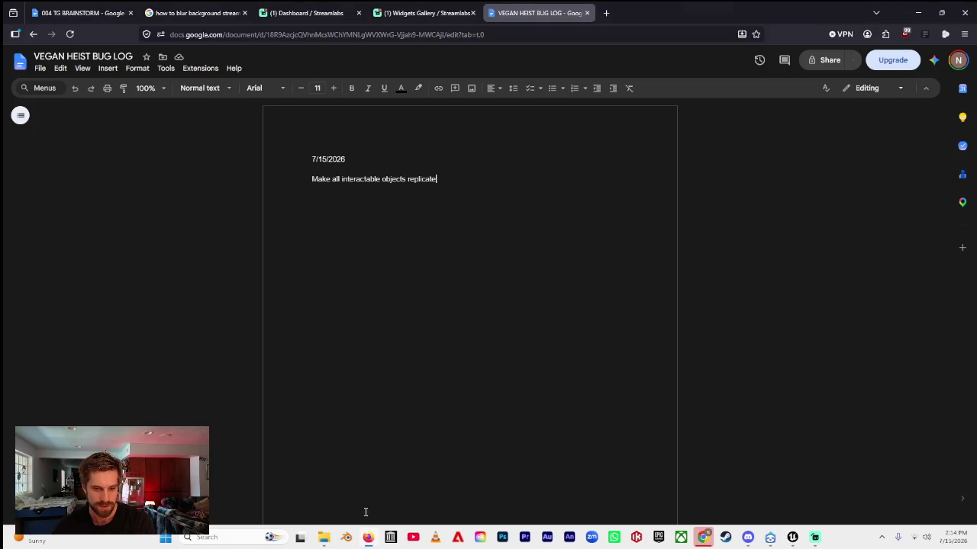
# - Number the bug-log entries and add item 2, 'Make van door not glitch when closing it'
pyautogui.write('1. ')
pyautogui.write('ke van door not')
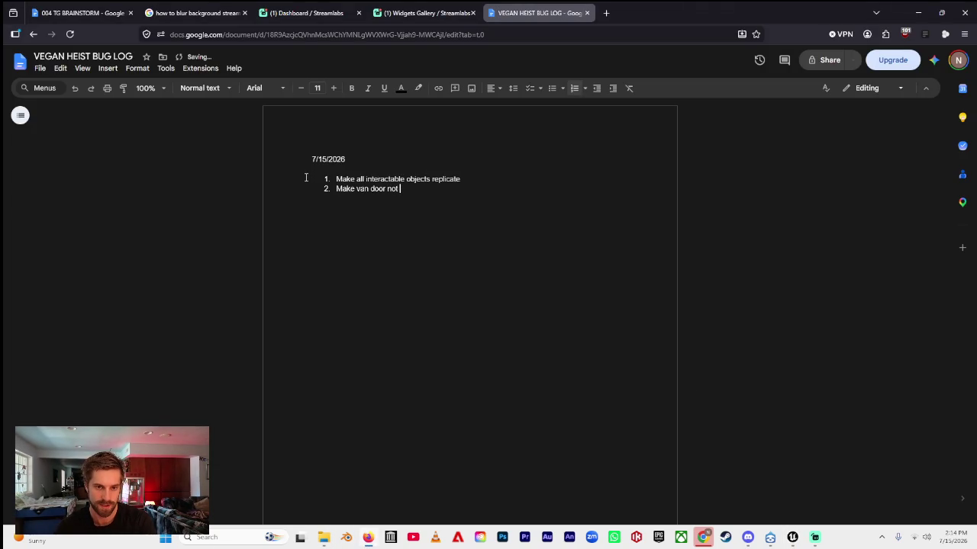
pyautogui.write('when closing it')
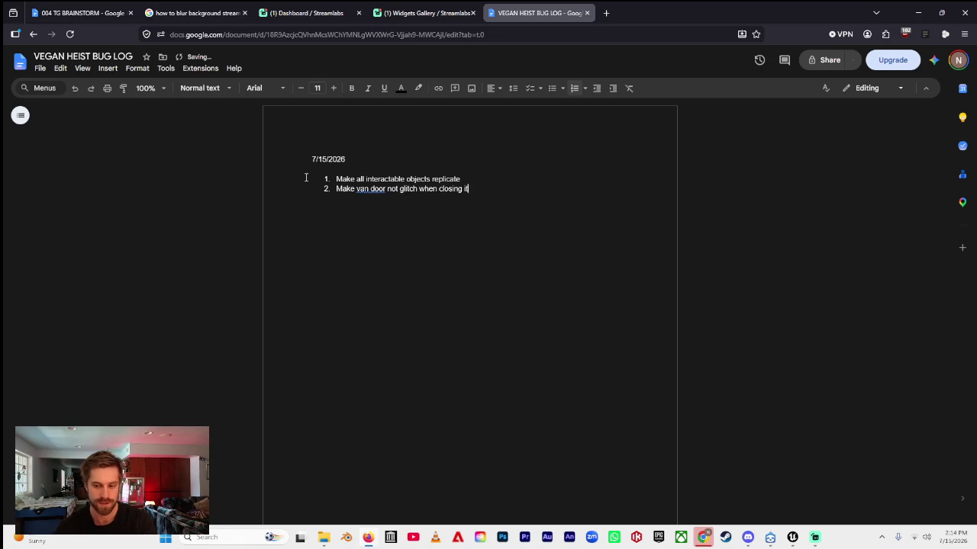
pyautogui.click(792, 537)
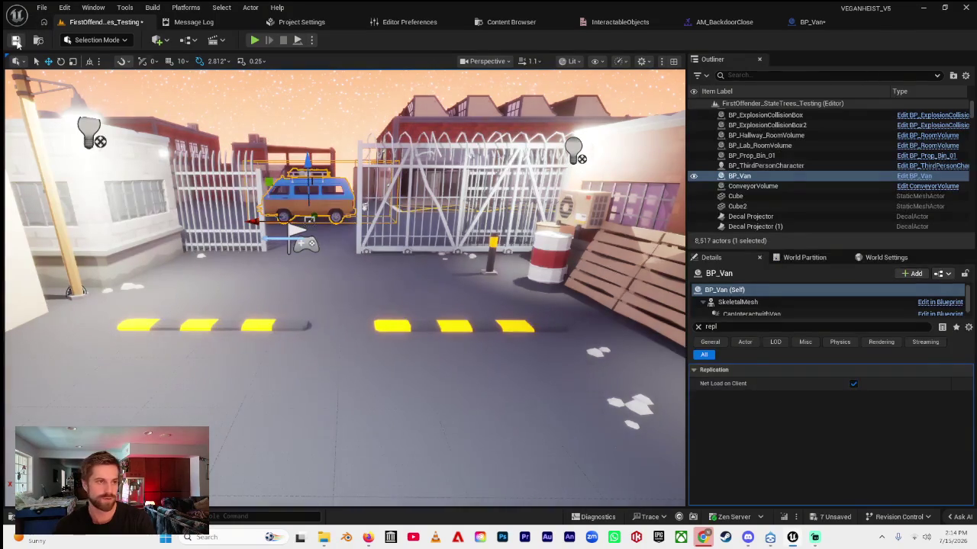
# - Save the level, then play-test opening and closing the van's back door with E repeatedly
pyautogui.click(16, 42)
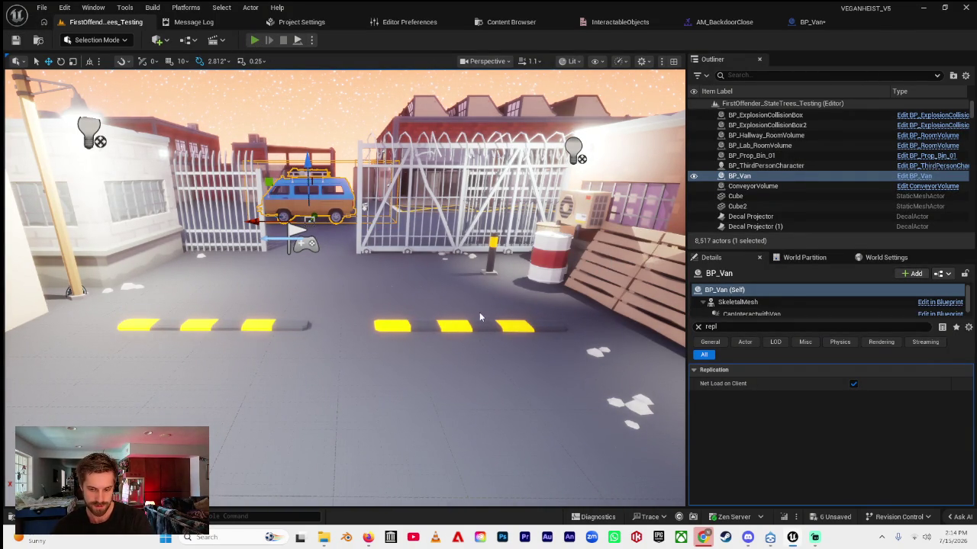
pyautogui.hotkey('alt', 'p')
pyautogui.press('w')
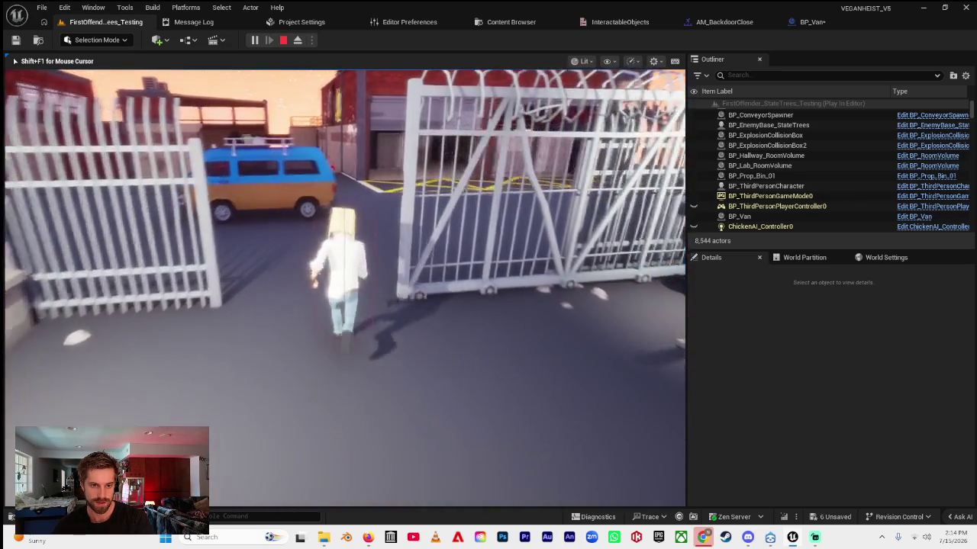
pyautogui.press('w')
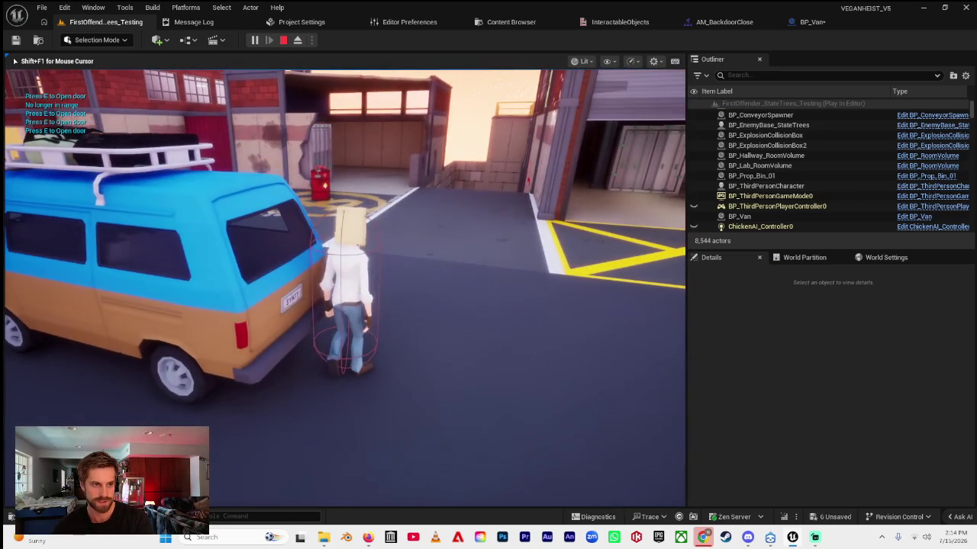
pyautogui.press('e')
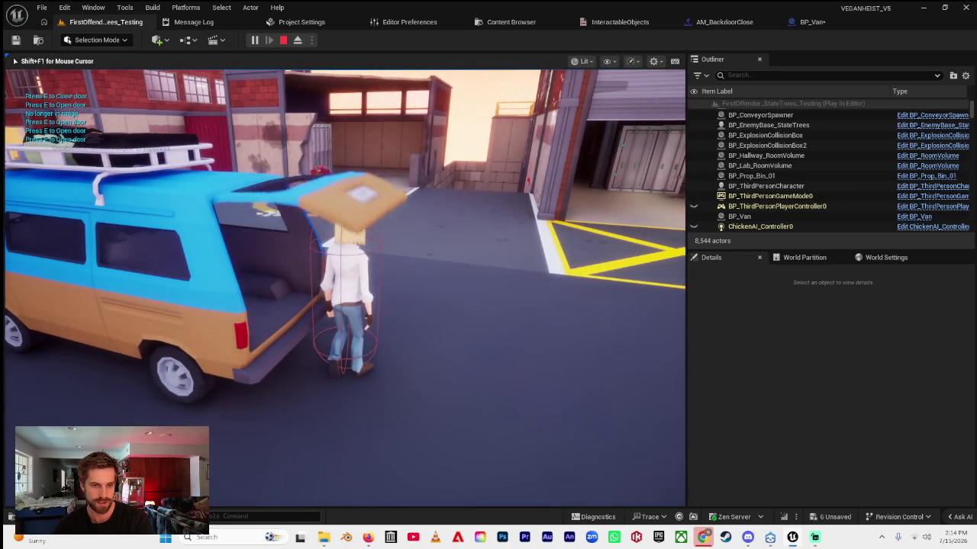
pyautogui.press('s')
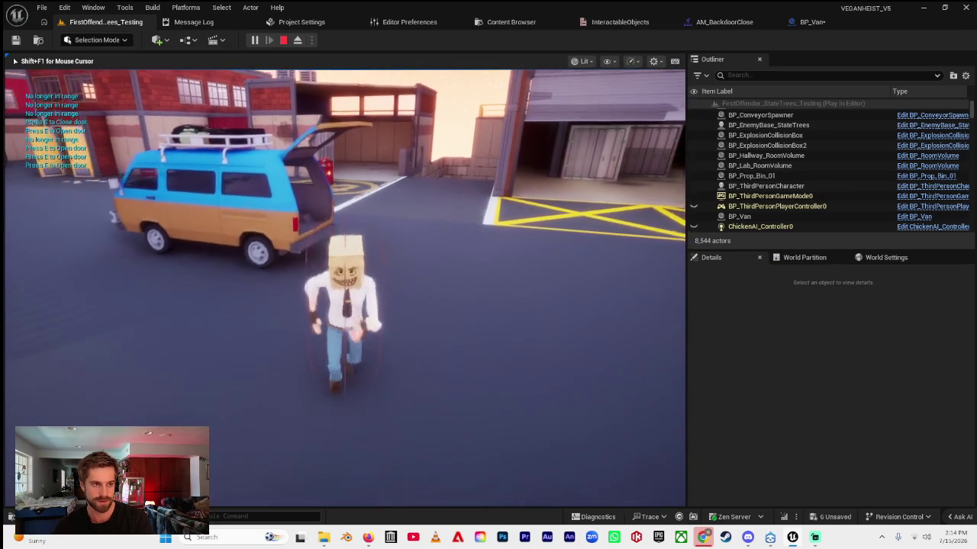
pyautogui.press('w')
pyautogui.press('w')
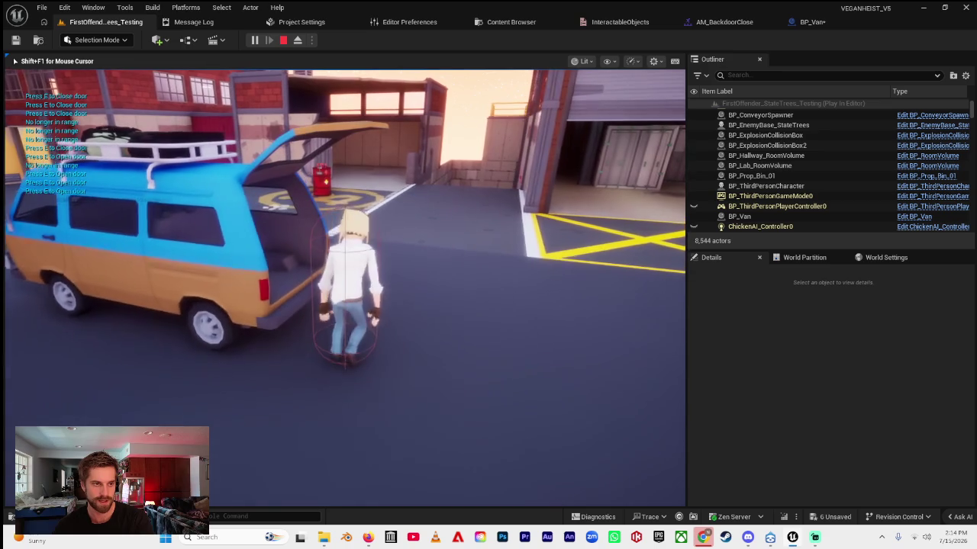
pyautogui.press('e')
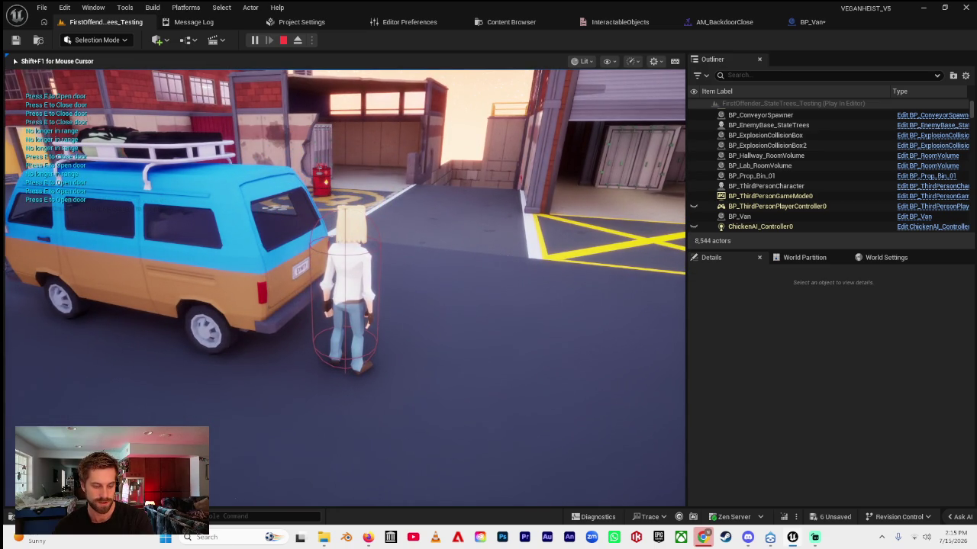
pyautogui.press('e')
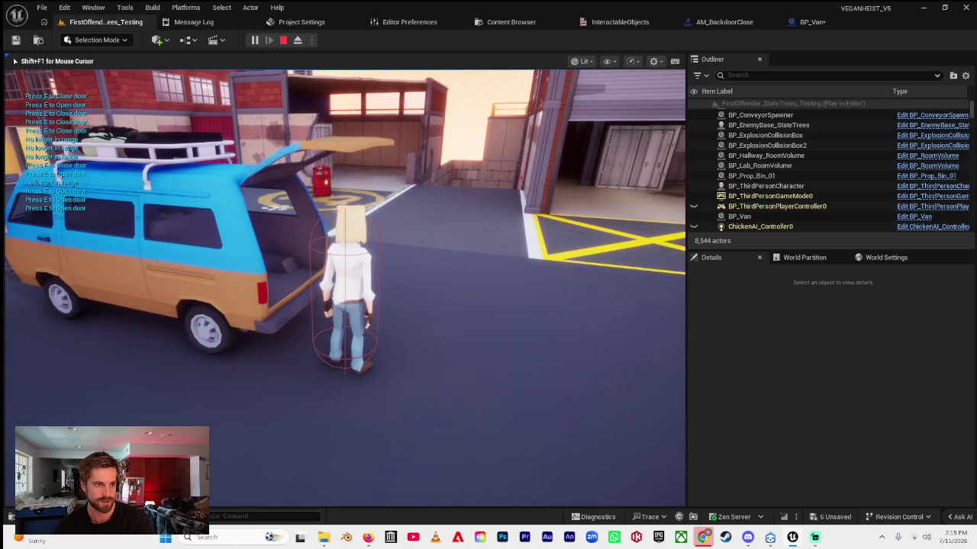
pyautogui.press('e')
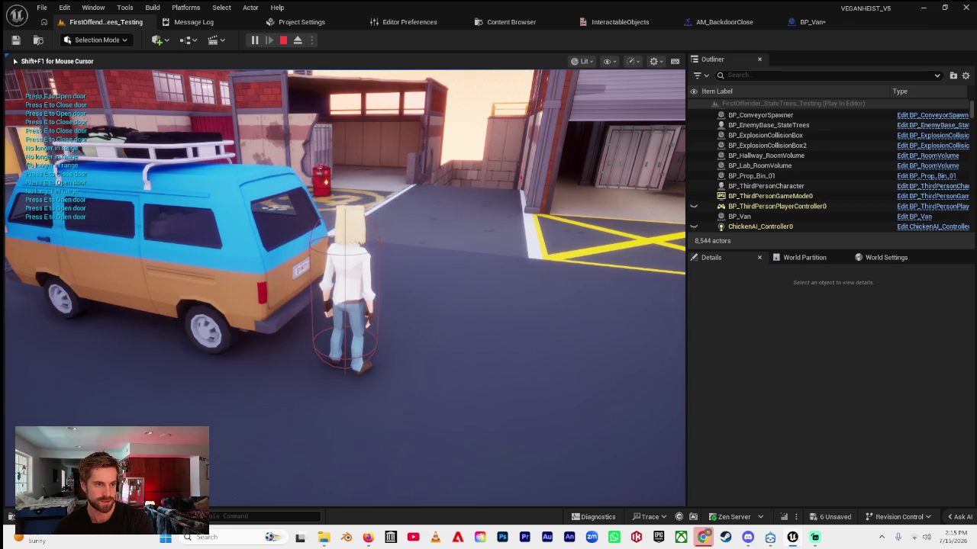
pyautogui.press('Escape')
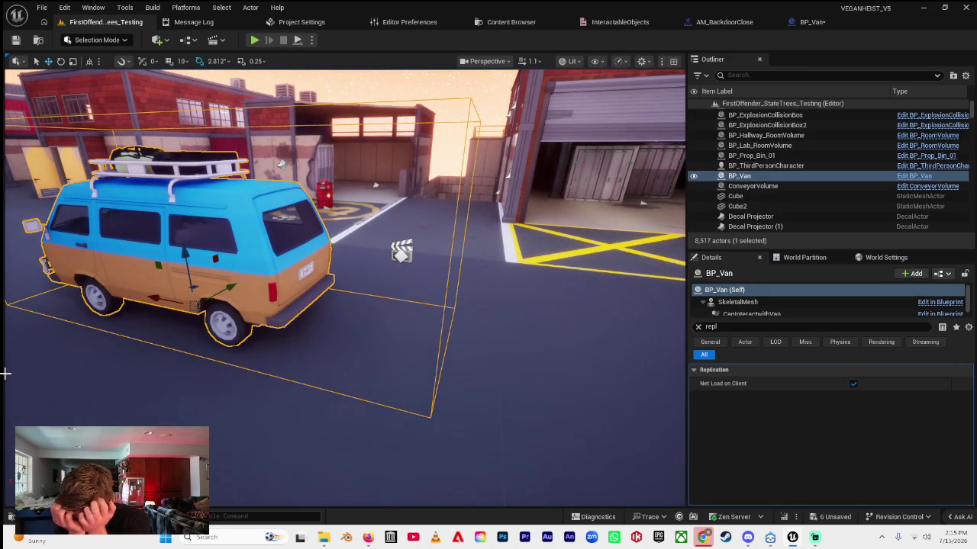
pyautogui.click(831, 23)
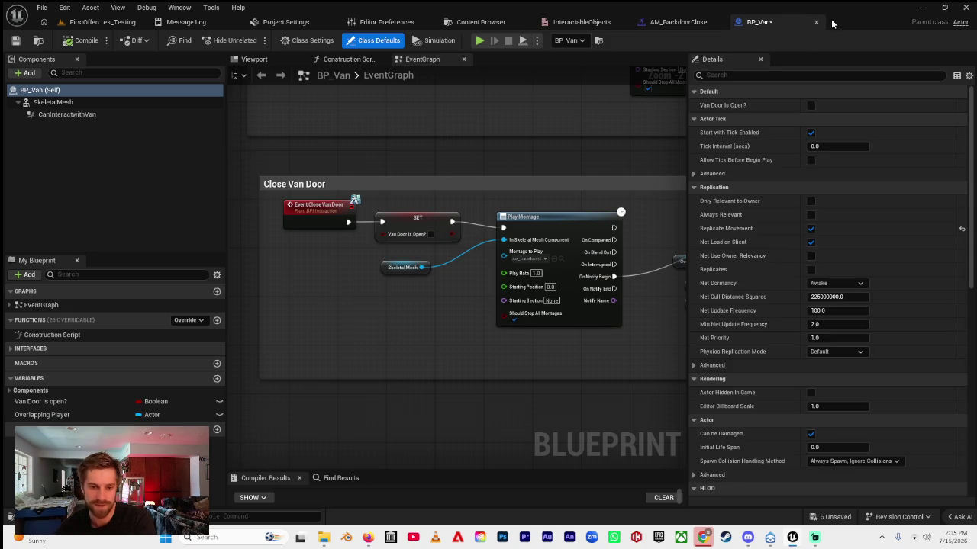
# - Set the Close Van Door Play Montage Starting Position to 1.0 and compile BP_Van
pyautogui.moveTo(512, 196); pyautogui.dragTo(472, 190)
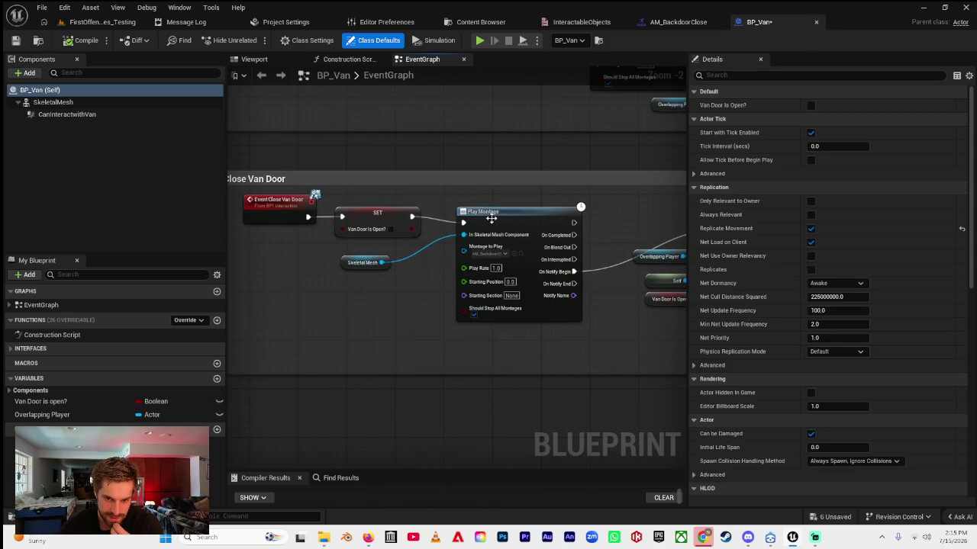
pyautogui.click(511, 282)
pyautogui.write('1')
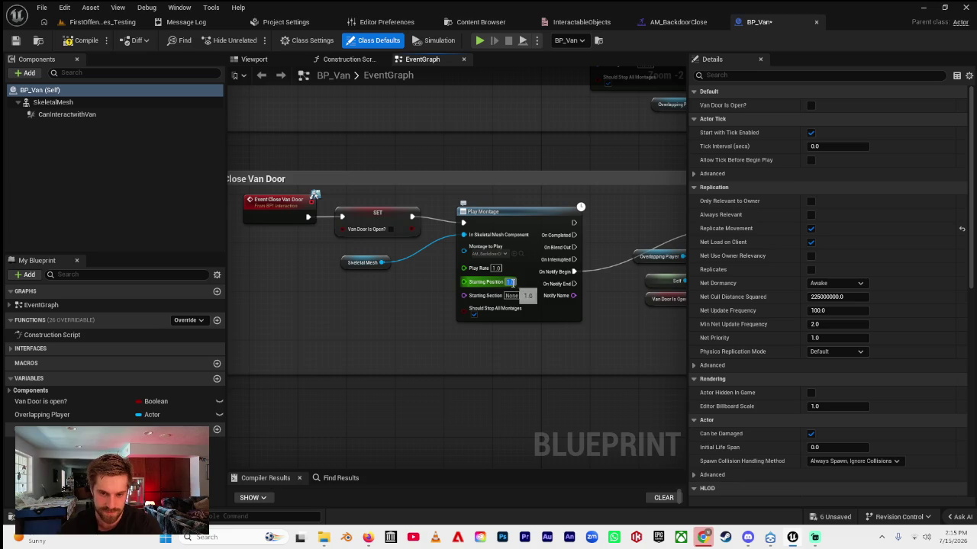
pyautogui.press('Return')
pyautogui.click(83, 39)
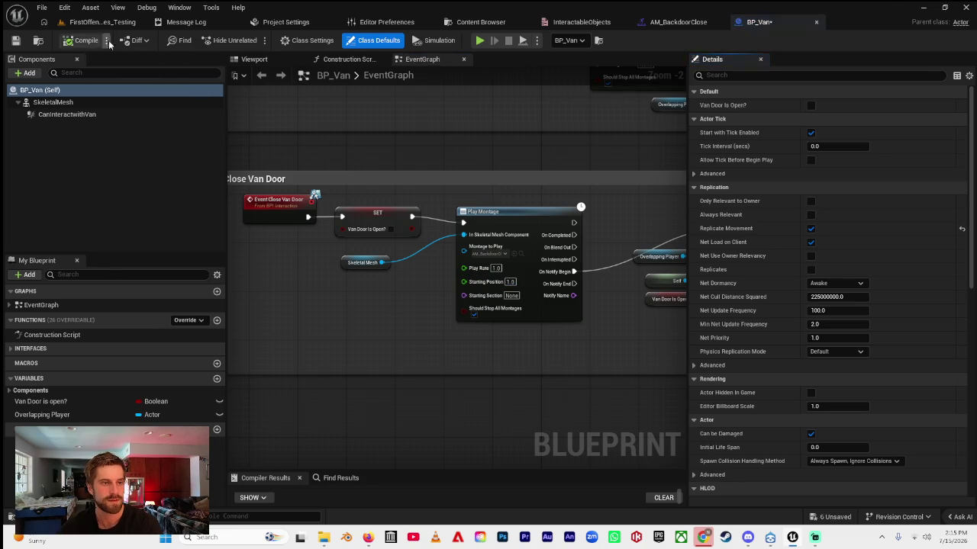
pyautogui.click(102, 22)
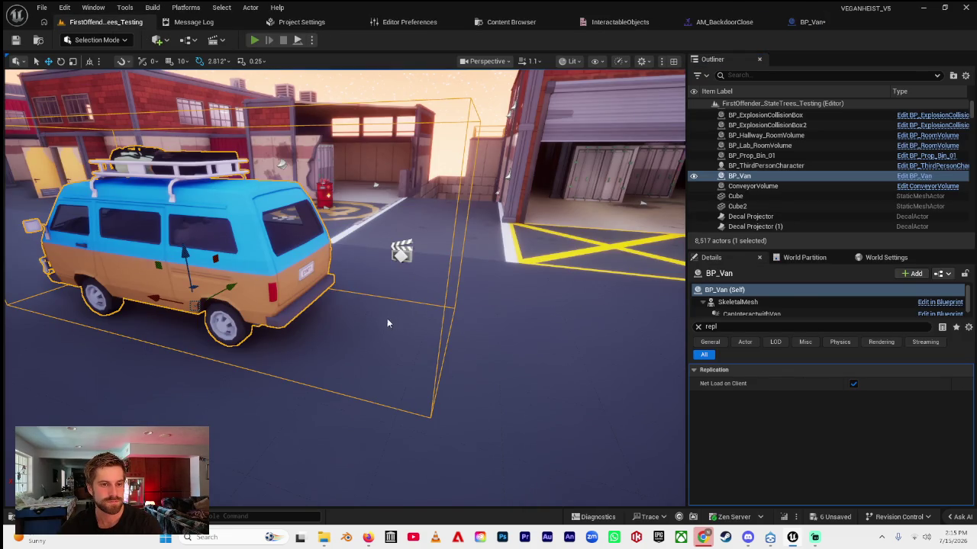
# - Play-test running through the gate to the van and opening its rear door with E
pyautogui.hotkey('alt', 'p')
pyautogui.press('w')
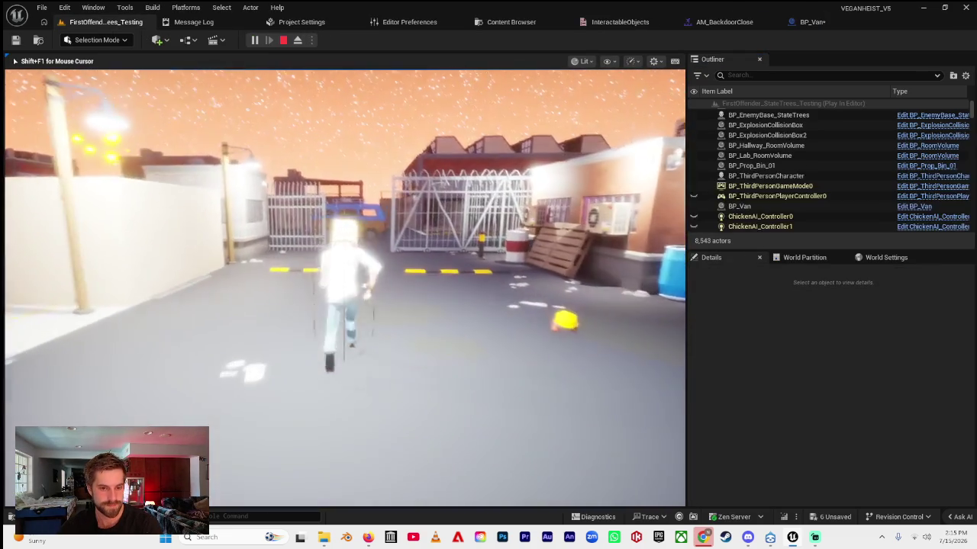
pyautogui.press('w')
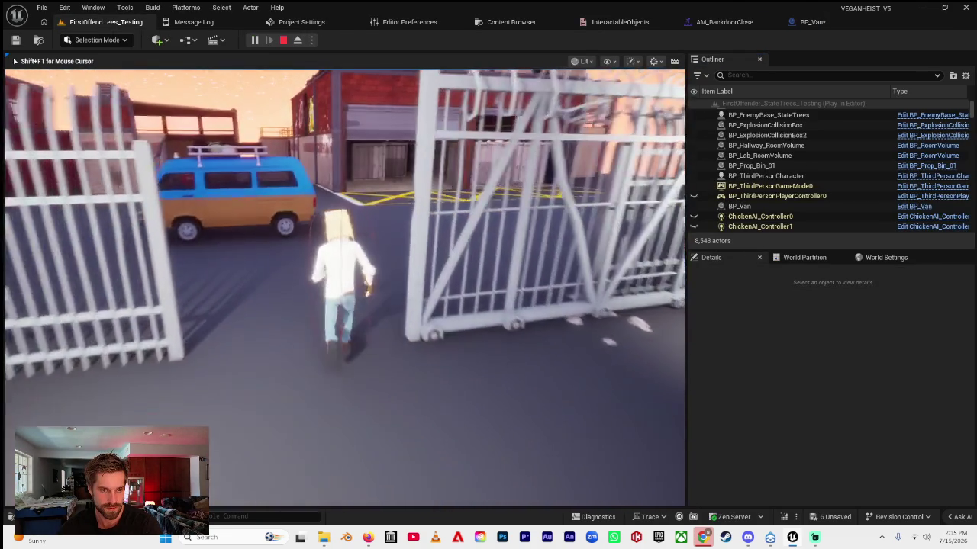
pyautogui.press('w')
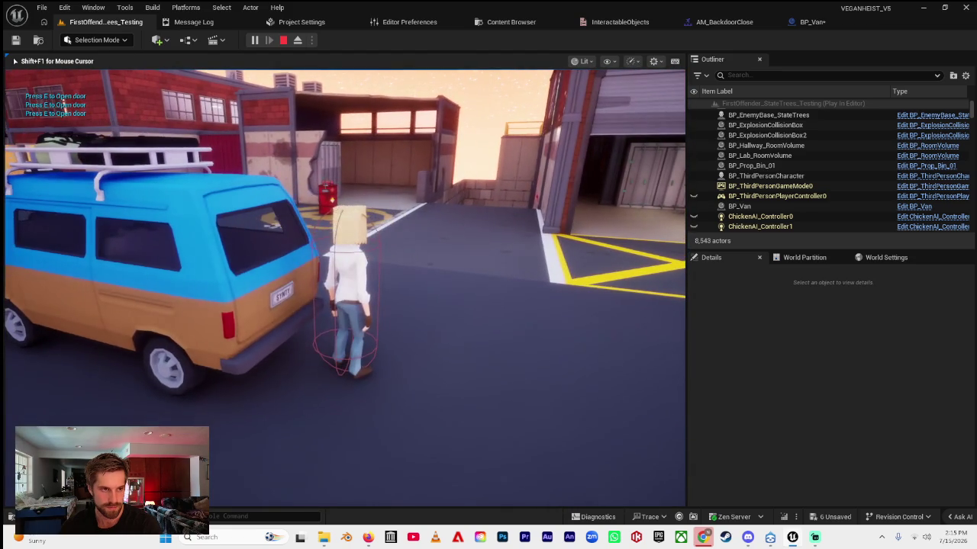
pyautogui.press('e')
pyautogui.press('e')
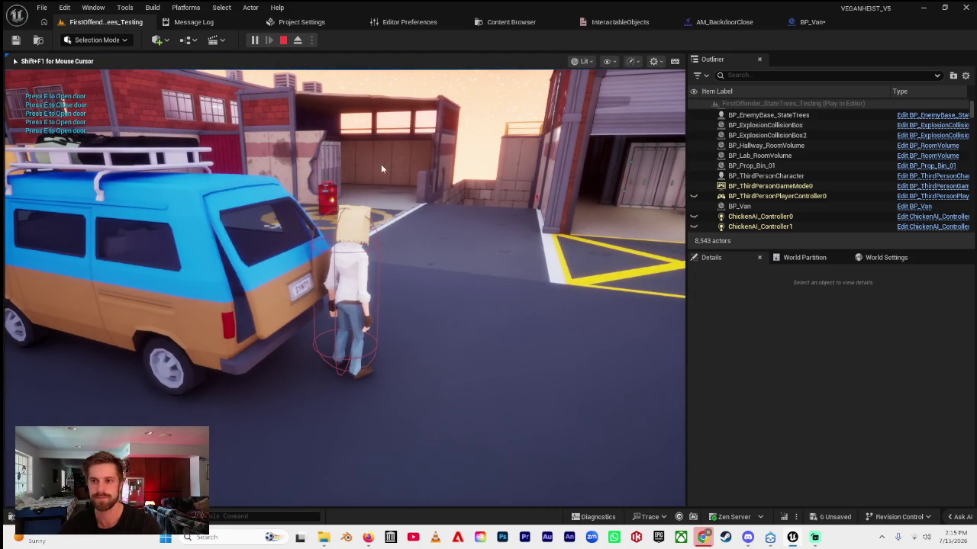
pyautogui.press('Escape')
pyautogui.click(812, 21)
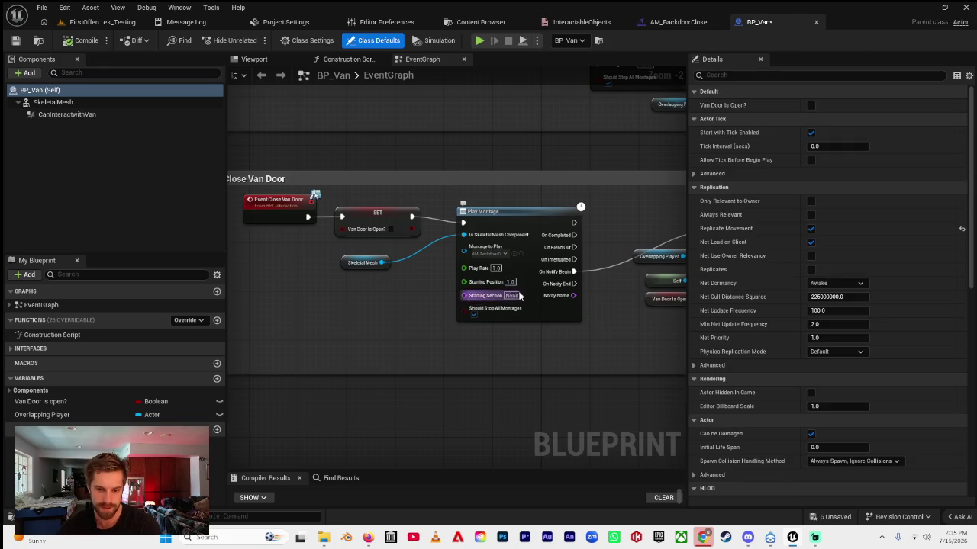
# - Set the Play Montage starting position to 0.0, check AM_BackdoorClose, then switch to Streamlabs
pyautogui.click(509, 282)
pyautogui.write('0')
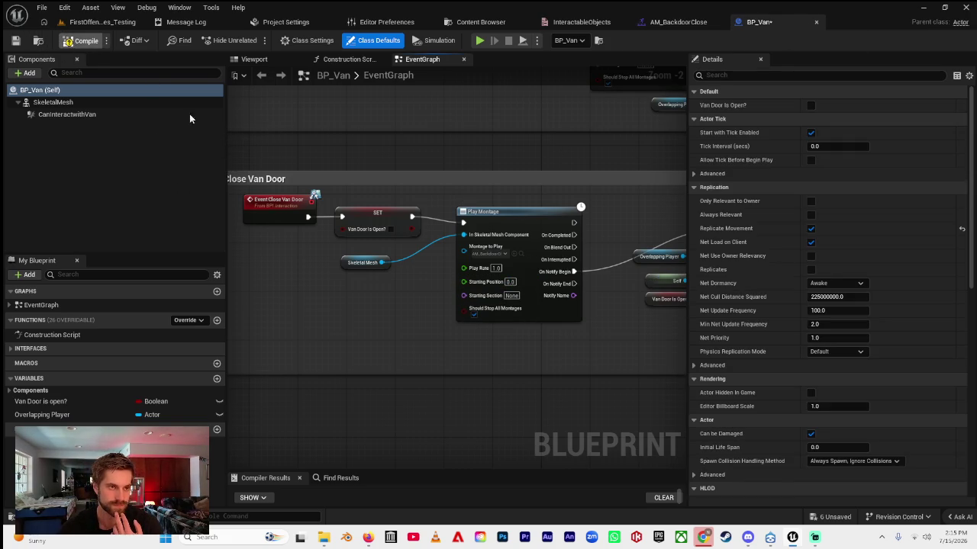
pyautogui.click(674, 23)
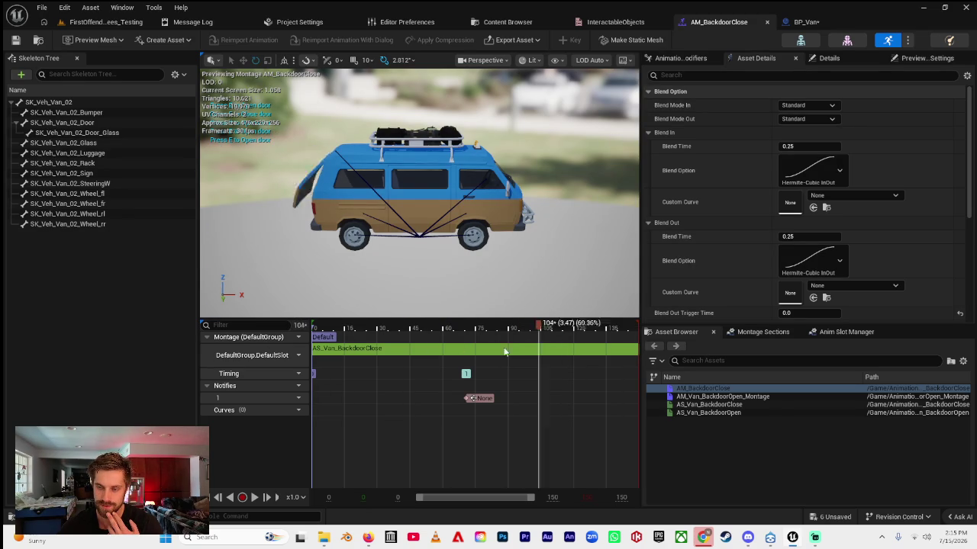
pyautogui.click(106, 21)
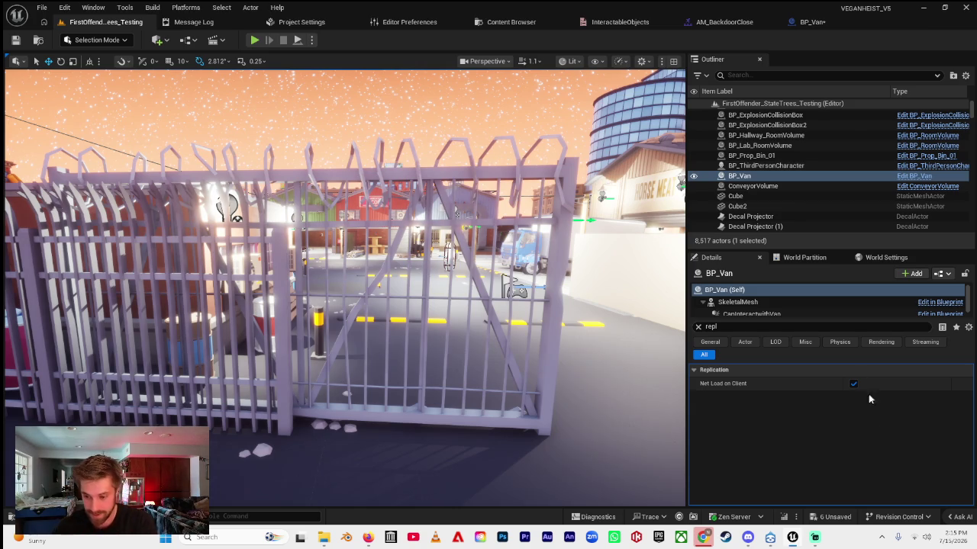
pyautogui.hotkey('alt', 'Tab')
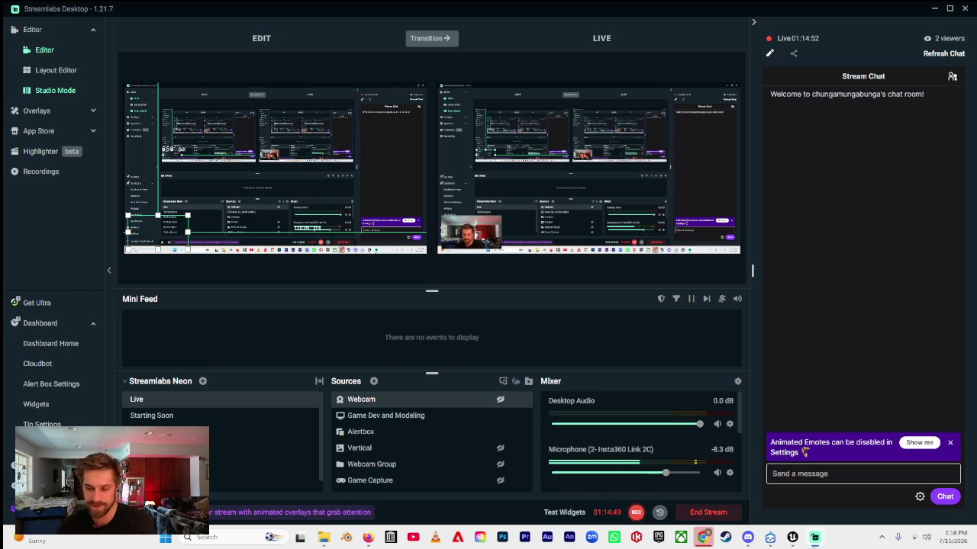
# - Refresh the Streamlabs stream chat and bring the Unreal Editor back to the front
pyautogui.click(943, 54)
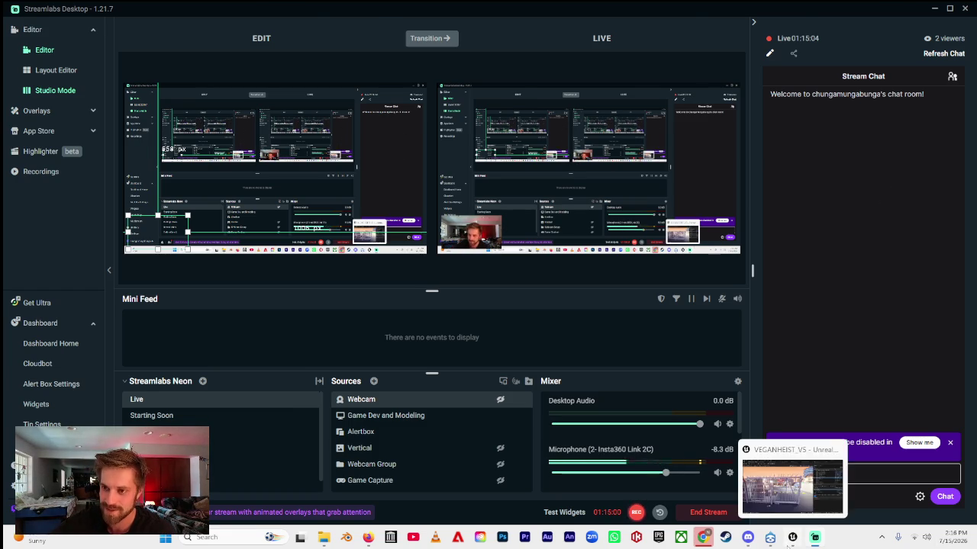
pyautogui.click(792, 539)
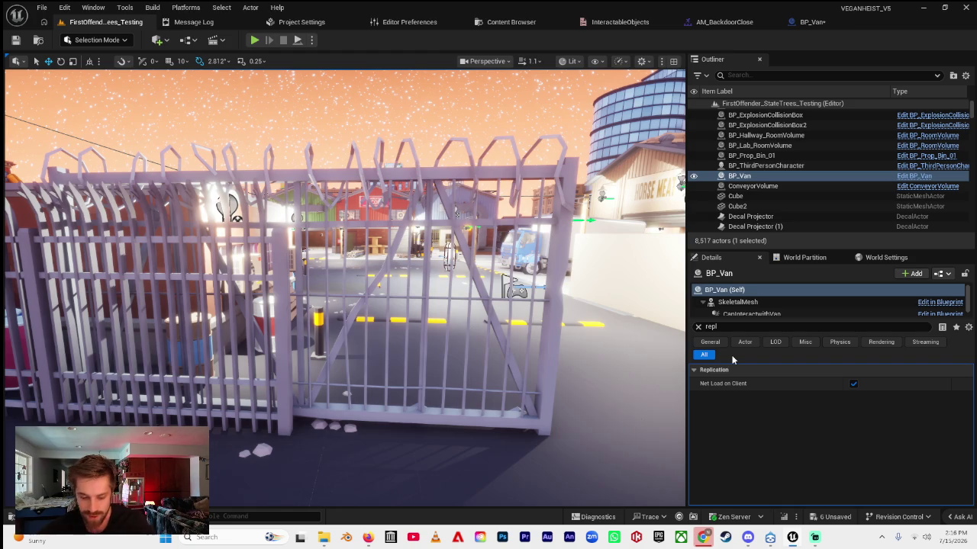
# - Start a play session and run the character across the street and through the gate to the van
pyautogui.press('w')
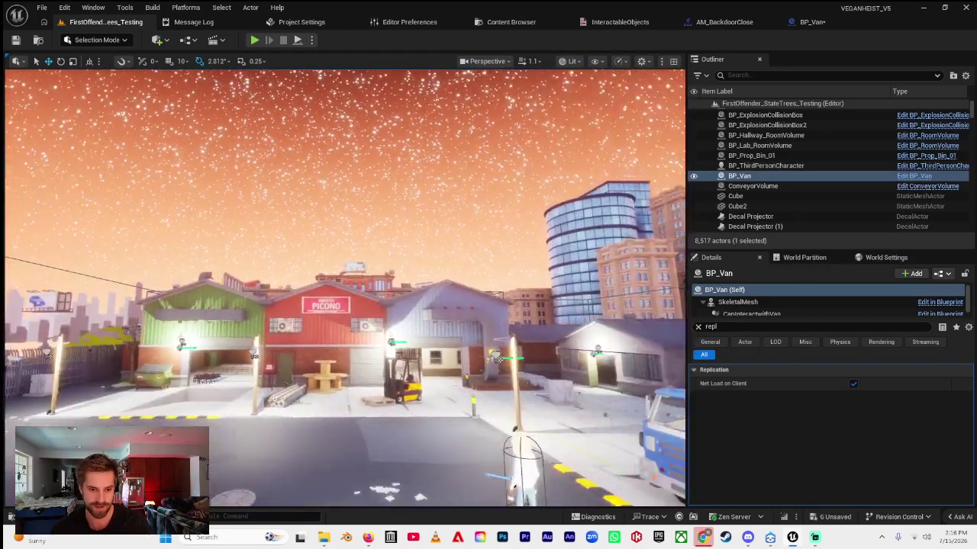
pyautogui.press('w')
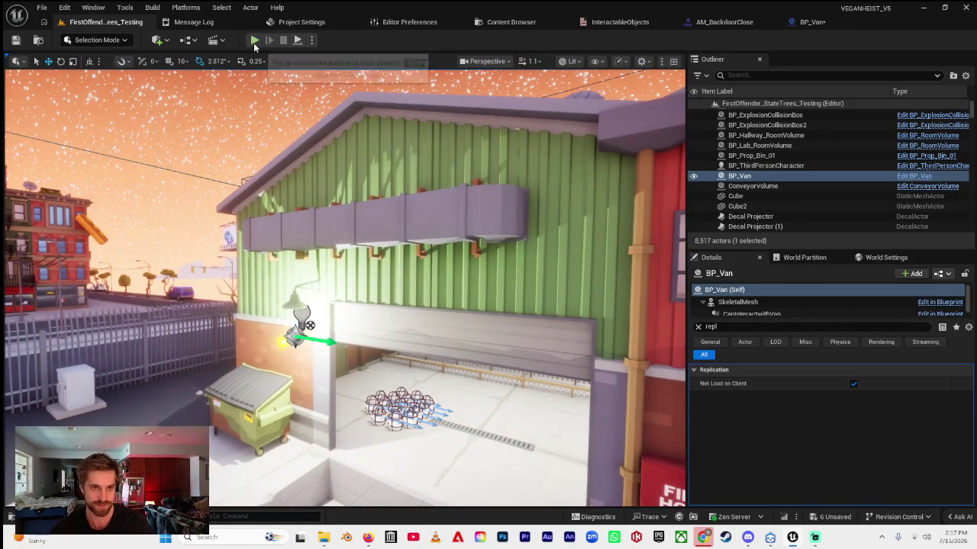
pyautogui.hotkey('alt', 'p')
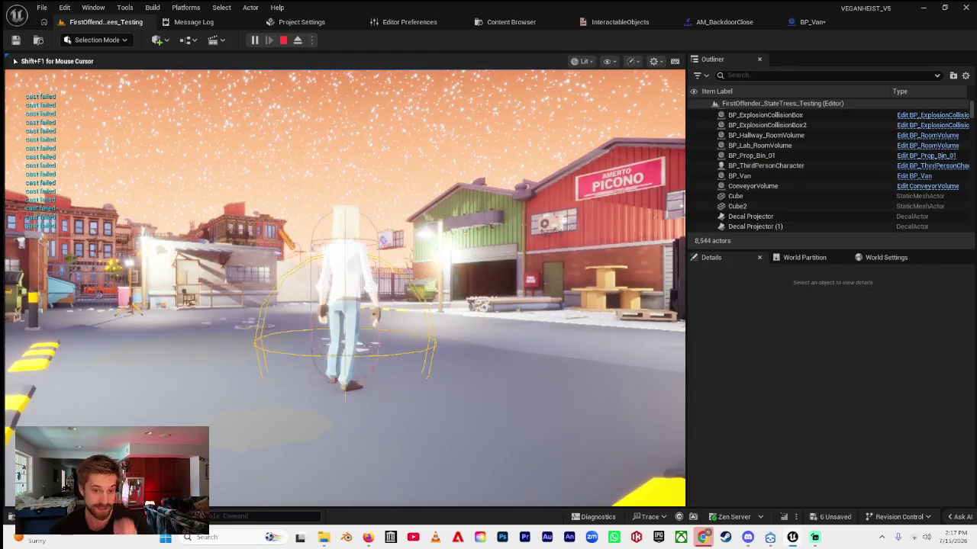
pyautogui.press('w')
pyautogui.press('w')
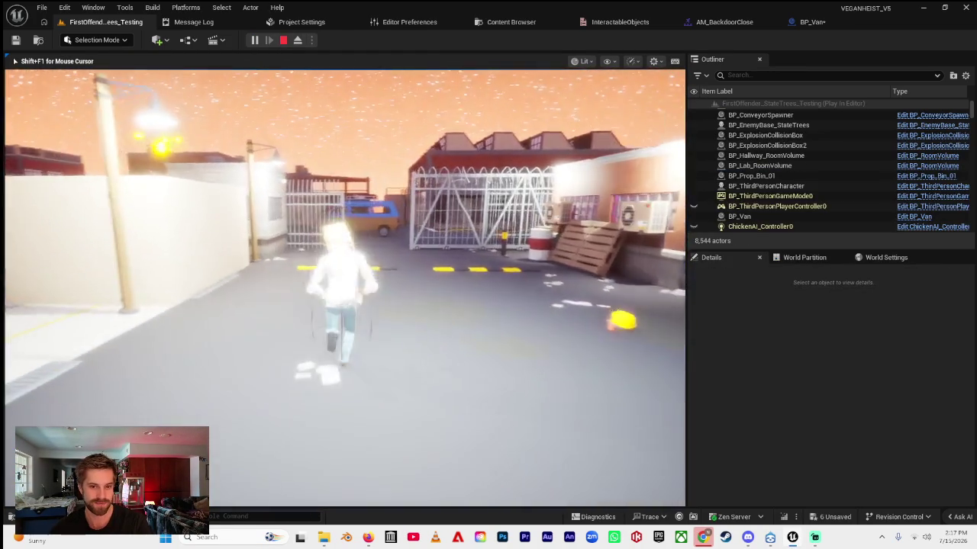
pyautogui.press('w')
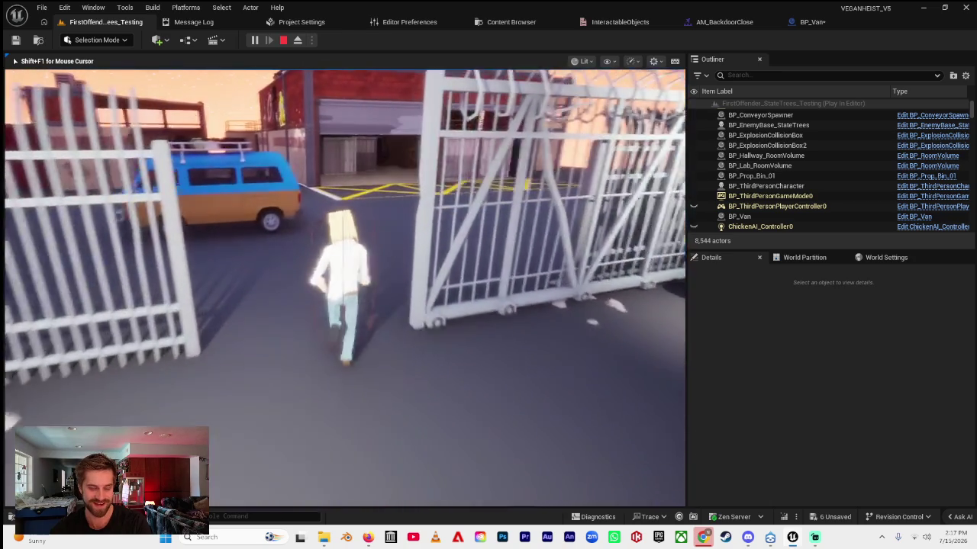
pyautogui.press('w')
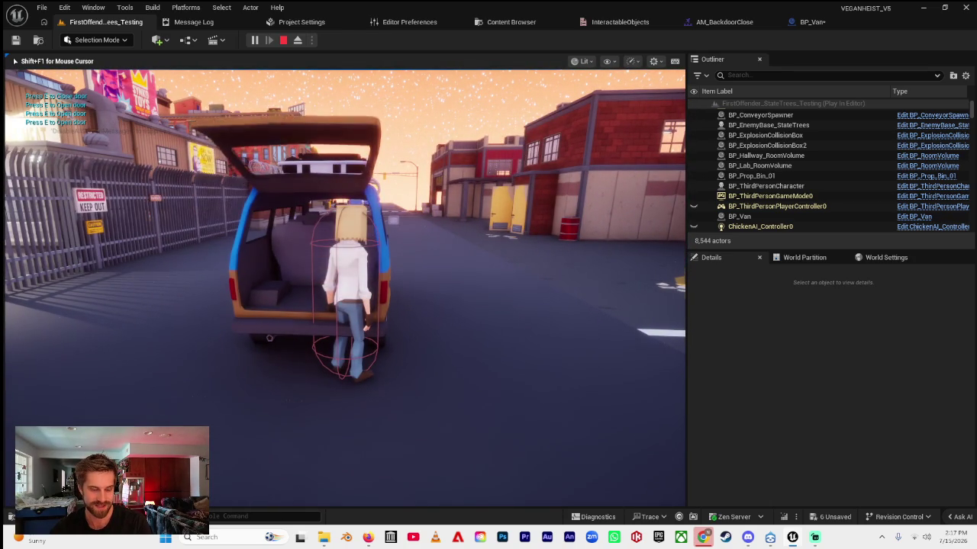
# - Toggle the van's rear door with E, then run back through the gate into the green building's bay
pyautogui.press('e')
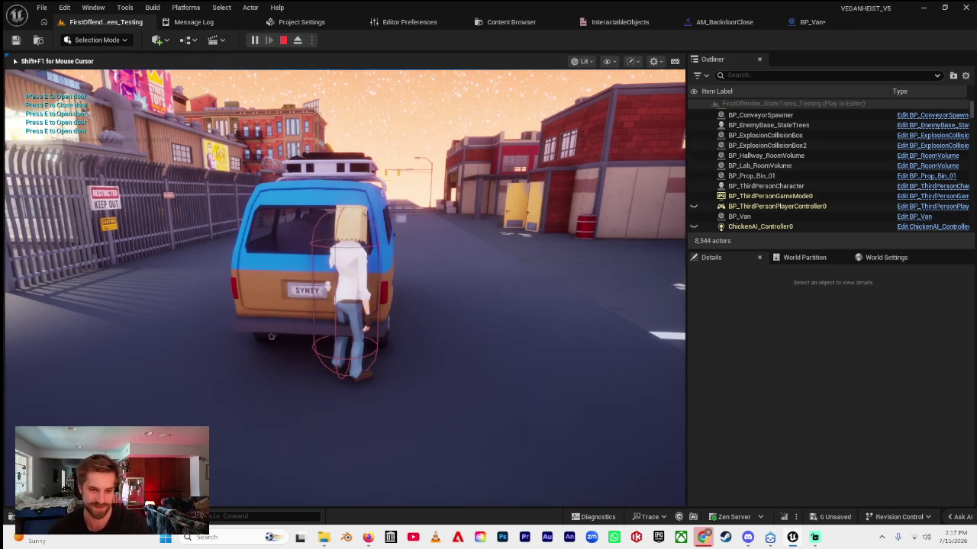
pyautogui.press('a')
pyautogui.press('w')
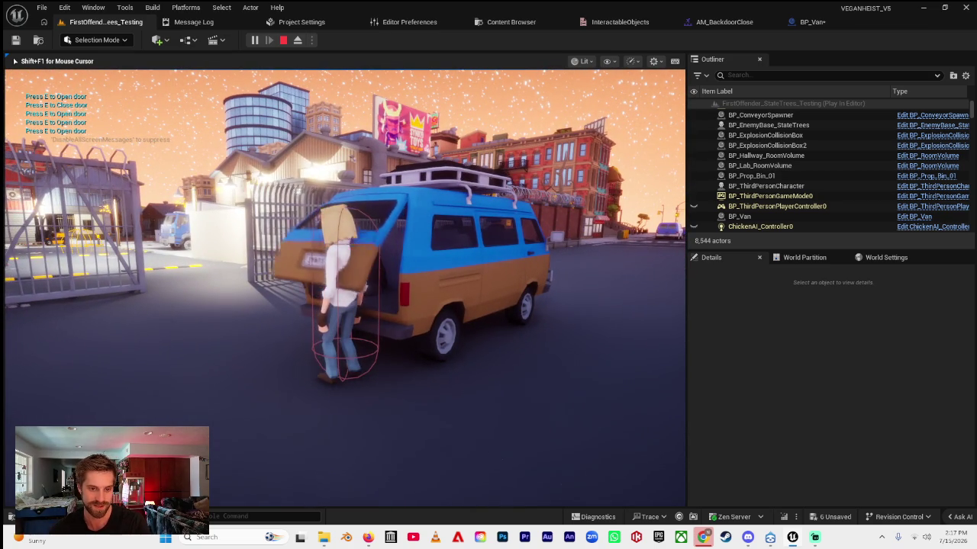
pyautogui.press('w')
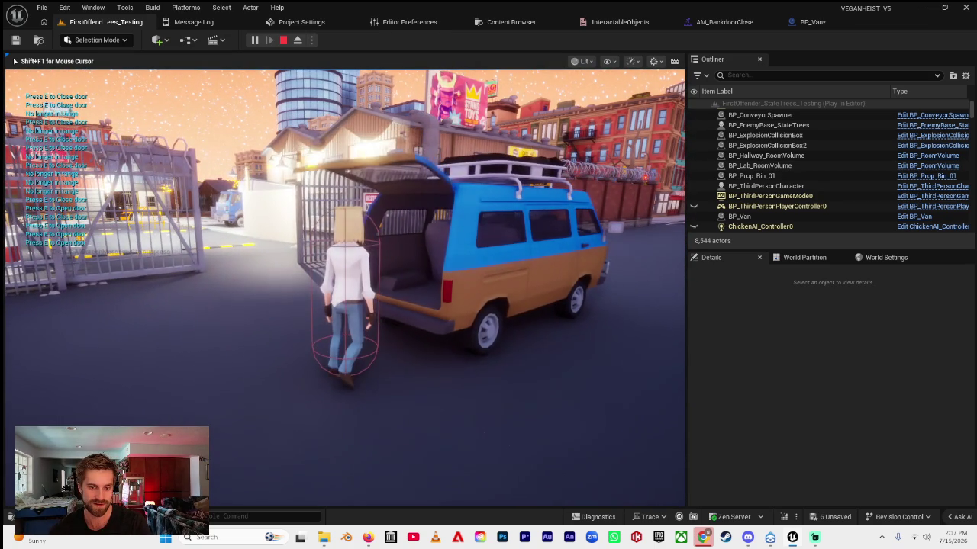
pyautogui.press('w')
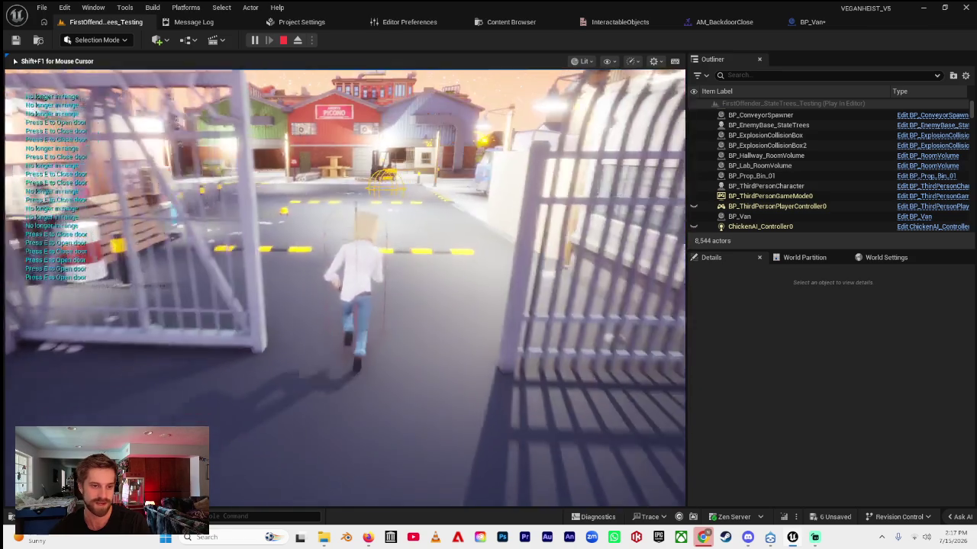
pyautogui.press('w')
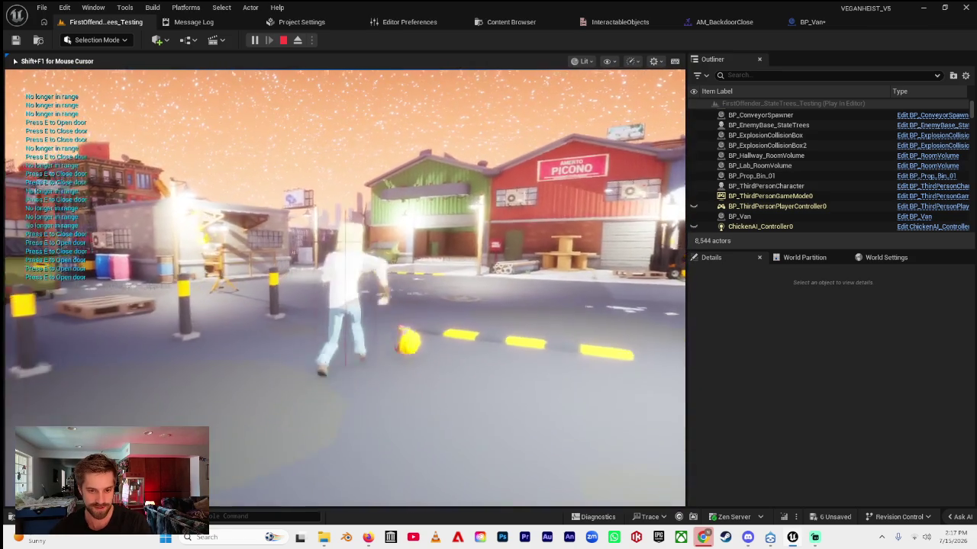
pyautogui.press('w')
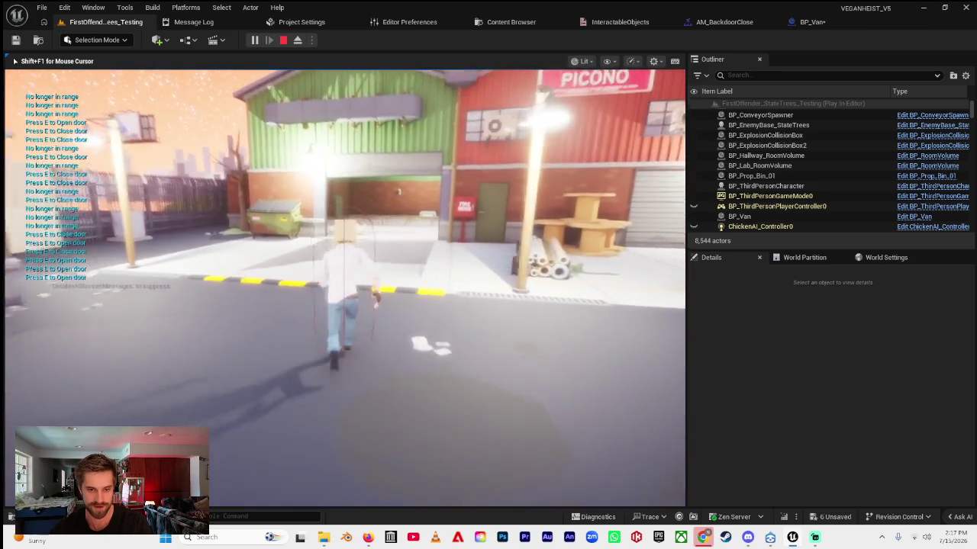
pyautogui.press('w')
# - Run back out past the gated yard toward the red building, then end the play session
pyautogui.press('s')
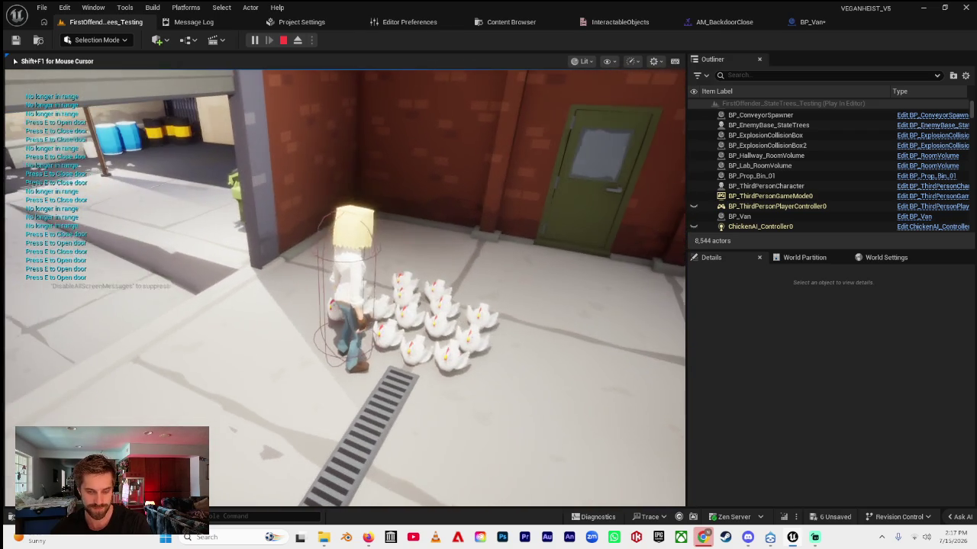
pyautogui.press('w')
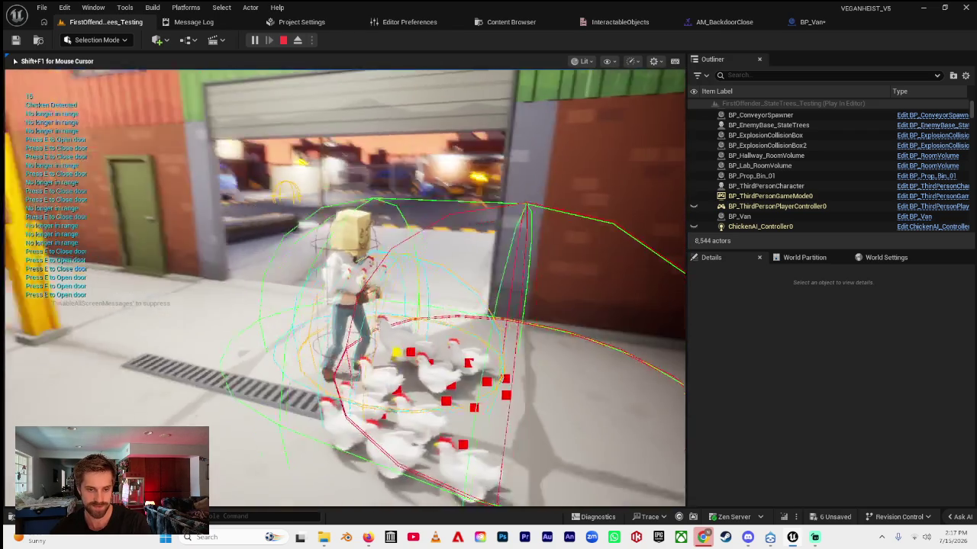
pyautogui.press('w')
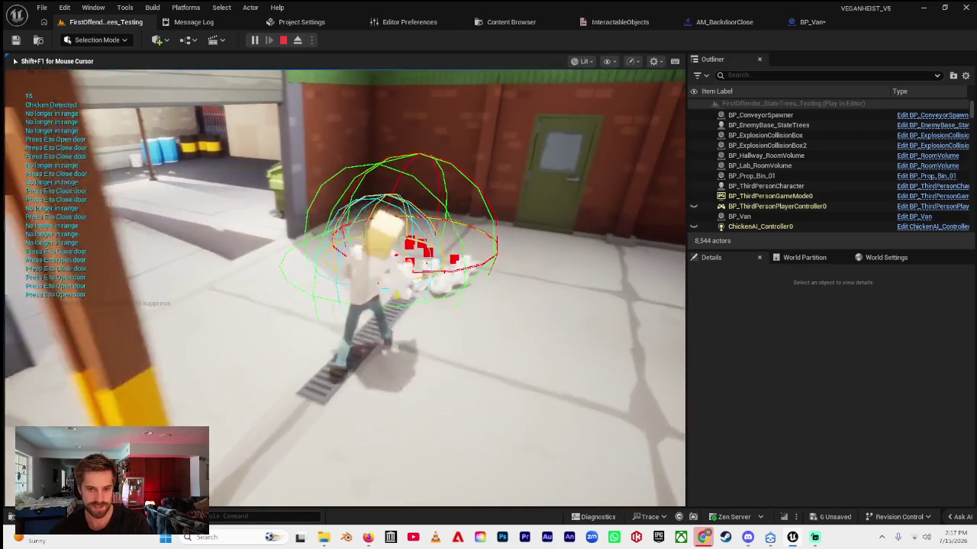
pyautogui.press('w')
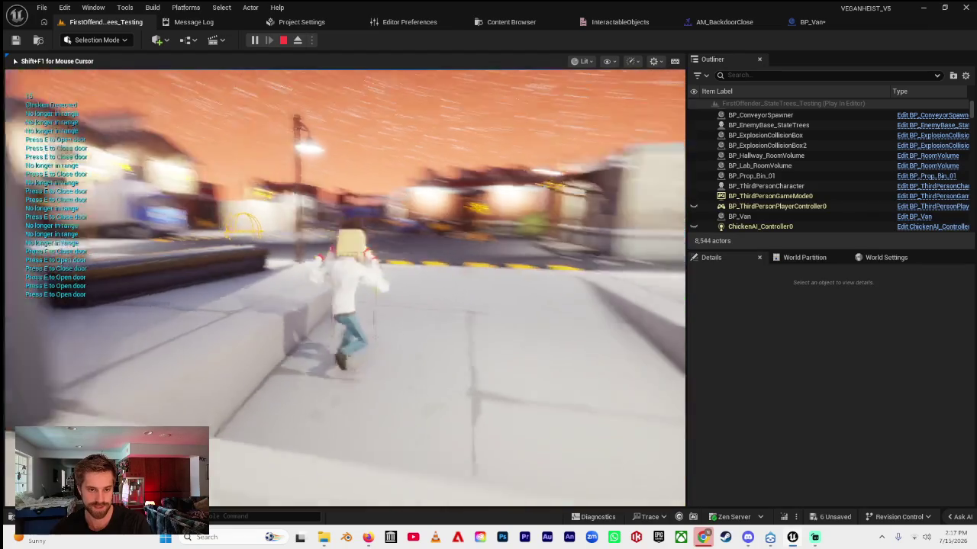
pyautogui.press('w')
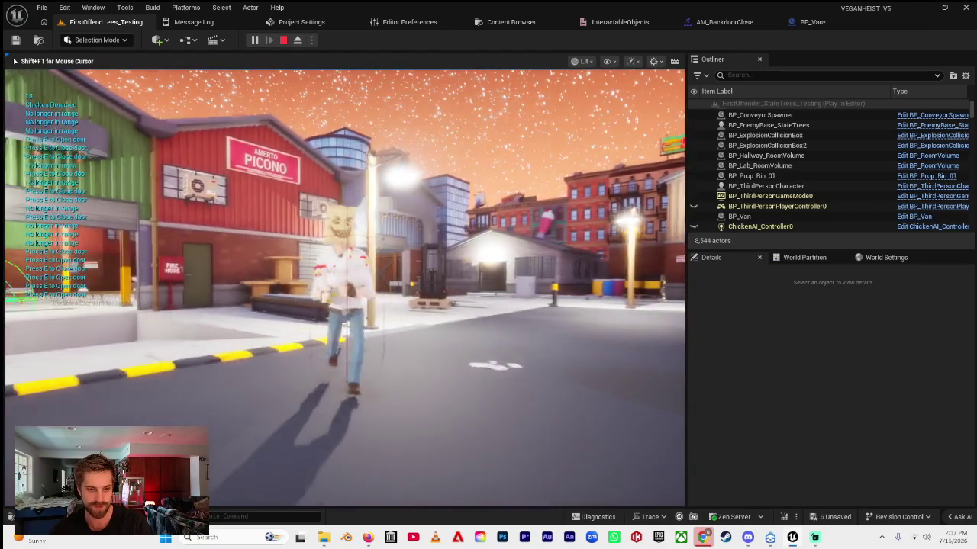
pyautogui.press('w')
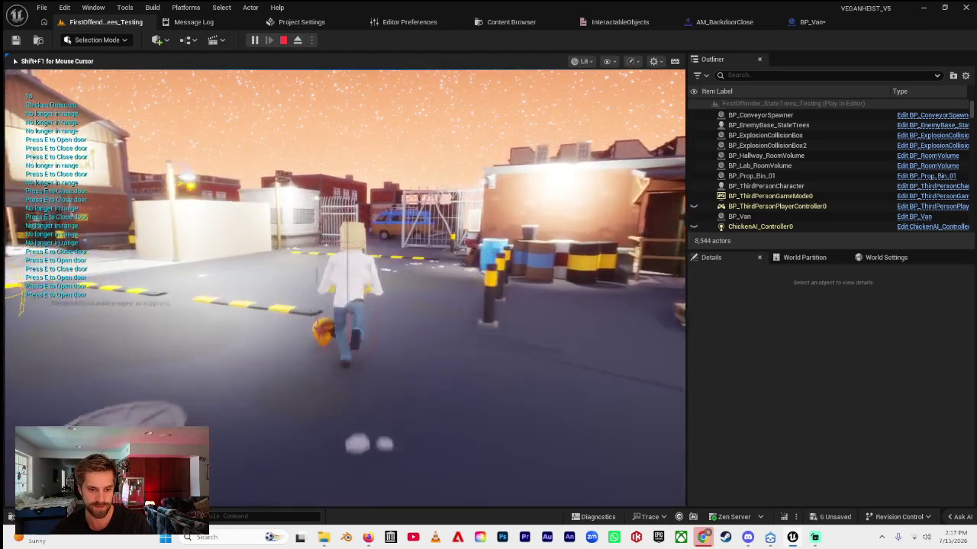
pyautogui.press('w')
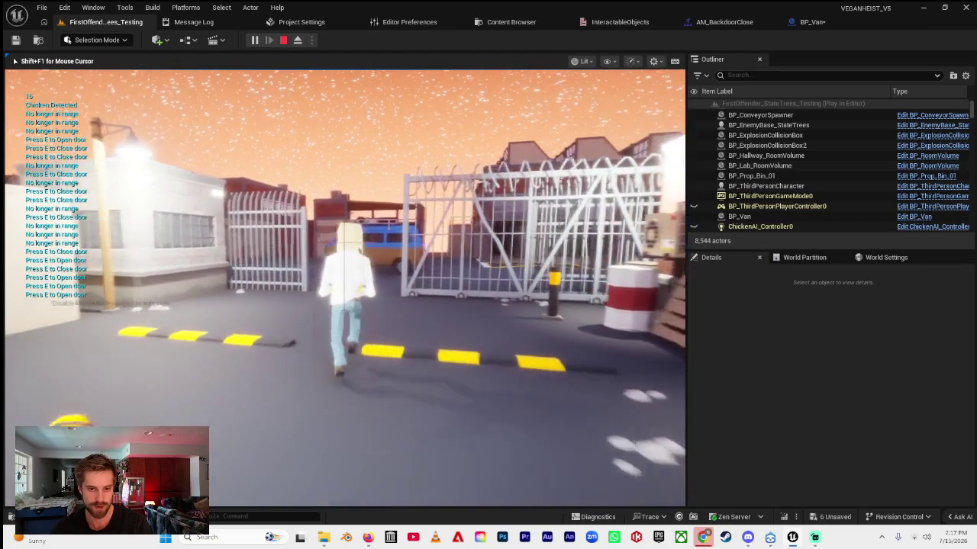
pyautogui.press('w')
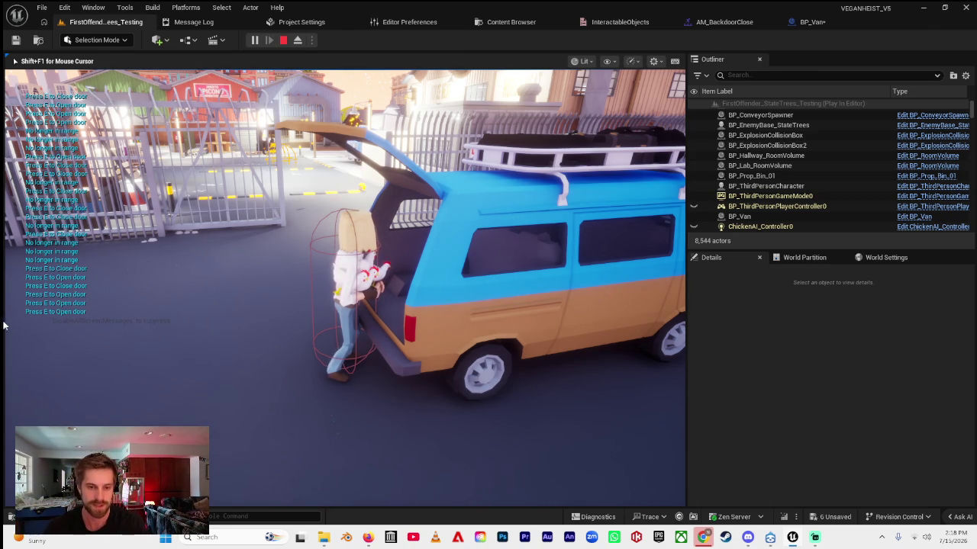
pyautogui.press('Escape')
pyautogui.click(95, 22)
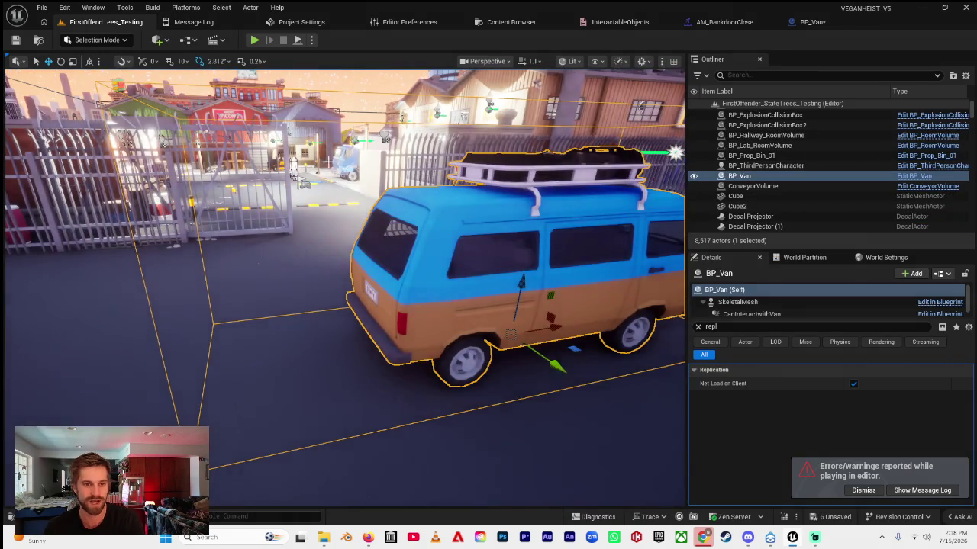
# - Fly the viewport toward the warehouse and focus on BP_Van, briefly checking Streamlabs
pyautogui.press('w')
pyautogui.press('w')
pyautogui.scroll(-3, 343, 288)
pyautogui.press('f')
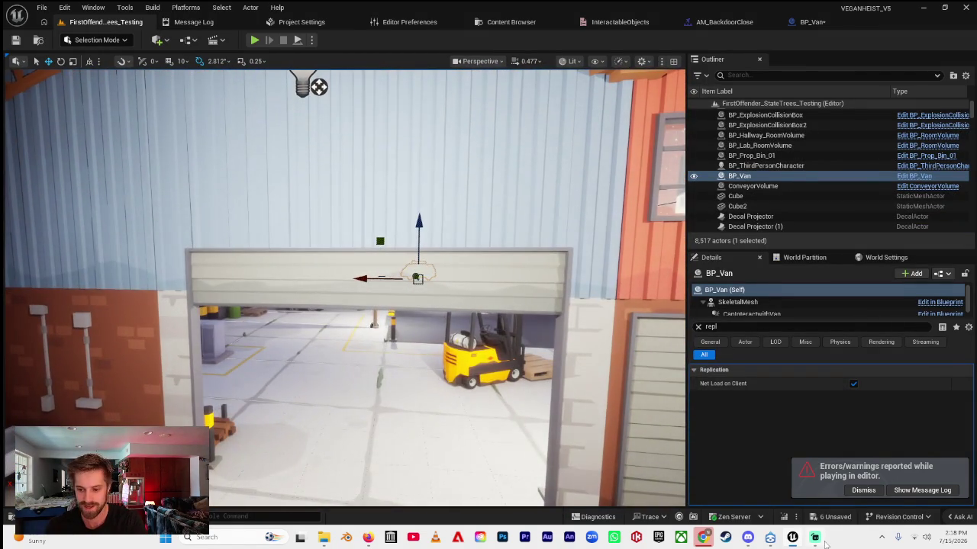
pyautogui.click(815, 537)
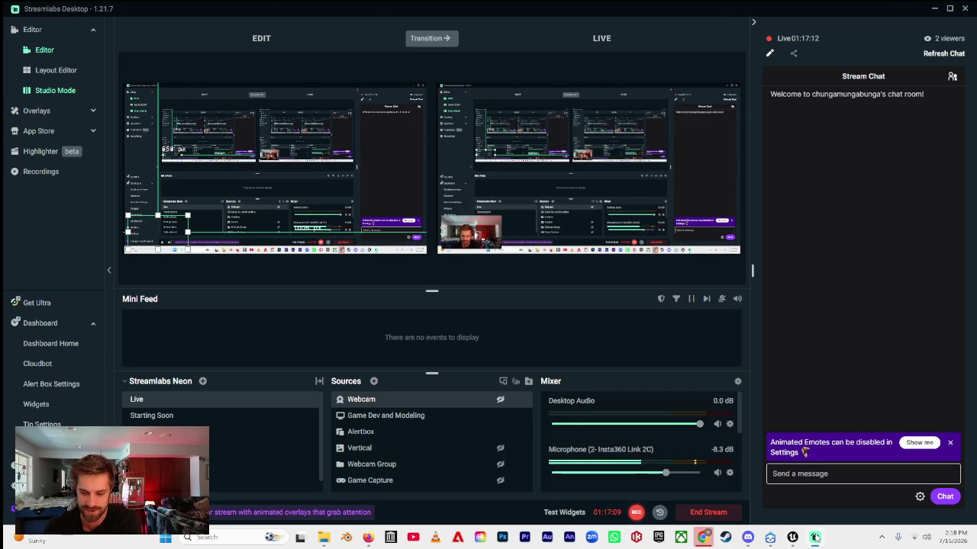
pyautogui.click(815, 537)
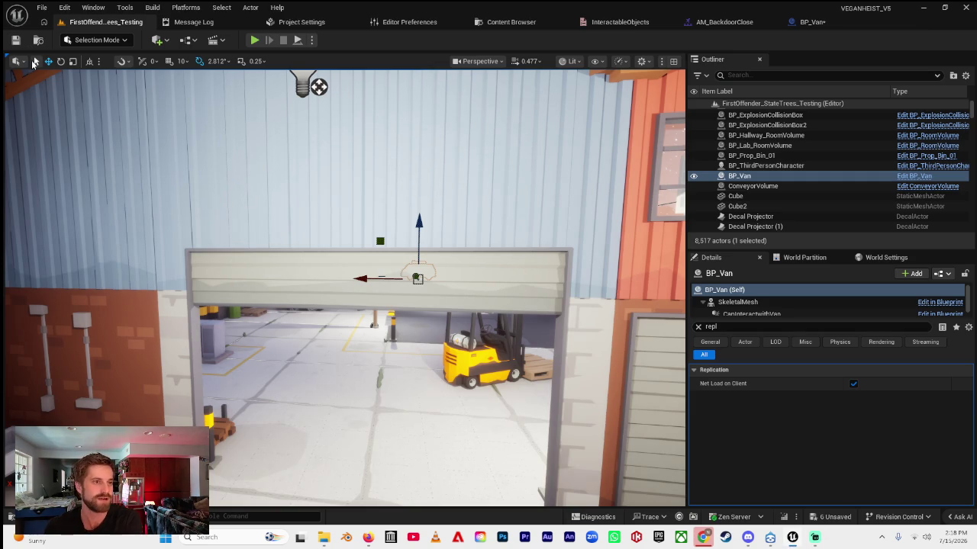
# - Save all levels and assets with File > Save All, then switch to Streamlabs
pyautogui.click(42, 7)
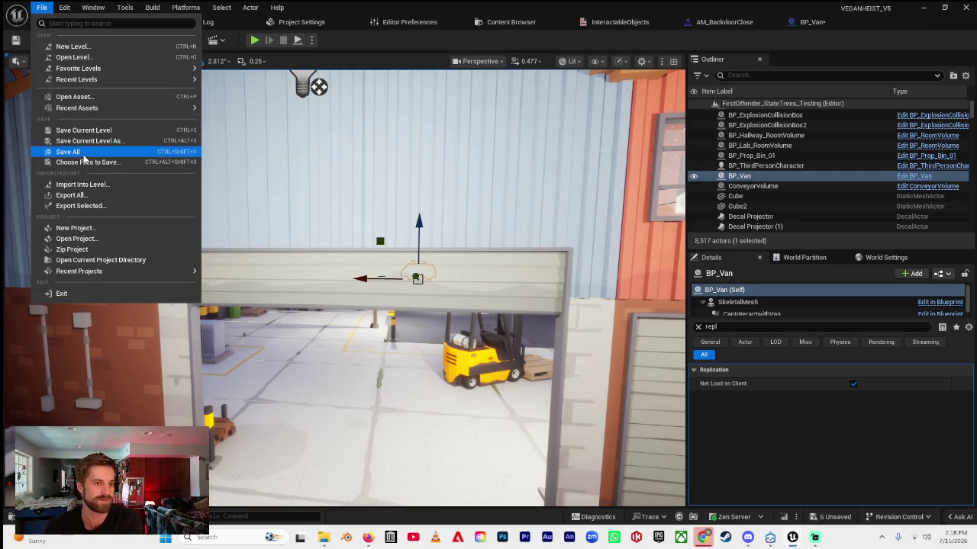
pyautogui.click(84, 152)
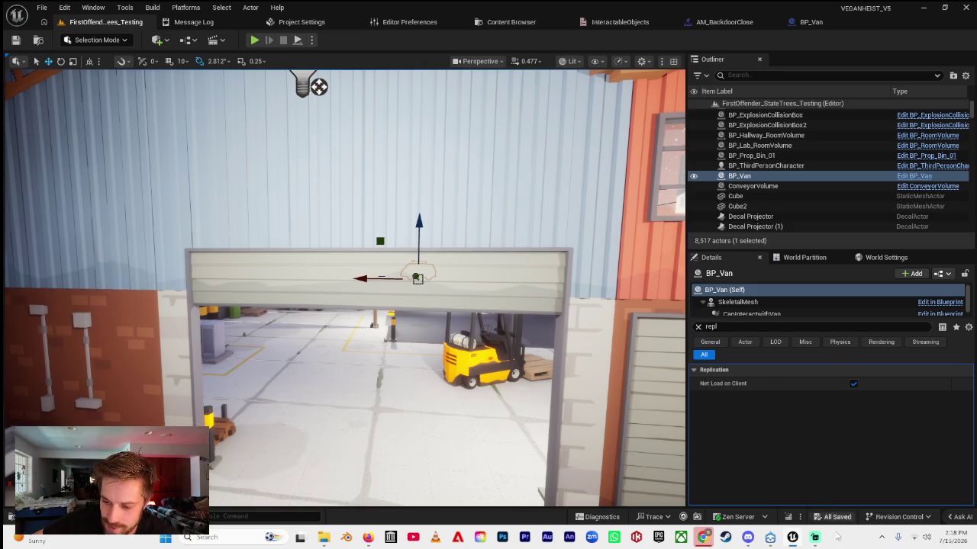
pyautogui.click(816, 538)
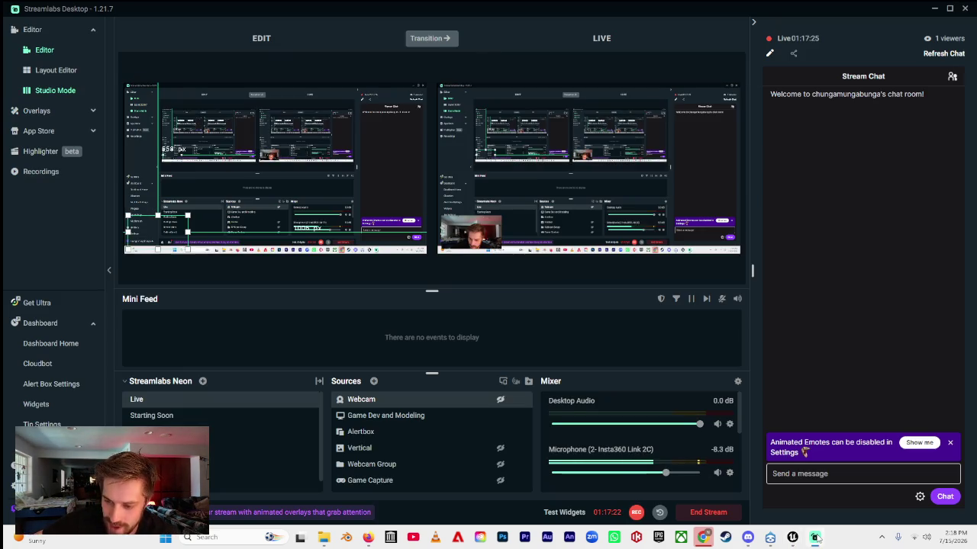
# - Refresh the Streamlabs chat again and switch back to Unreal Engine
pyautogui.click(953, 57)
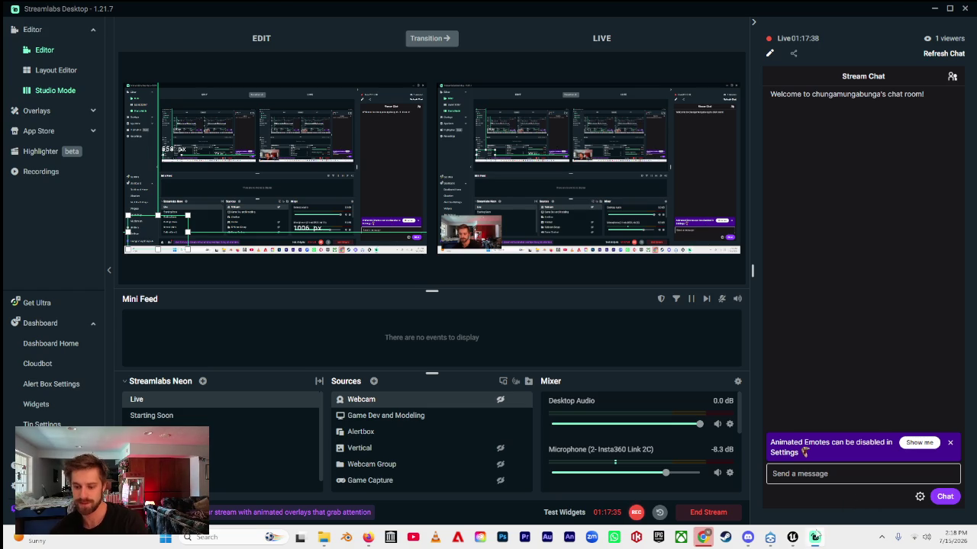
pyautogui.click(792, 537)
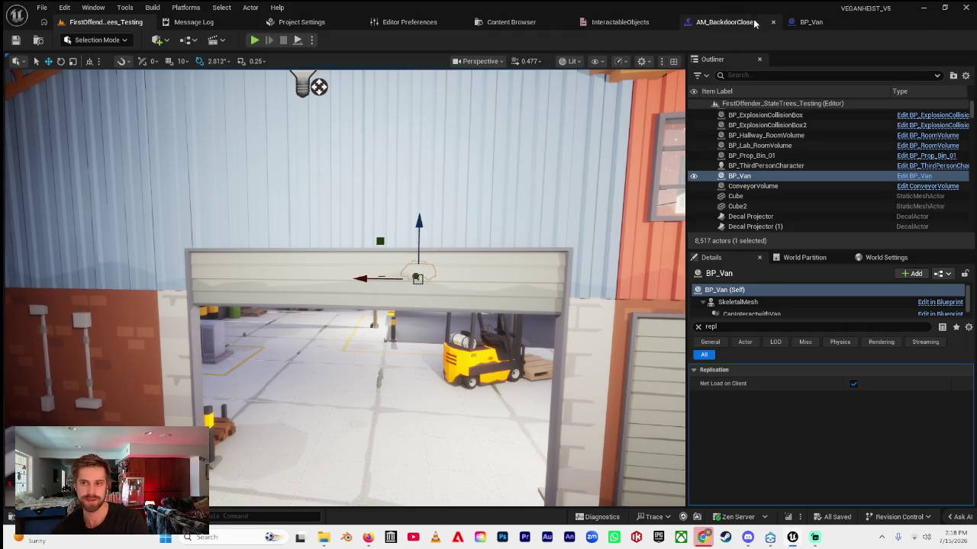
# - Open the Content Drawer, clear the AM_ filter and browse into the Content folder
pyautogui.hotkey('ctrl', 'space')
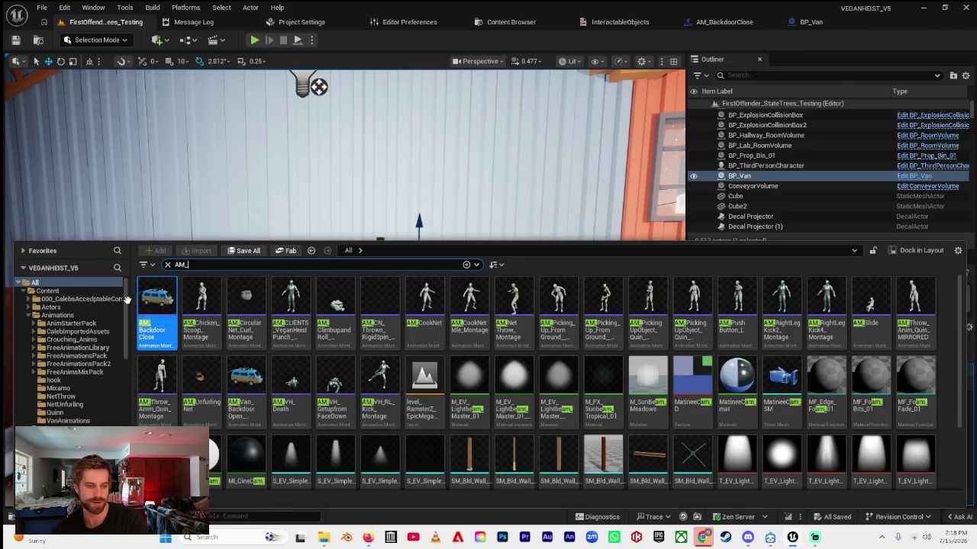
pyautogui.click(57, 292)
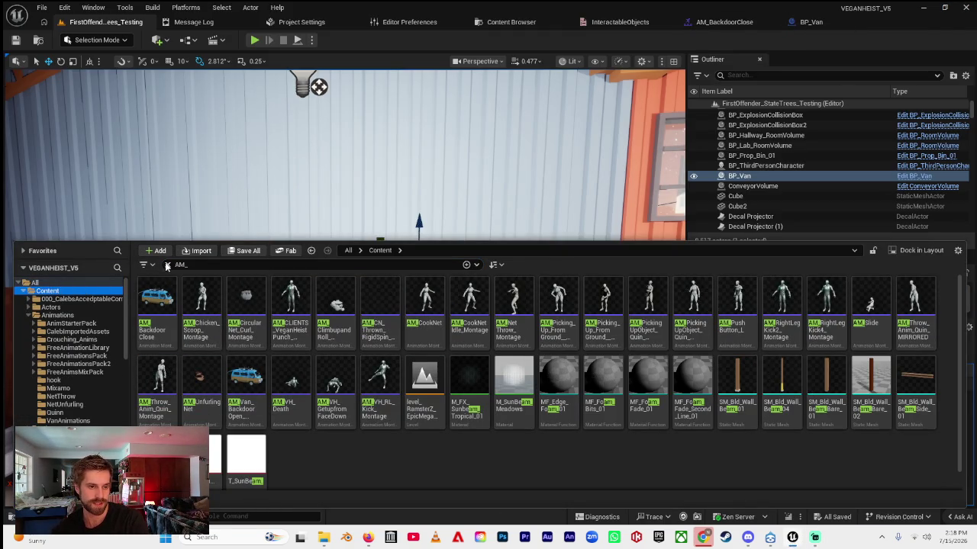
pyautogui.click(99, 290)
pyautogui.click(91, 283)
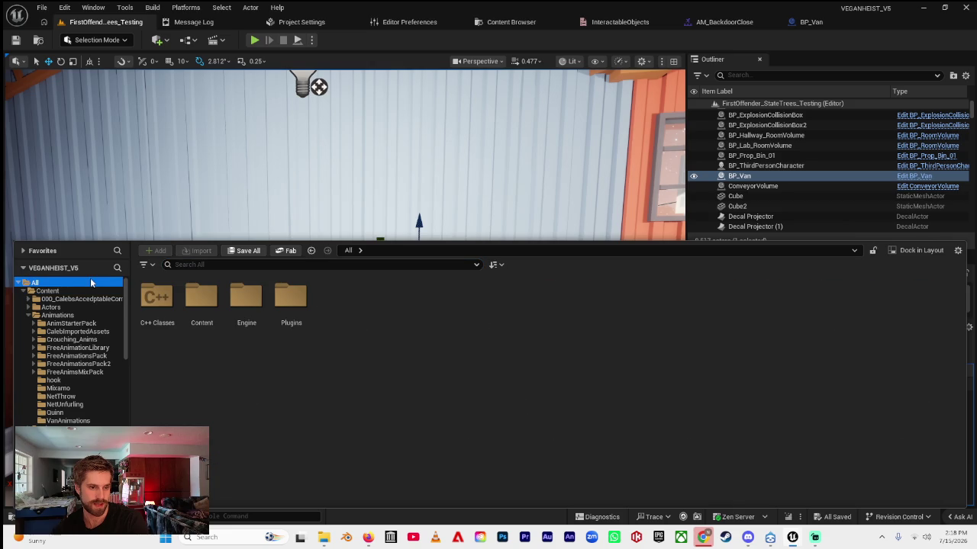
pyautogui.doubleClick(201, 298)
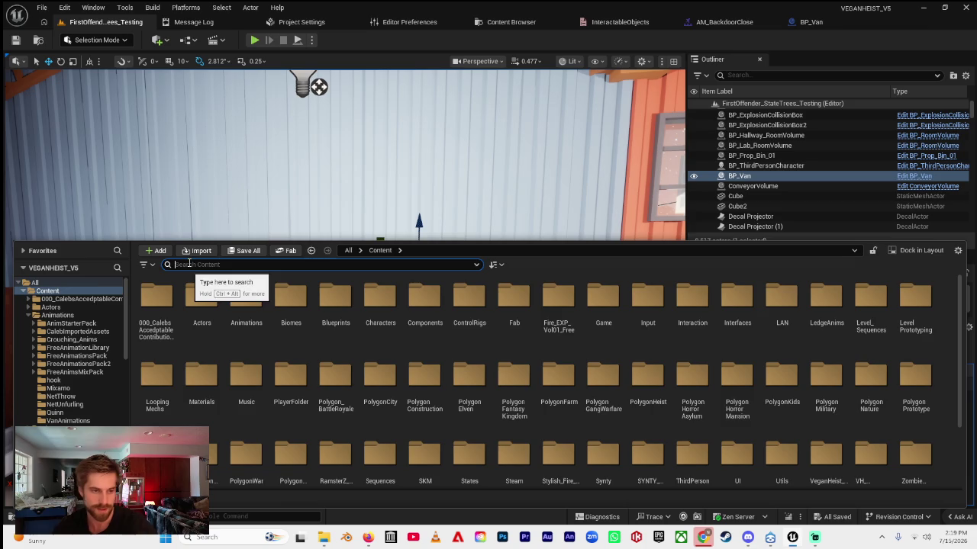
# - Search all project assets for 'BP_third' and open BP_ThirdPersonCharacter
pyautogui.click(35, 282)
pyautogui.click(197, 264)
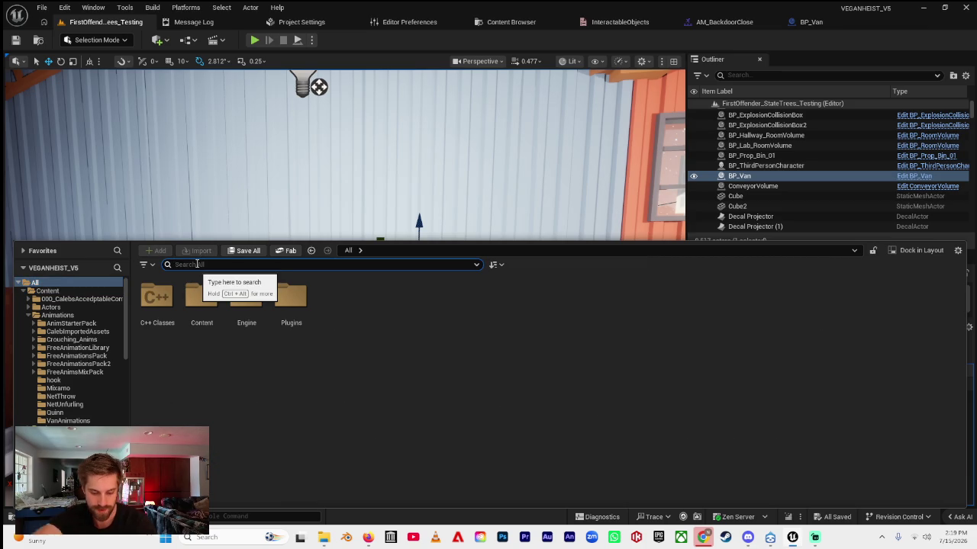
pyautogui.write('BP')
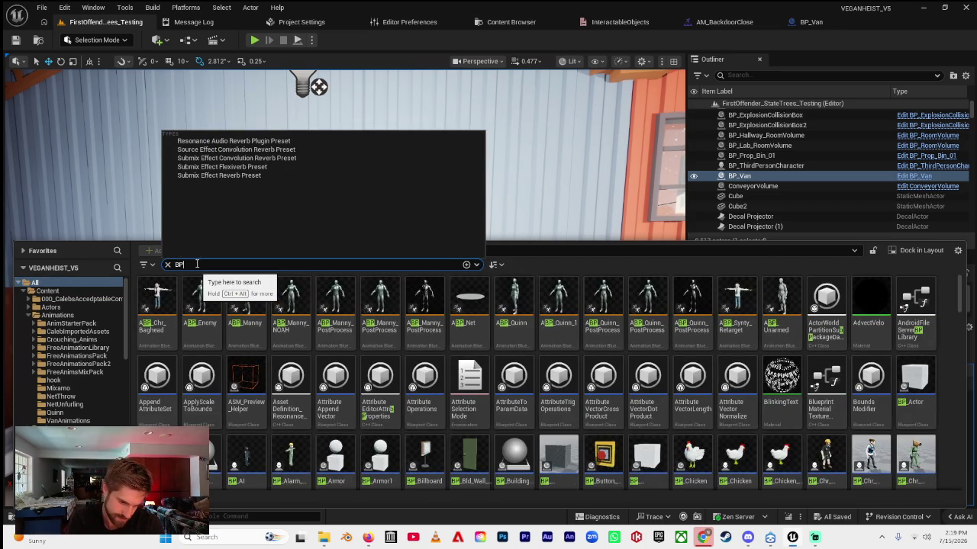
pyautogui.write('_third')
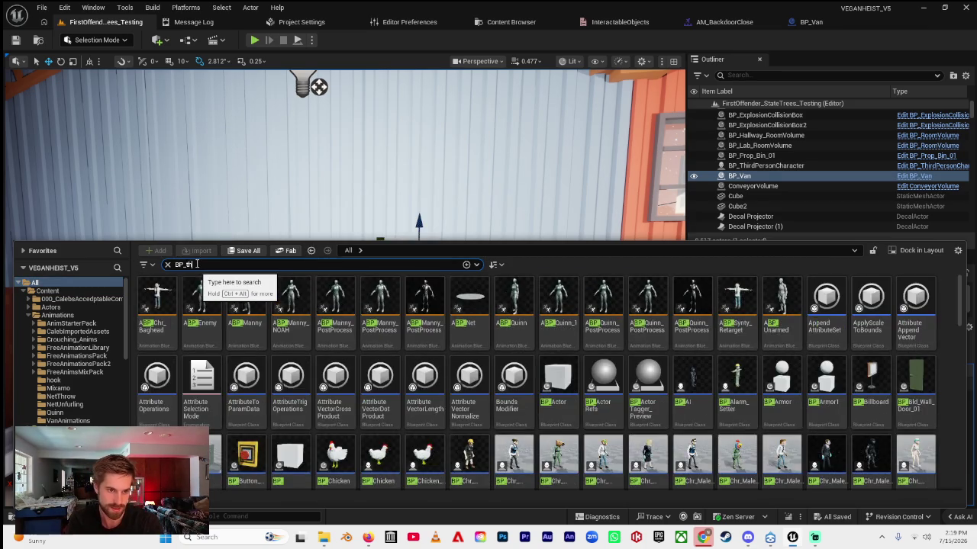
pyautogui.doubleClick(154, 333)
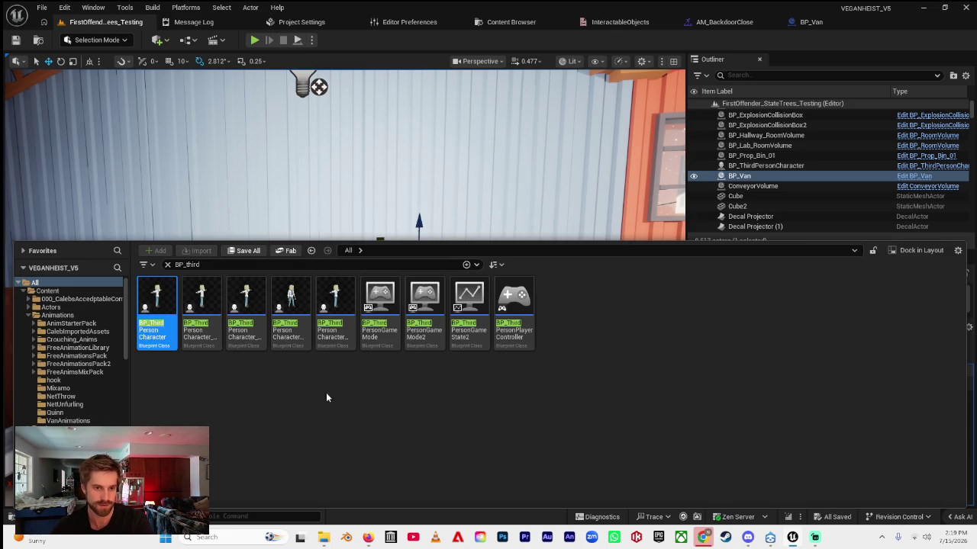
# - Zoom and pan around the BP_ThirdPersonCharacter EventGraph, including the crouch and lower node groups, then switch to Streamlabs
pyautogui.scroll(-5, 477, 289)
pyautogui.scroll(-3, 566, 317)
pyautogui.scroll(-3, 432, 313)
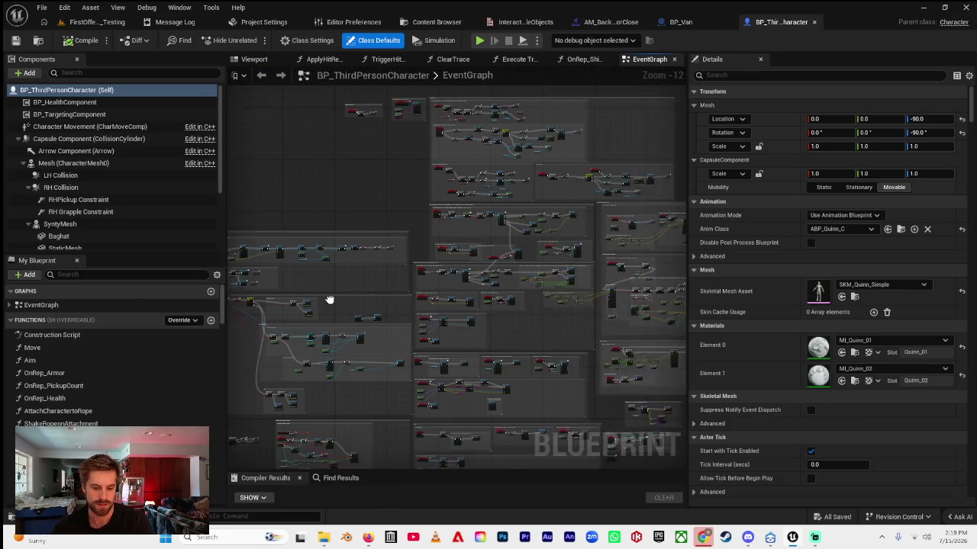
pyautogui.moveTo(343, 304); pyautogui.dragTo(372, 242)
pyautogui.moveTo(400, 315)
pyautogui.mouseDown()
pyautogui.moveTo(416, 420)
pyautogui.moveTo(408, 427)
pyautogui.mouseUp()
pyautogui.scroll(7, 374, 229)
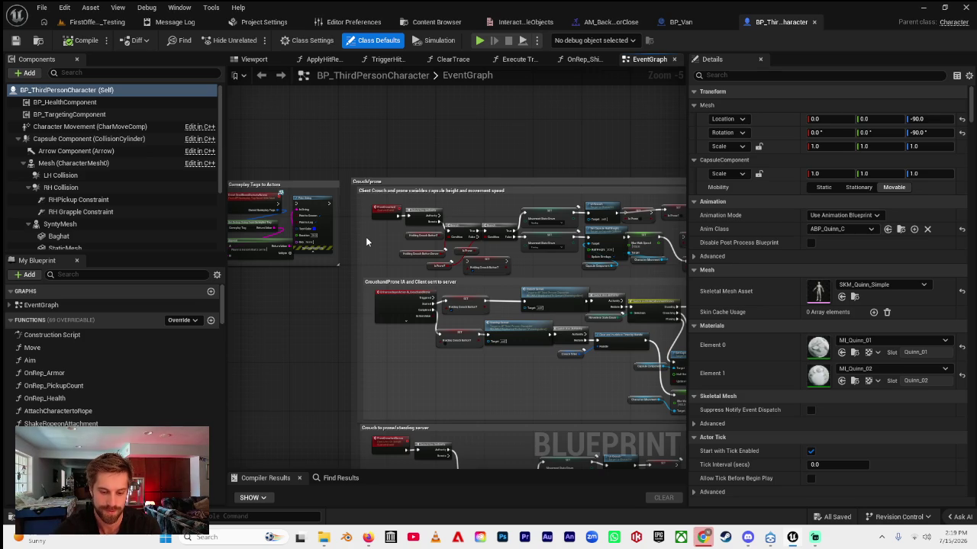
pyautogui.moveTo(365, 236); pyautogui.dragTo(361, 206)
pyautogui.scroll(3, 392, 209)
pyautogui.scroll(-5, 244, 219)
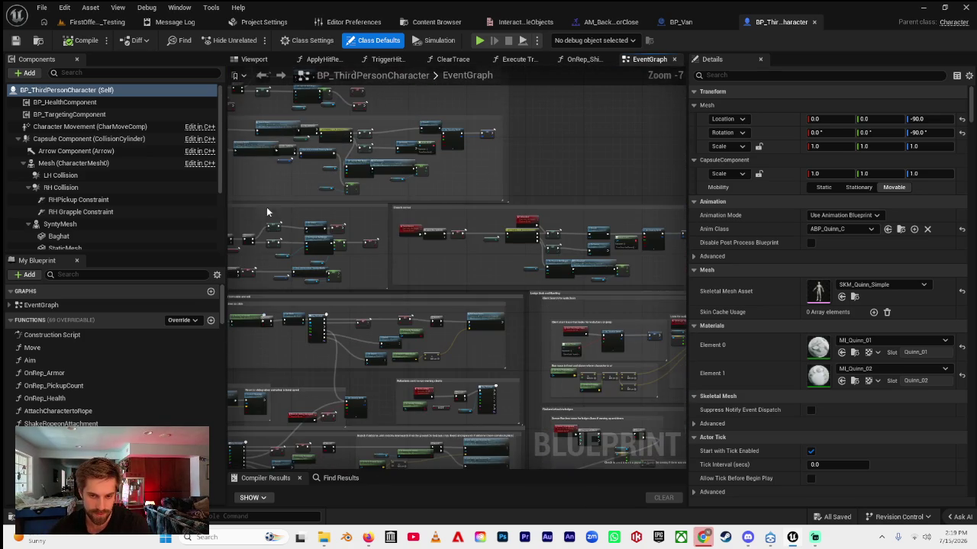
pyautogui.moveTo(531, 356); pyautogui.dragTo(515, 255)
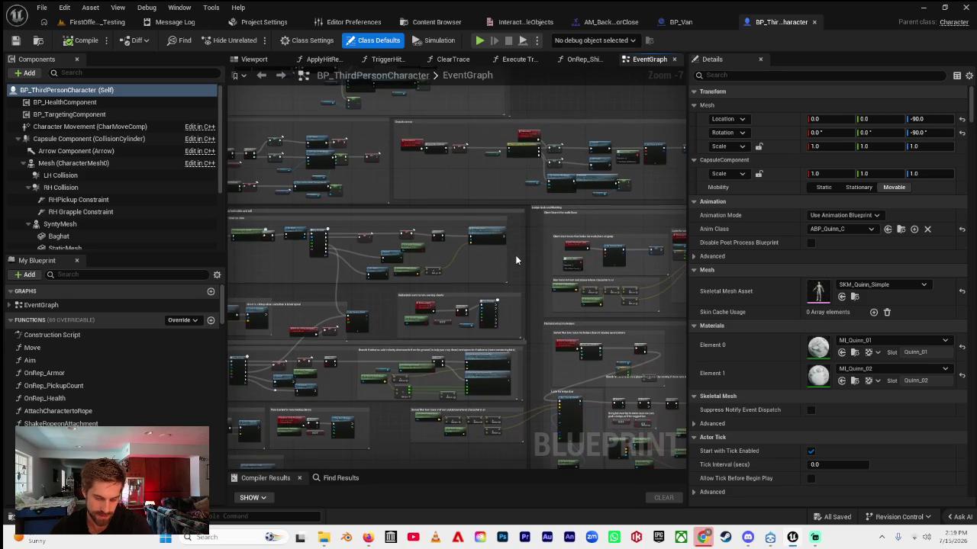
pyautogui.click(815, 538)
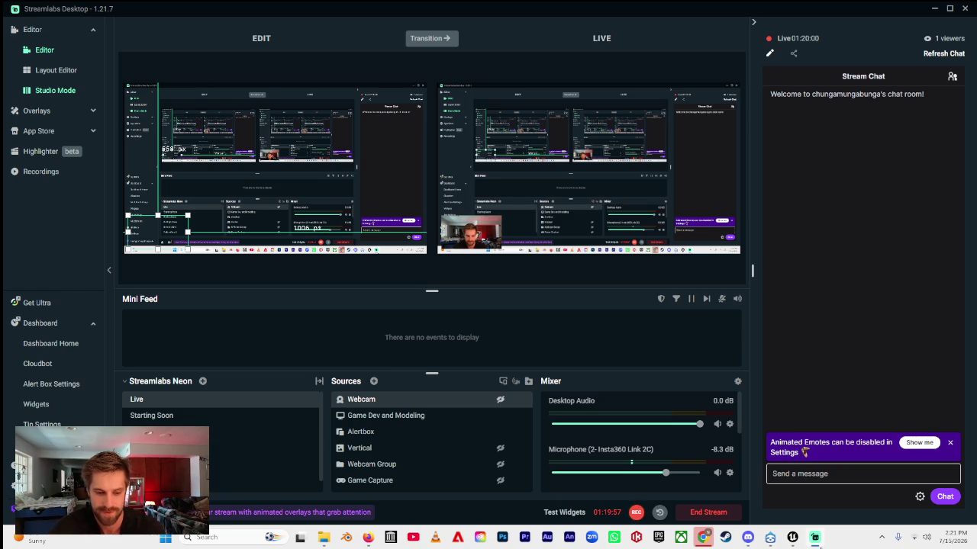
# - Return from the Streamlabs dashboard to the BP_ThirdPersonCharacter Event Graph in Unreal
pyautogui.click(790, 543)
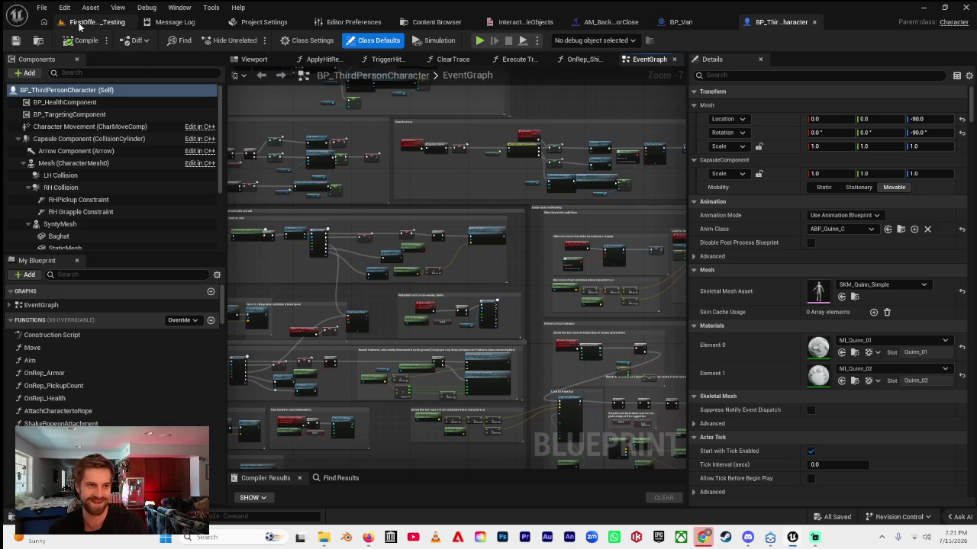
# - Deselect BP_Van, start a play-test and run the character through the gate to the van's rear
pyautogui.click(99, 21)
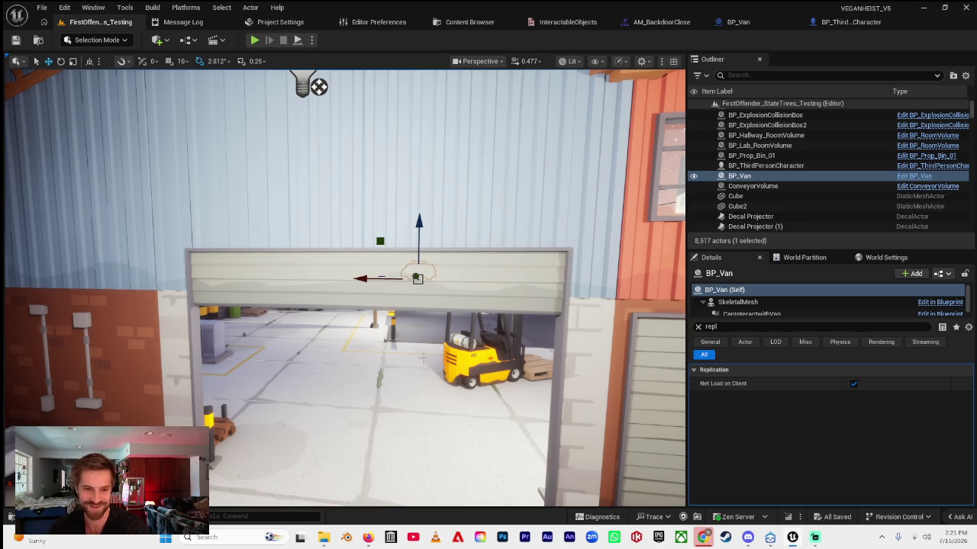
pyautogui.press('Escape')
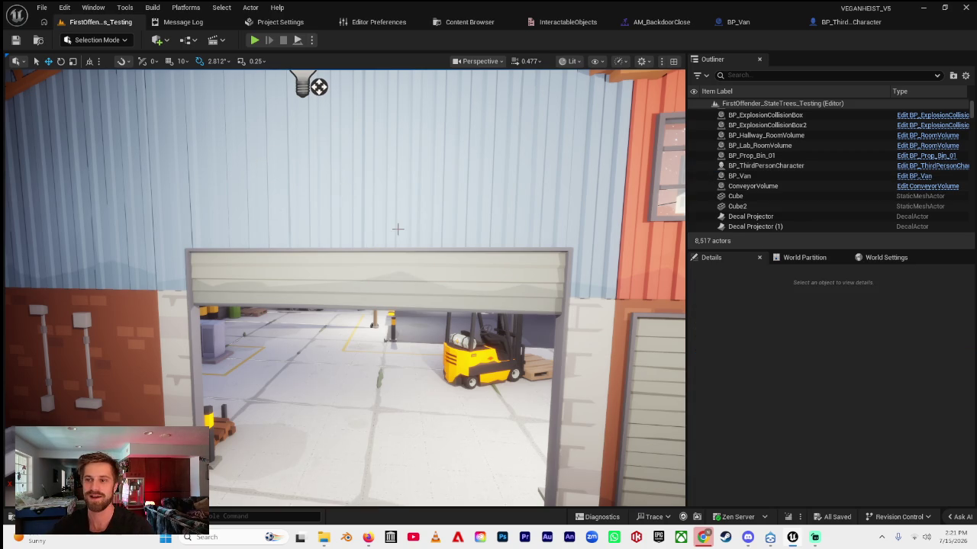
pyautogui.click(256, 40)
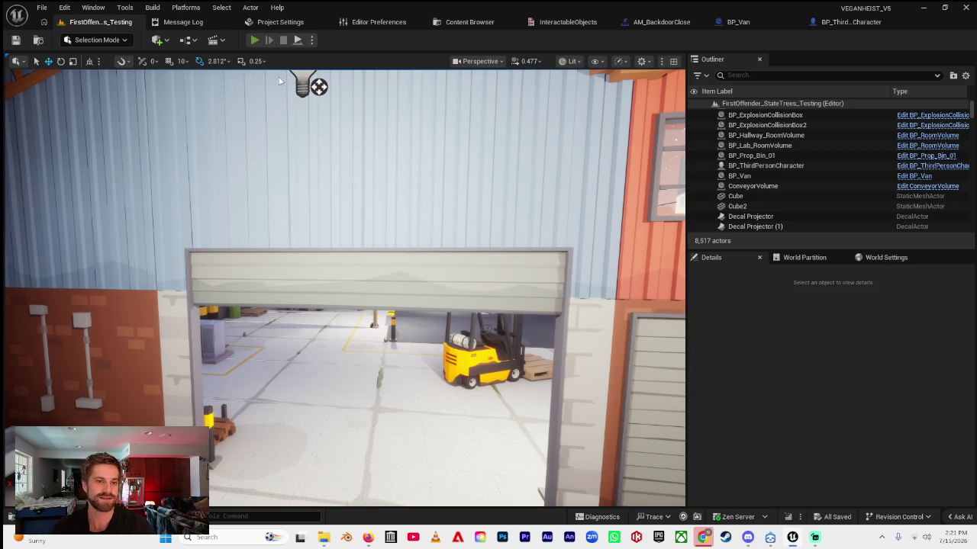
pyautogui.press('w')
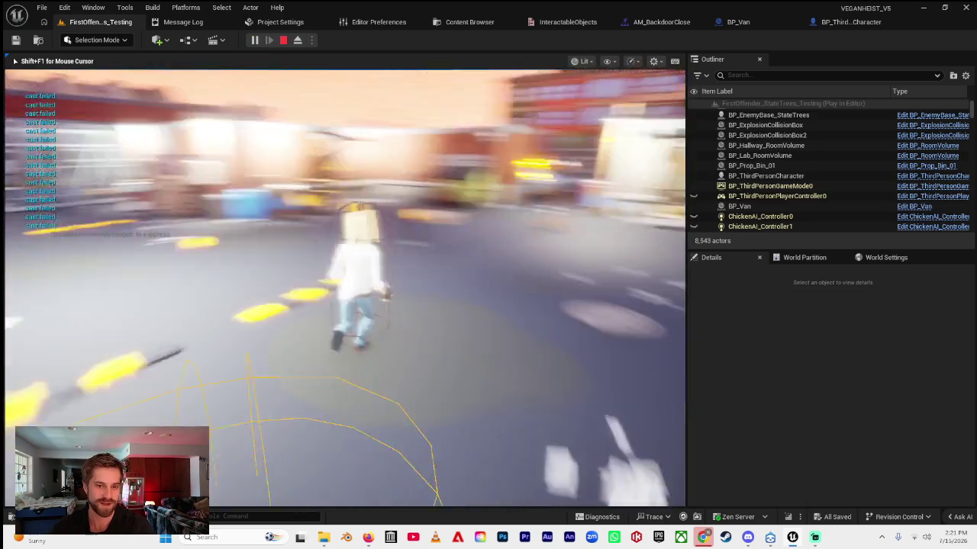
pyautogui.press('w')
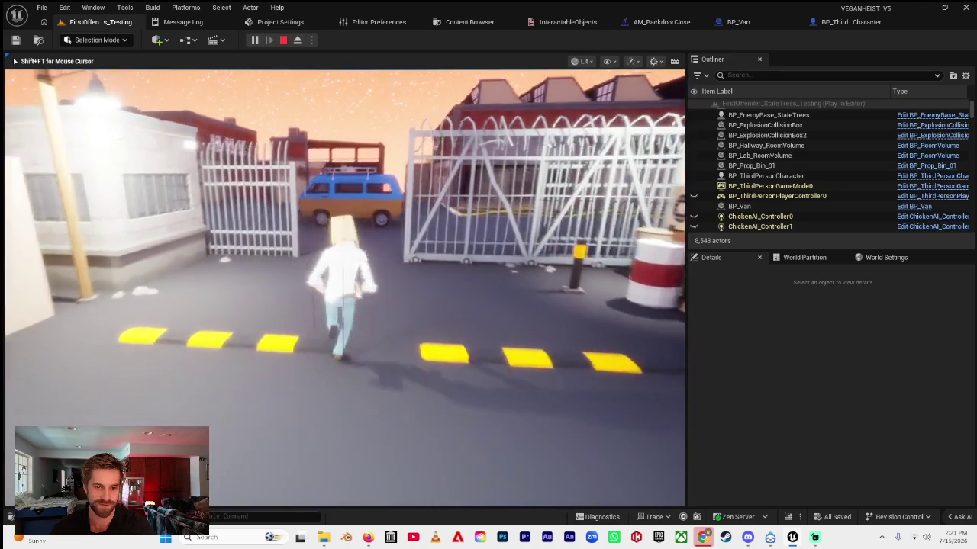
pyautogui.press('w')
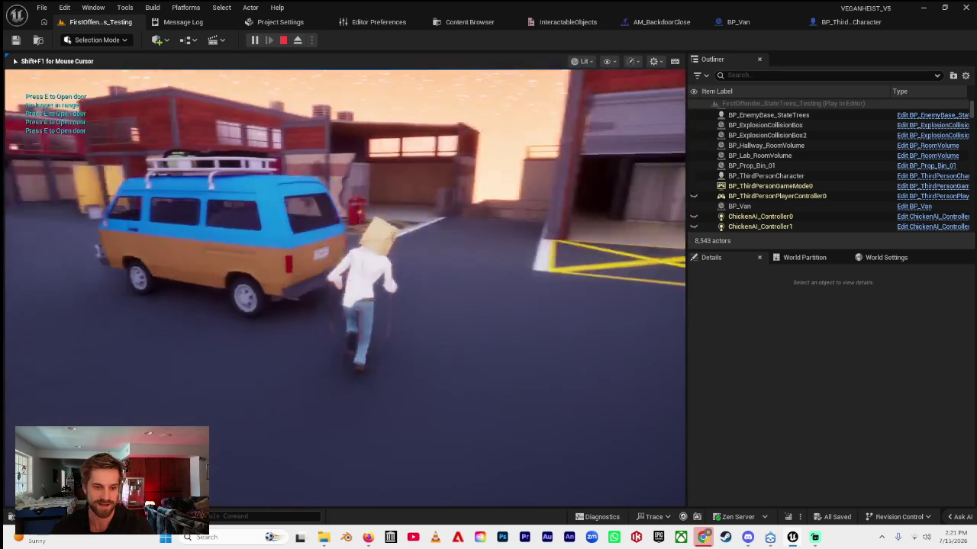
# - Open and close the van's rear hatch with E twice, circling the van in between
pyautogui.press('e')
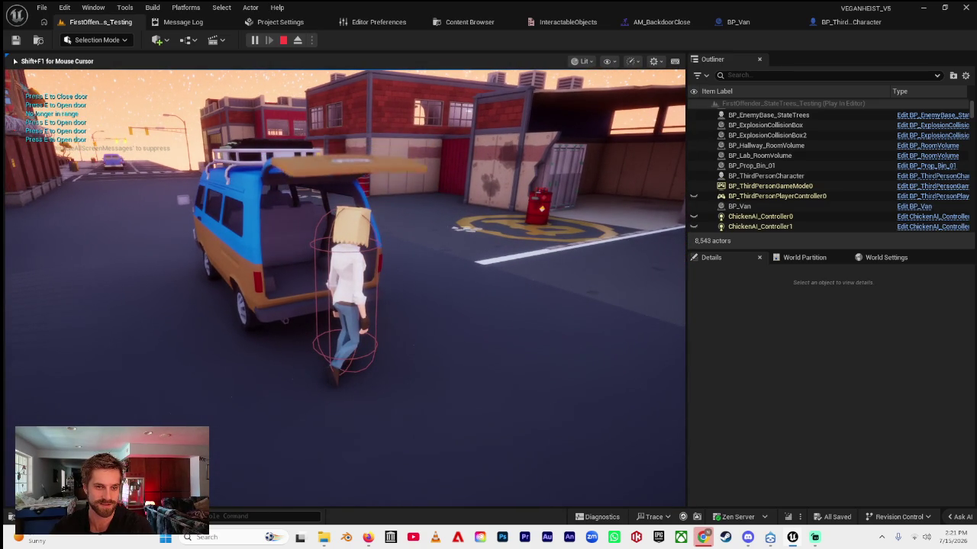
pyautogui.press('e')
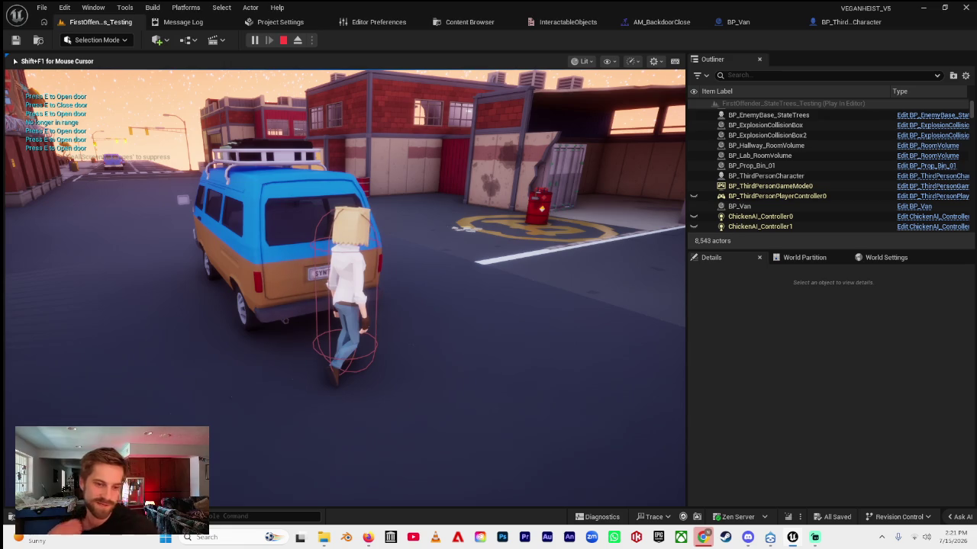
pyautogui.press('w')
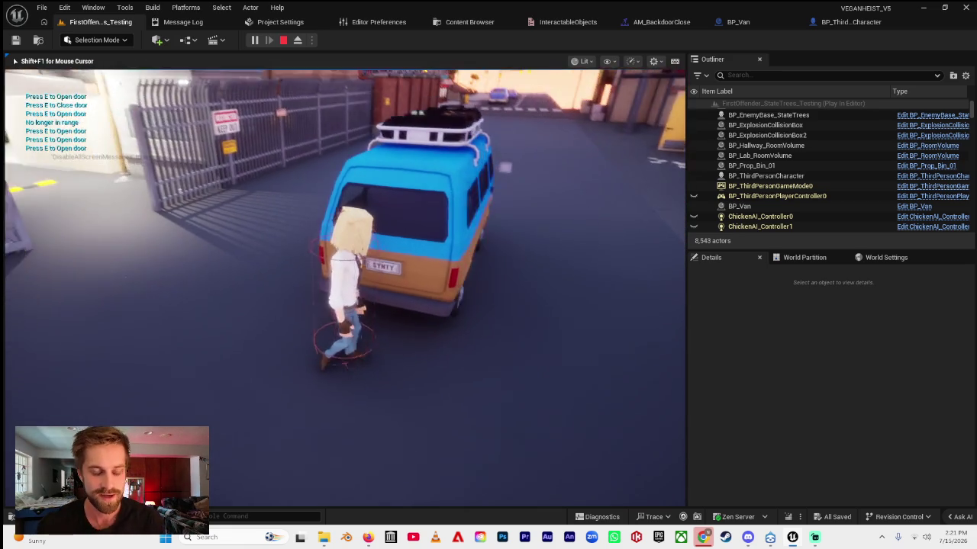
pyautogui.press('w')
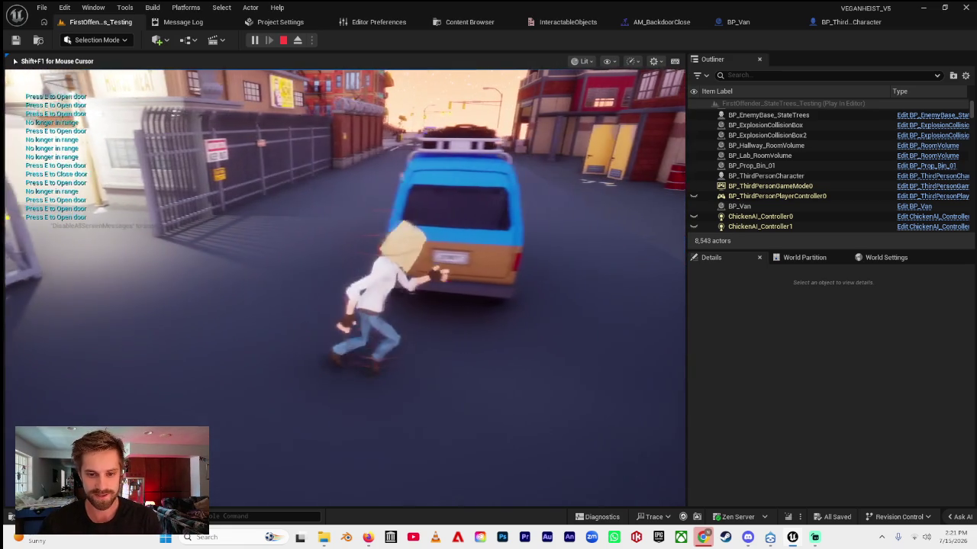
pyautogui.press('e')
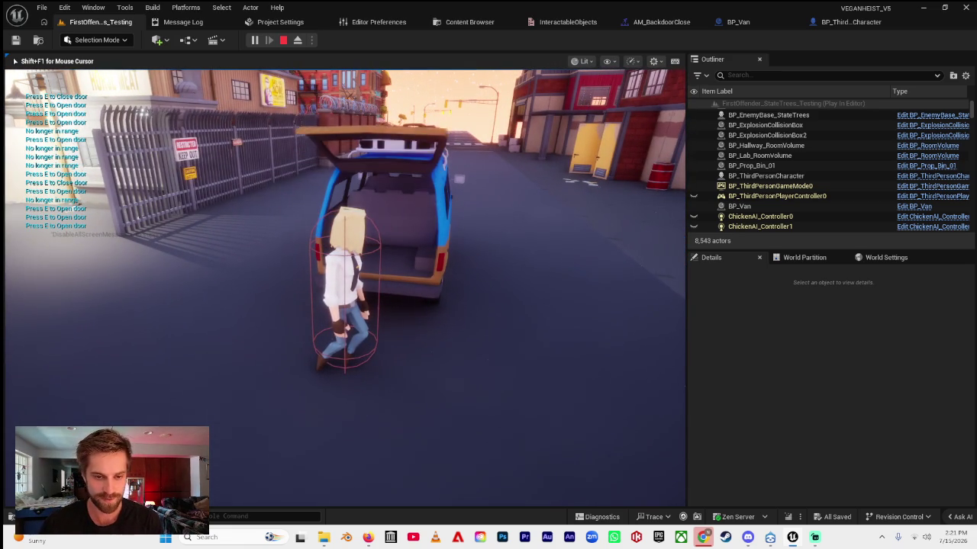
pyautogui.press('e')
# - Run away toward the red PICONO building, stop the play-test and reopen BP_Van
pyautogui.press('w')
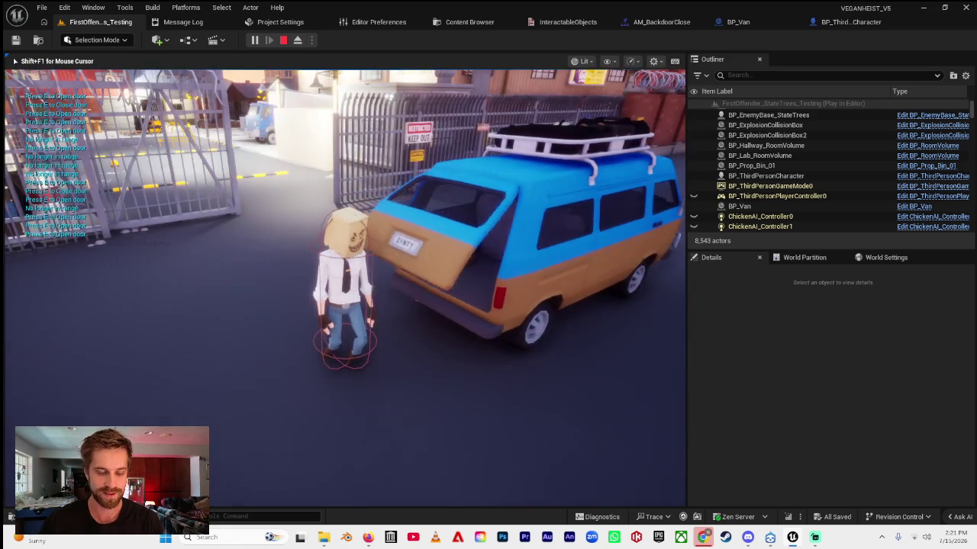
pyautogui.press('w')
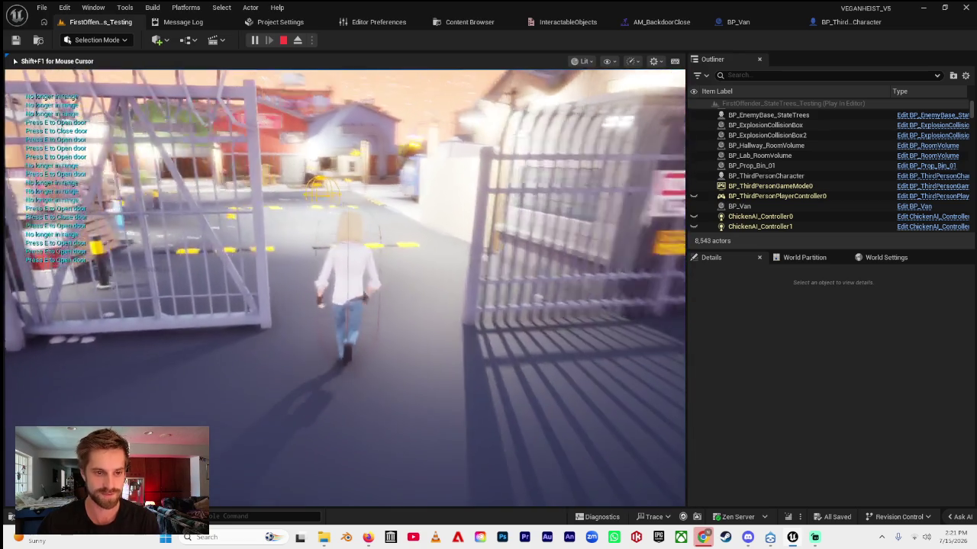
pyautogui.press('w')
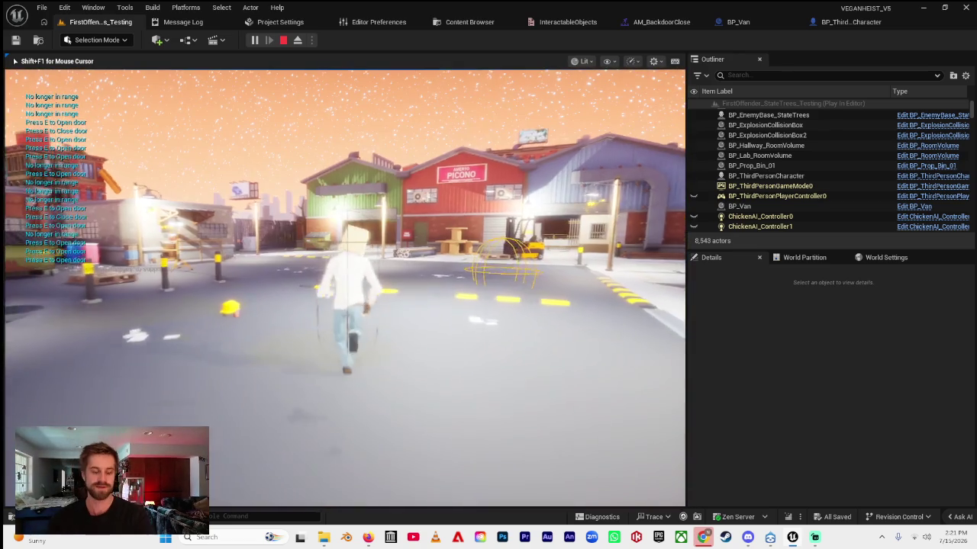
pyautogui.press('Escape')
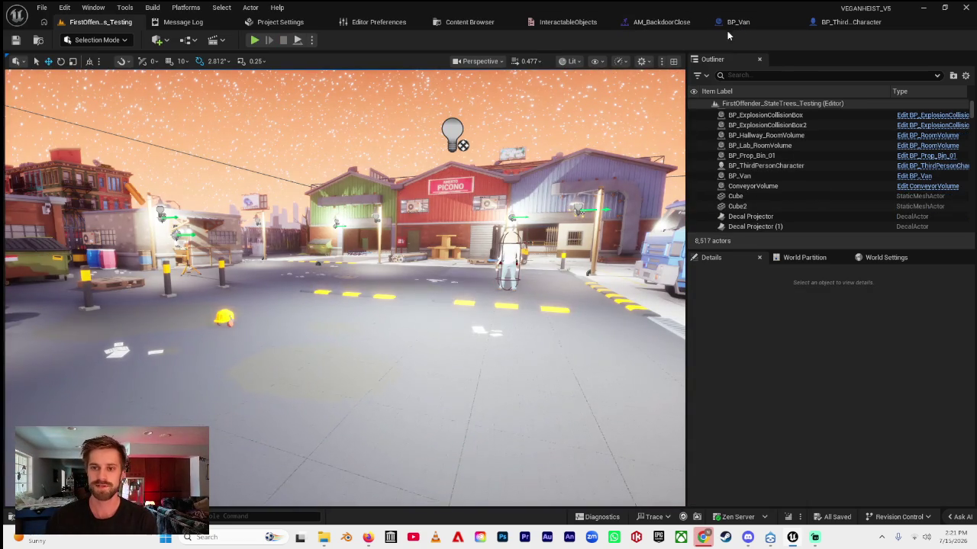
pyautogui.click(732, 30)
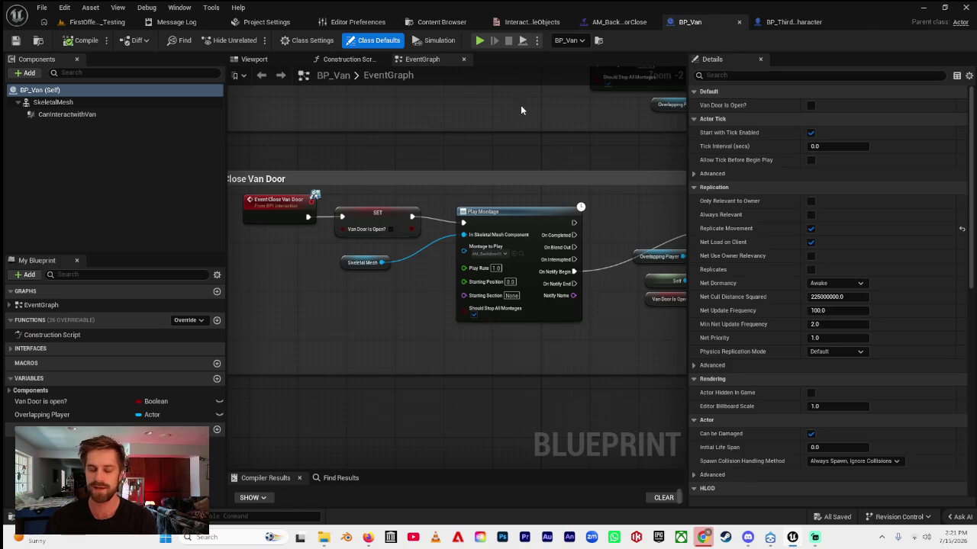
# - Open the van skeletal mesh's back-door open montage and pause its preview
pyautogui.click(70, 102)
pyautogui.doubleClick(818, 250)
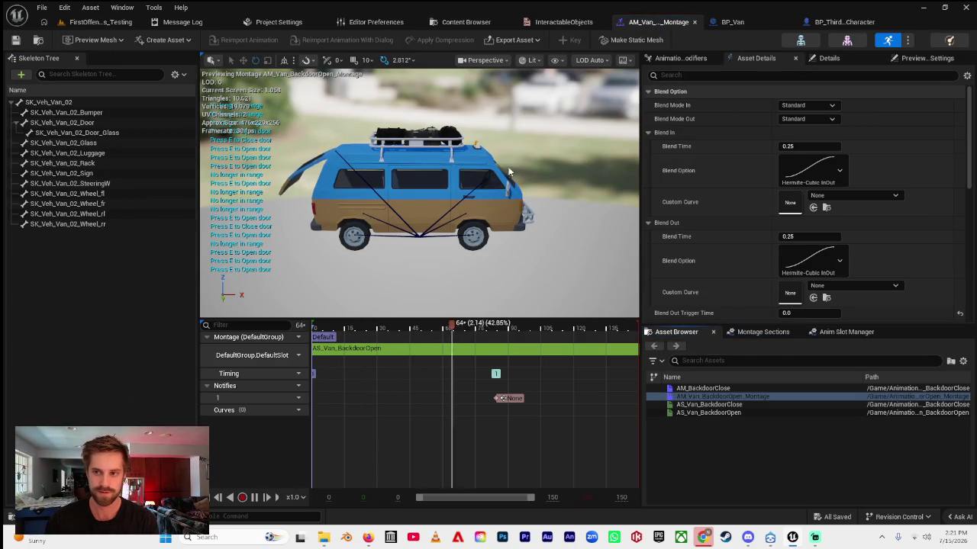
pyautogui.press('space')
# - From BP_Van, open the SK_Veh_Van_02 skeletal mesh asset in its editor
pyautogui.click(732, 21)
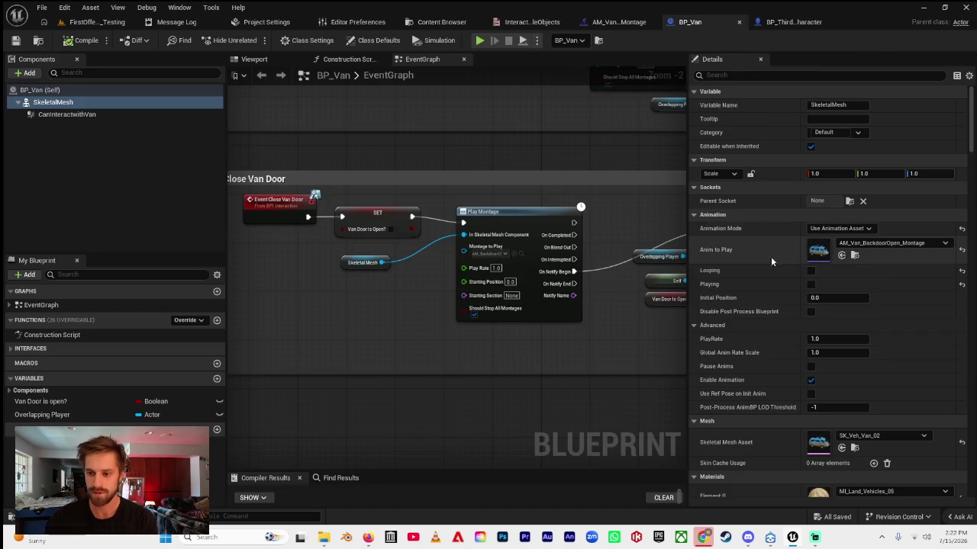
pyautogui.scroll(-5, 796, 263)
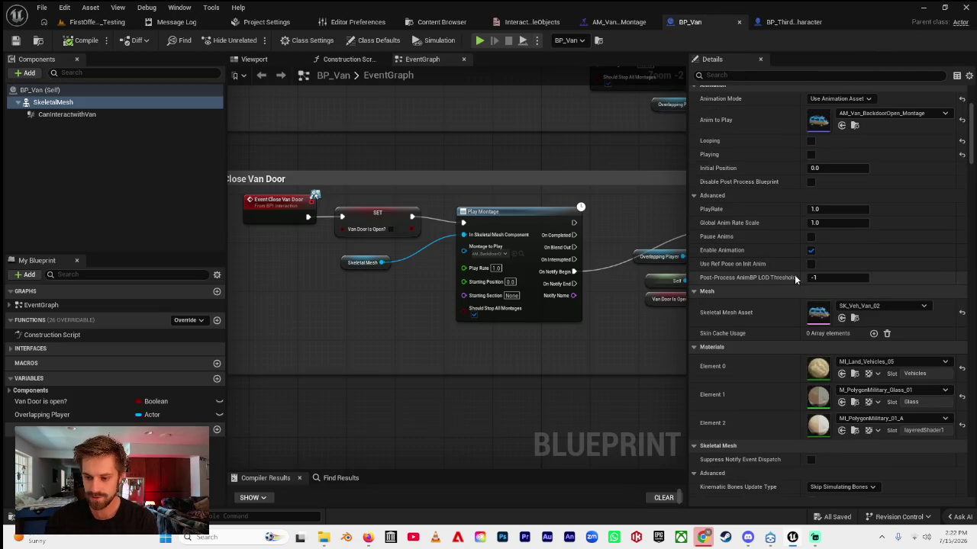
pyautogui.doubleClick(818, 312)
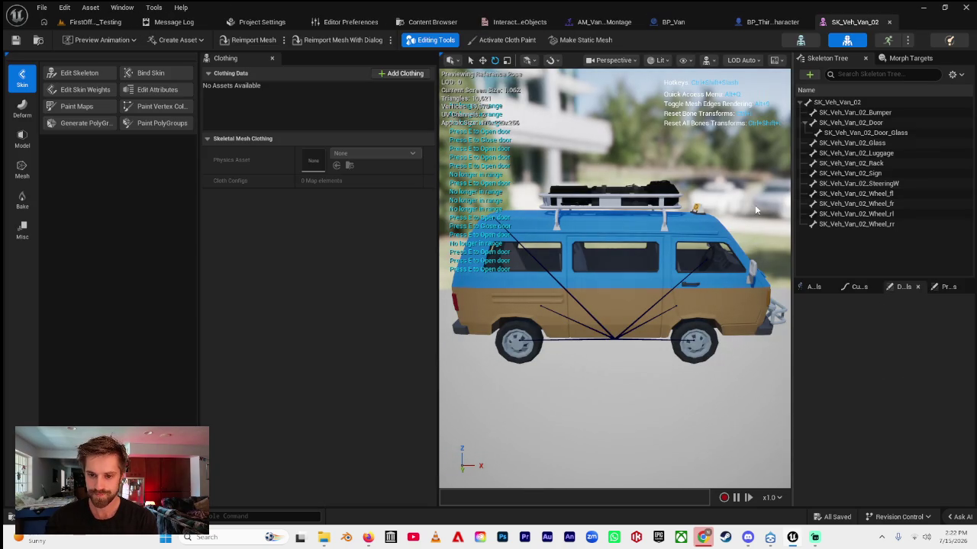
# - Orbit behind the van and select the SteeringWheel bone in the Skeleton Tree
pyautogui.moveTo(592, 214)
pyautogui.mouseDown()
pyautogui.moveTo(725, 220)
pyautogui.moveTo(581, 217)
pyautogui.mouseUp()
pyautogui.click(858, 183)
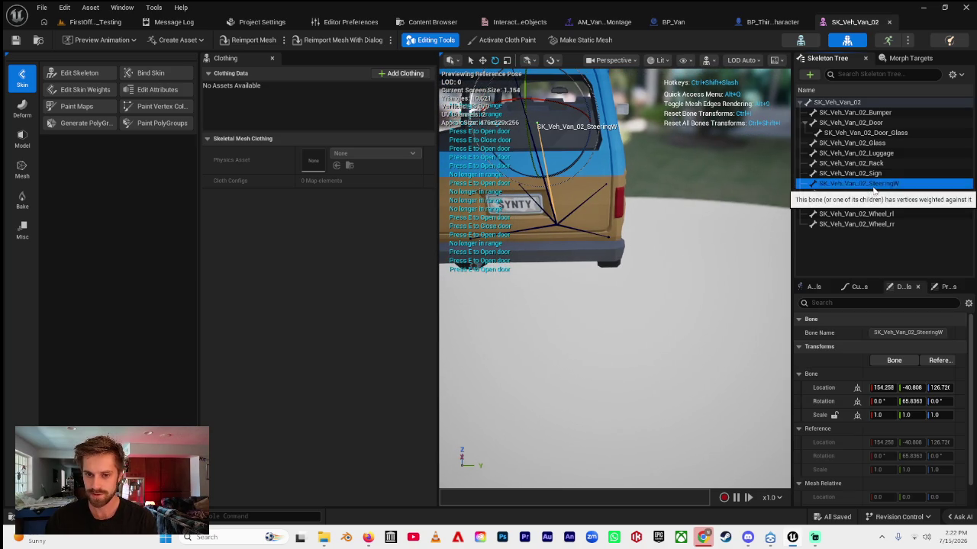
pyautogui.moveTo(733, 177); pyautogui.dragTo(739, 172)
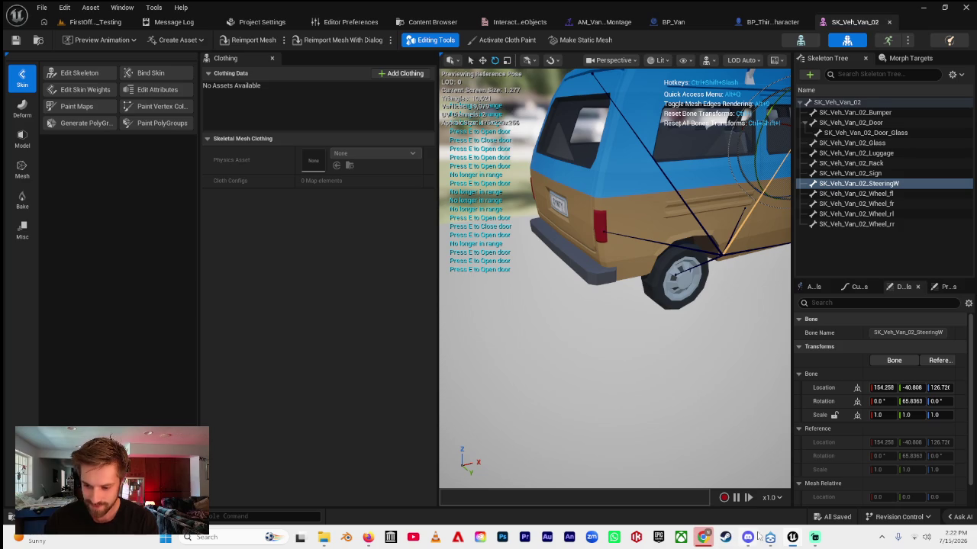
# - Check the streaming software, widen the mesh preview, then return to BP_Van's Event Graph
pyautogui.click(815, 538)
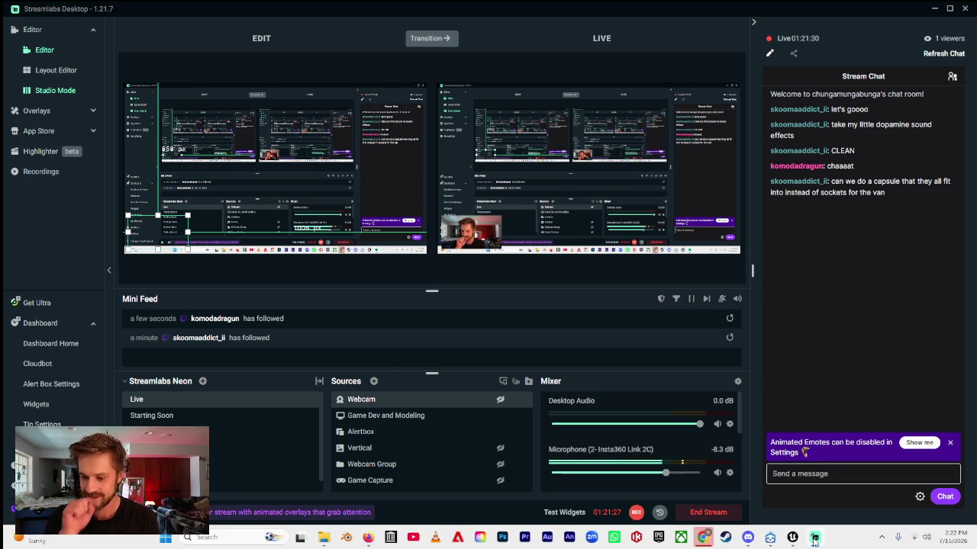
pyautogui.click(792, 538)
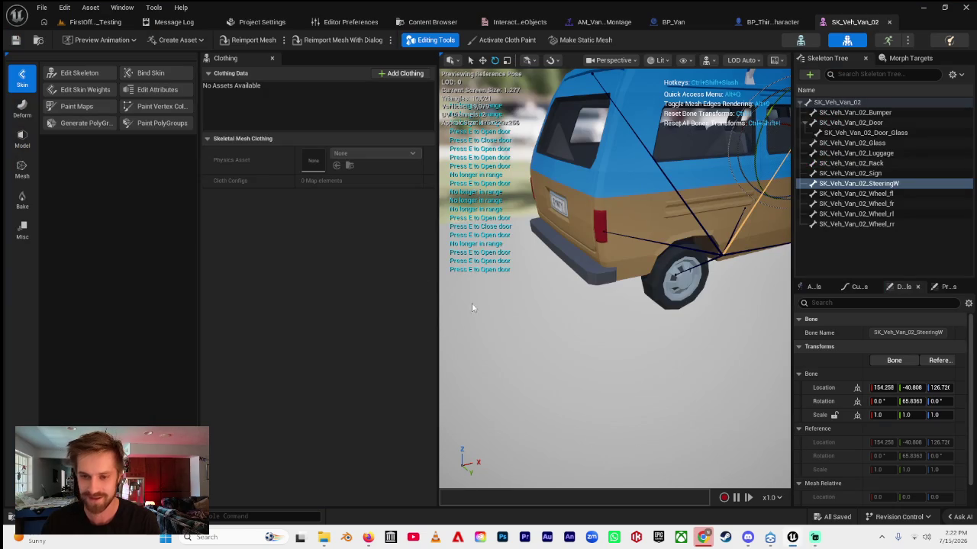
pyautogui.moveTo(438, 173); pyautogui.dragTo(358, 180)
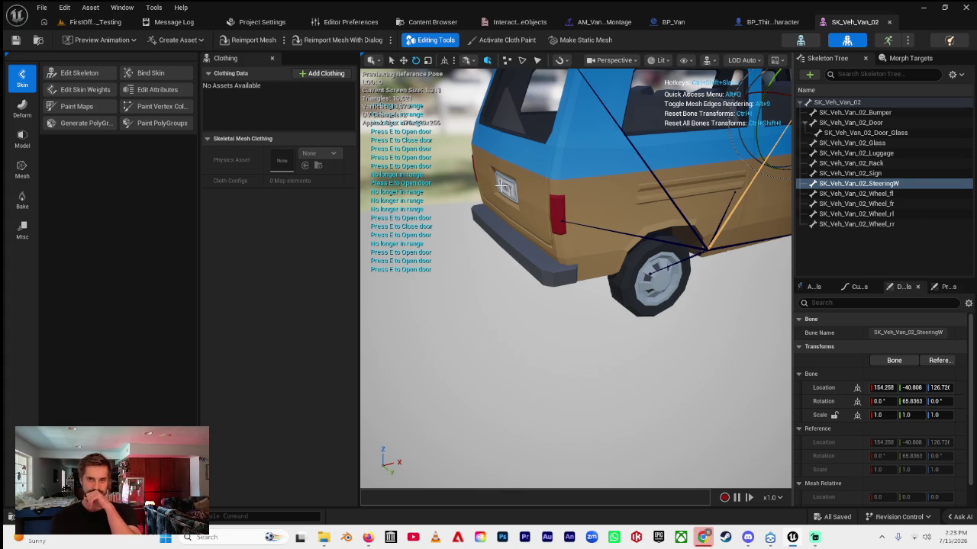
pyautogui.click(667, 23)
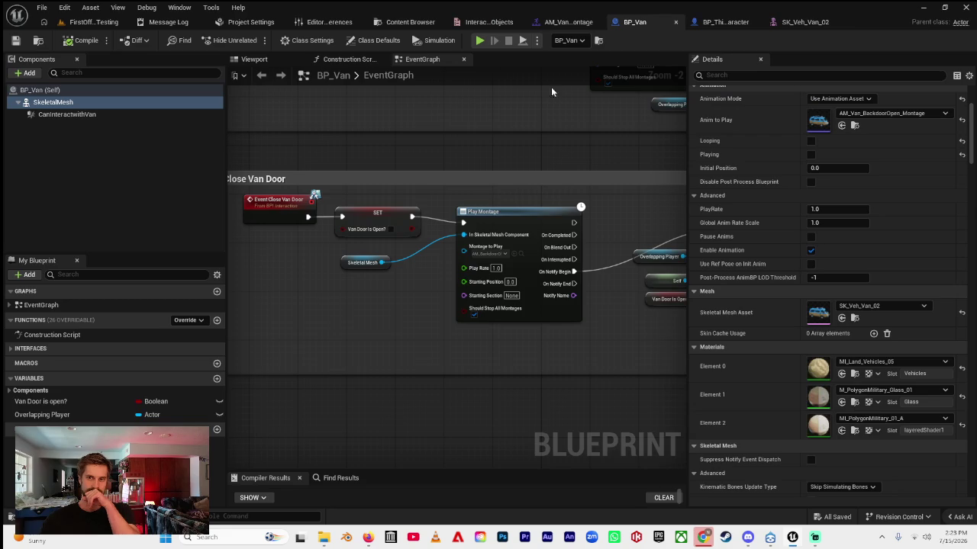
# - Search 'collin' in the Add list and add a new collision component under CanInteractwithVan
pyautogui.click(66, 115)
pyautogui.click(26, 72)
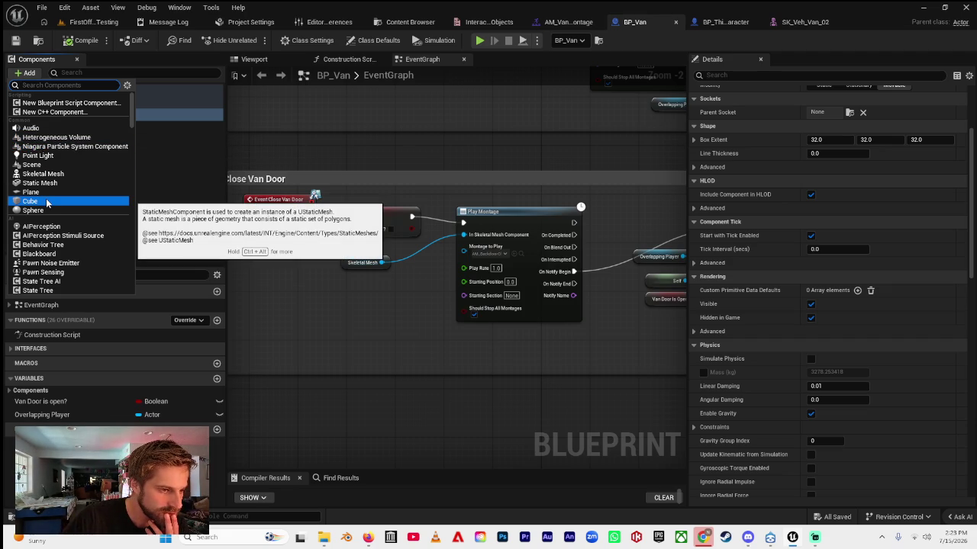
pyautogui.write('collisio')
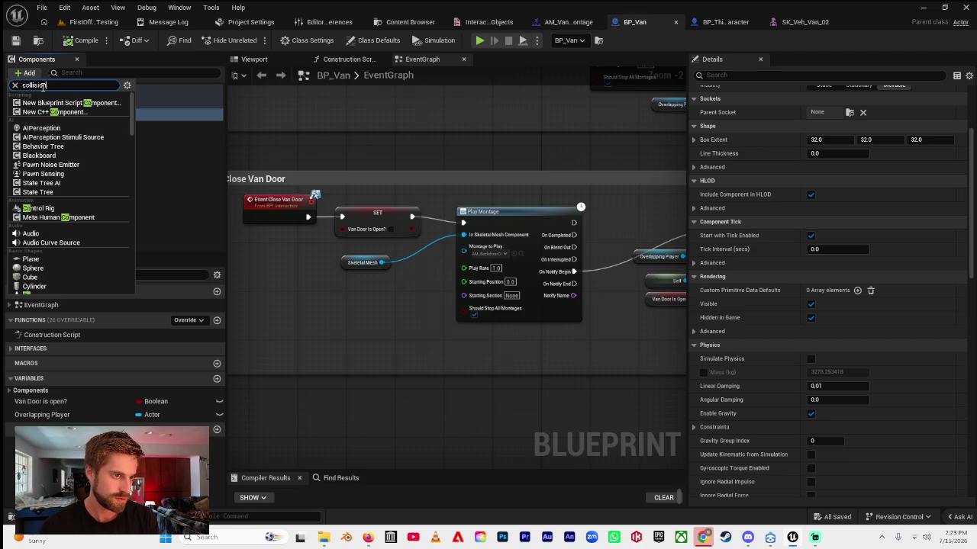
pyautogui.write('n')
pyautogui.press('Escape')
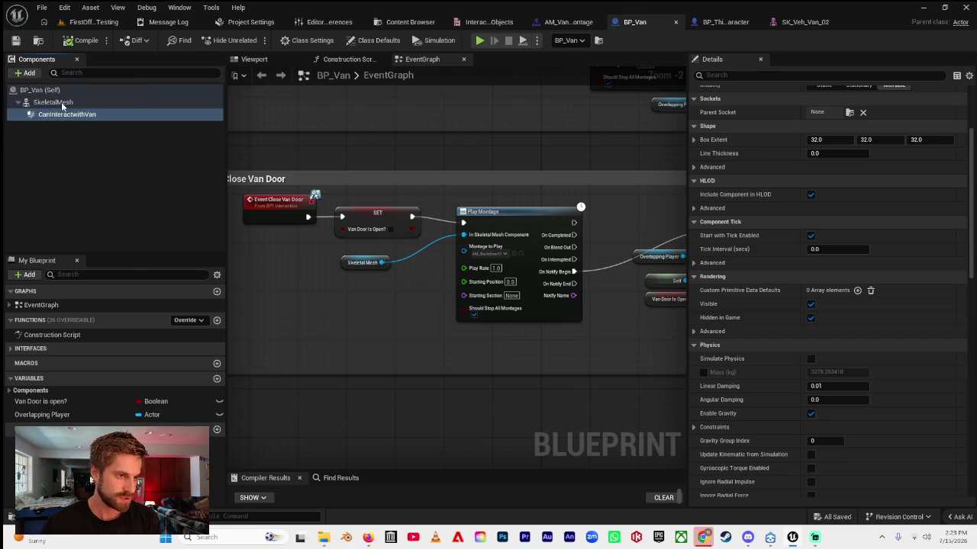
pyautogui.press('BackSpace')
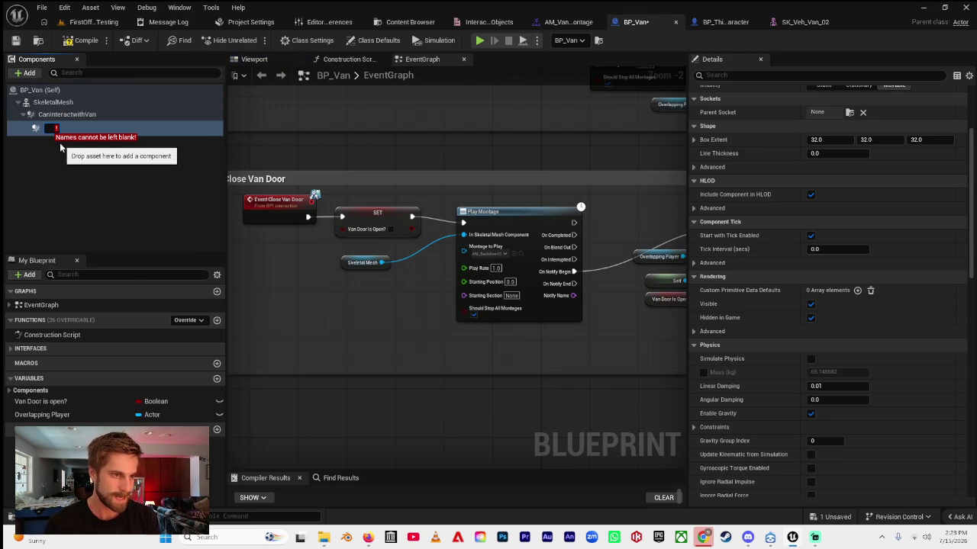
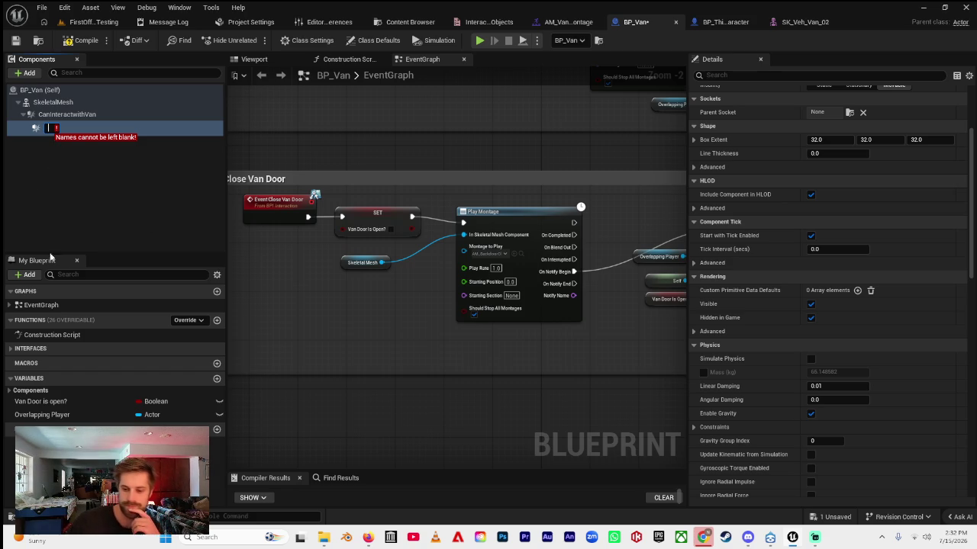
# - Copy the YouTube Shorts link from the Streamlabs stream chat and minimize Streamlabs
pyautogui.click(815, 538)
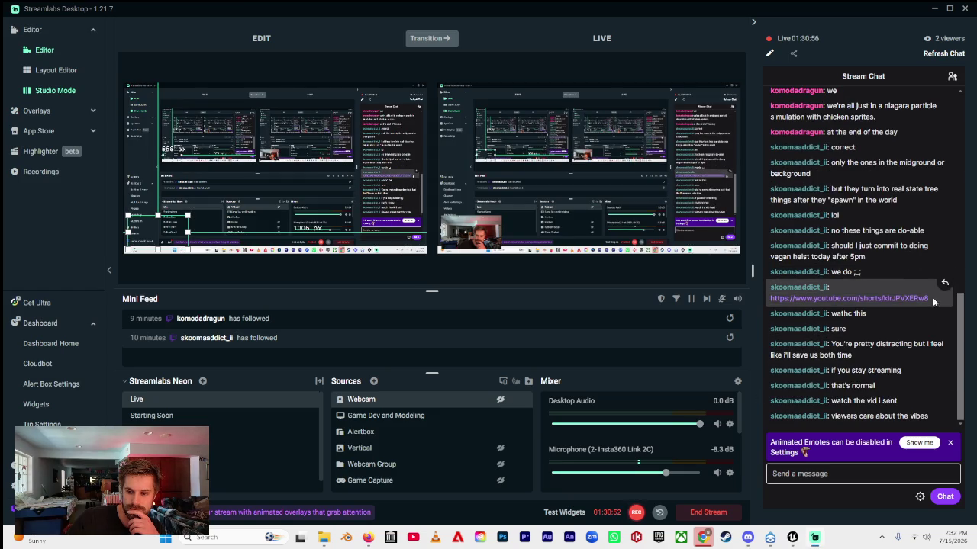
pyautogui.moveTo(934, 295)
pyautogui.mouseDown()
pyautogui.moveTo(774, 290)
pyautogui.moveTo(773, 299)
pyautogui.mouseUp()
pyautogui.hotkey('ctrl', 'c')
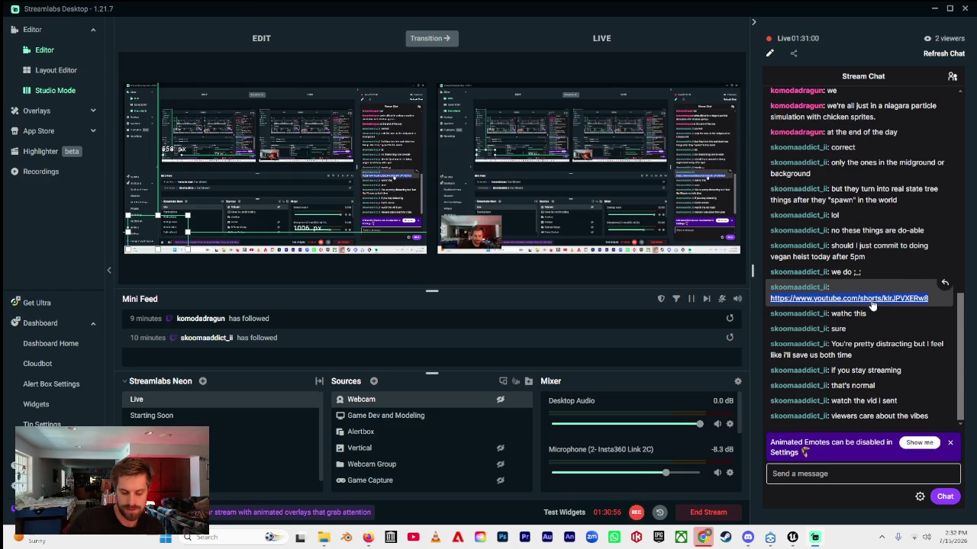
pyautogui.click(934, 9)
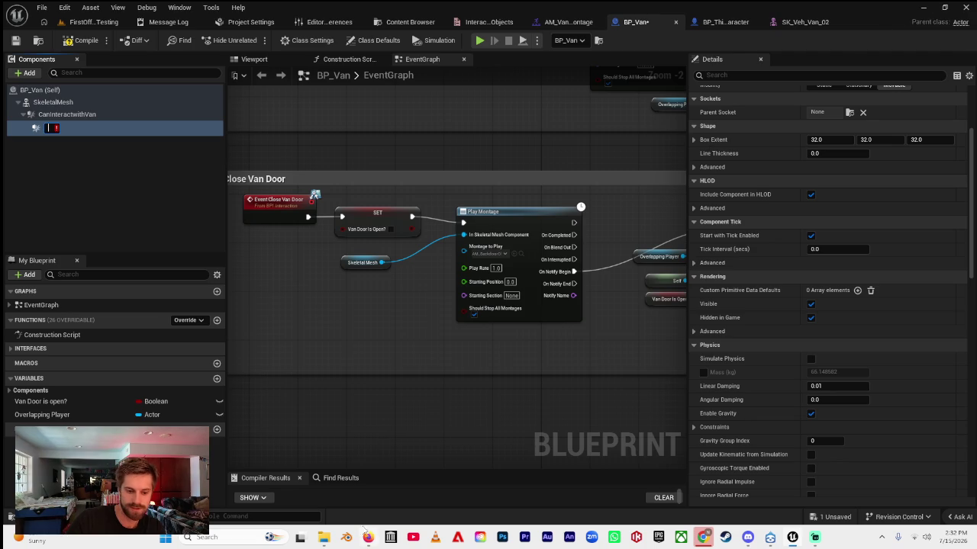
pyautogui.click(368, 537)
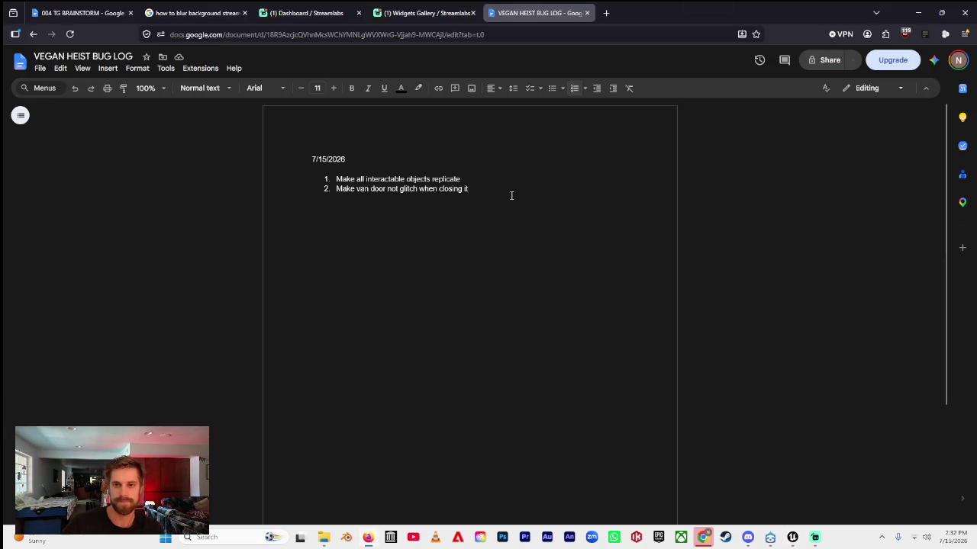
# - Add a 'To do' heading with the pasted YouTube Shorts link as numbered item 1
pyautogui.press('Return')
pyautogui.press('Return')
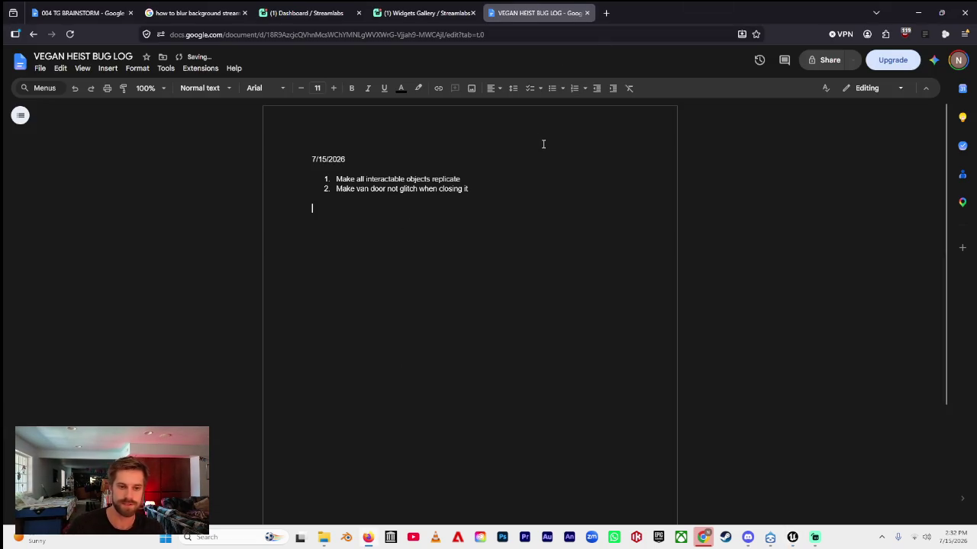
pyautogui.write('To do')
pyautogui.press('Return')
pyautogui.press('Return')
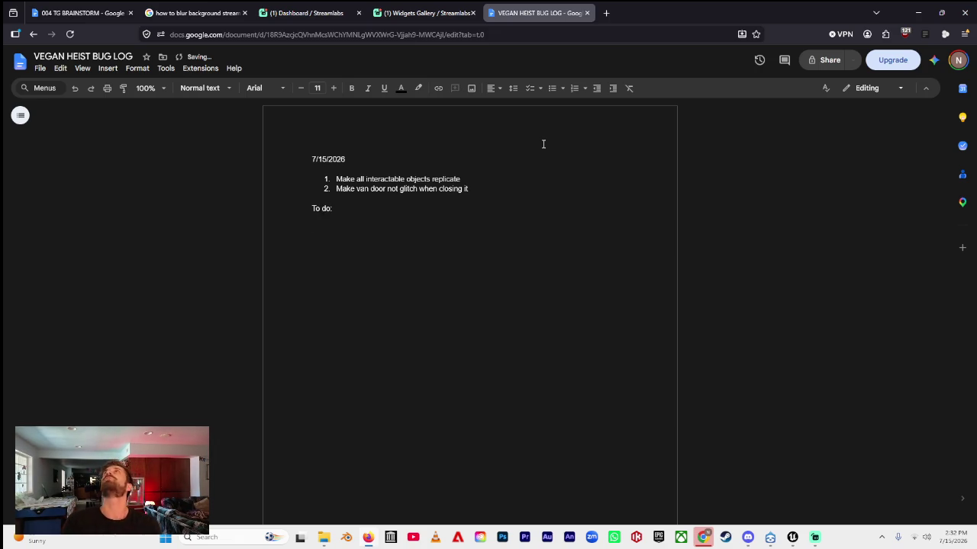
pyautogui.write('1')
pyautogui.write('.')
pyautogui.hotkey('ctrl', 'v')
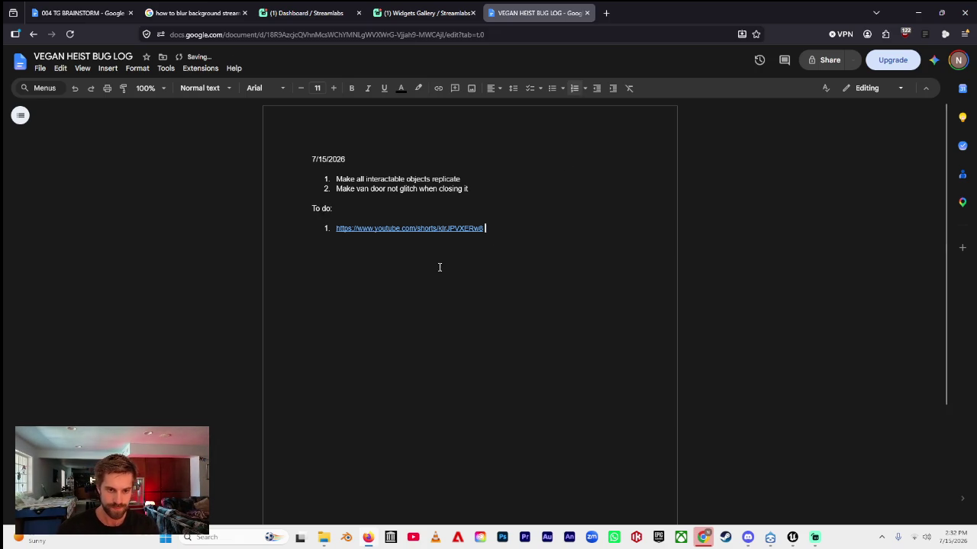
# - Open the linked Shorts video in a new tab, then return to the bug log
pyautogui.moveTo(415, 228)
pyautogui.click(423, 250)
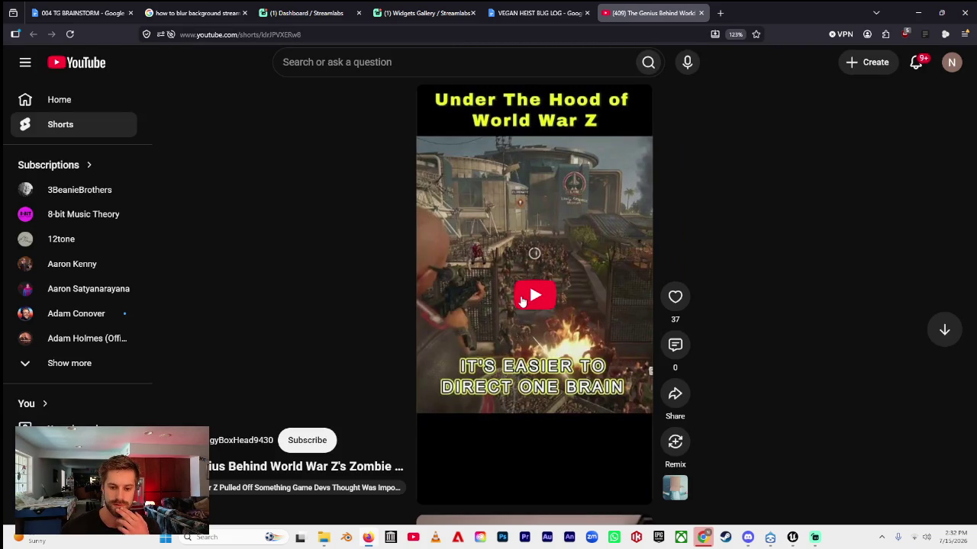
pyautogui.click(547, 22)
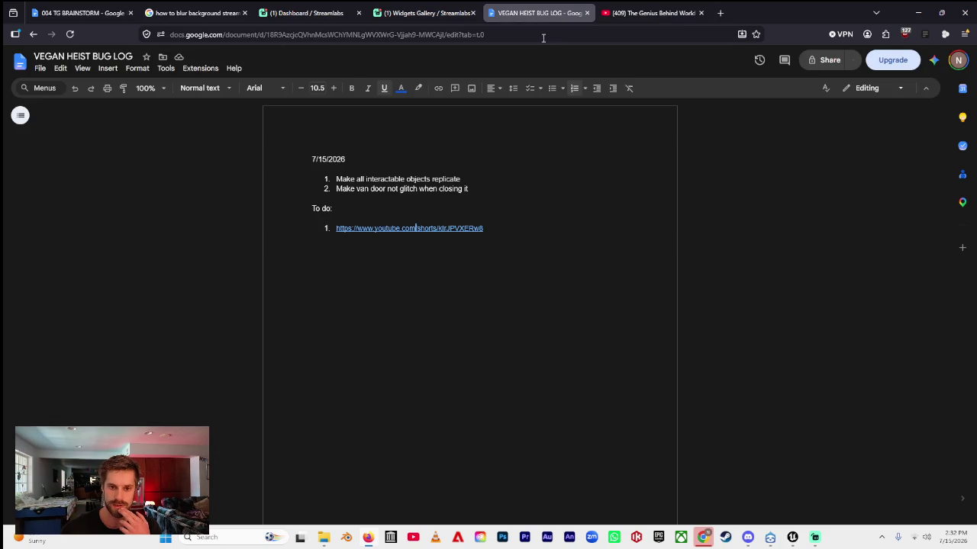
pyautogui.click(336, 229)
# - Insert the item 'Learn how to do a chicken Niagra Sim - fill the factory' above the link
pyautogui.press('Return')
pyautogui.press('Up')
pyautogui.write('Learn how to do a chicken Niagra Sim - fill the factory')
pyautogui.press('Return')
# - Add an item: background chickens simulate Niagra but become State tree actors when you get close
pyautogui.write('Make it so the ')
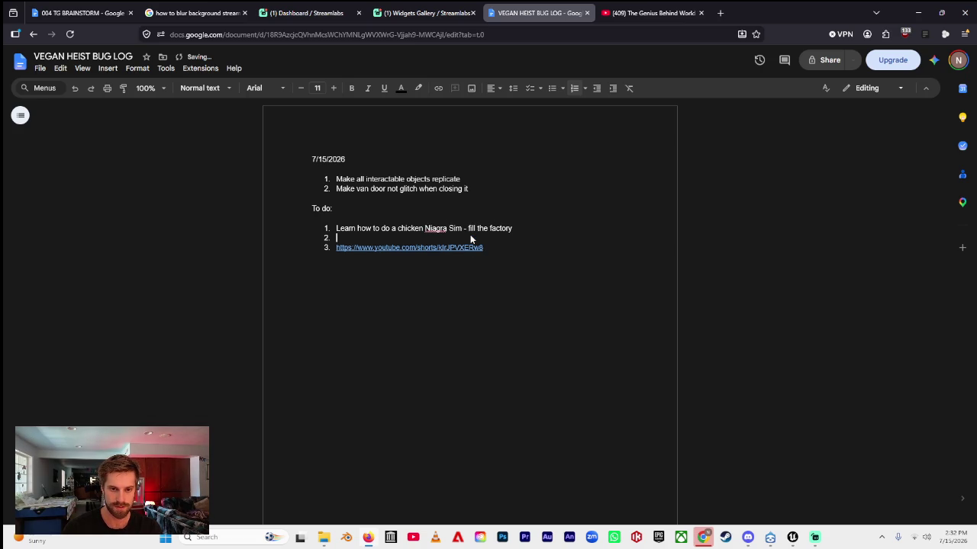
pyautogui.write('chickens in the b')
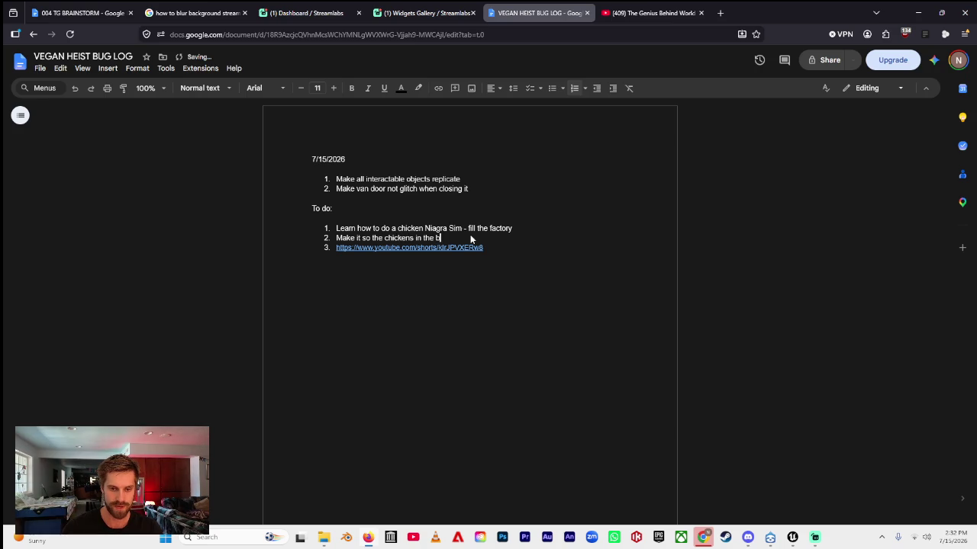
pyautogui.write('nd and midrground simula')
pyautogui.write('te Niagra')
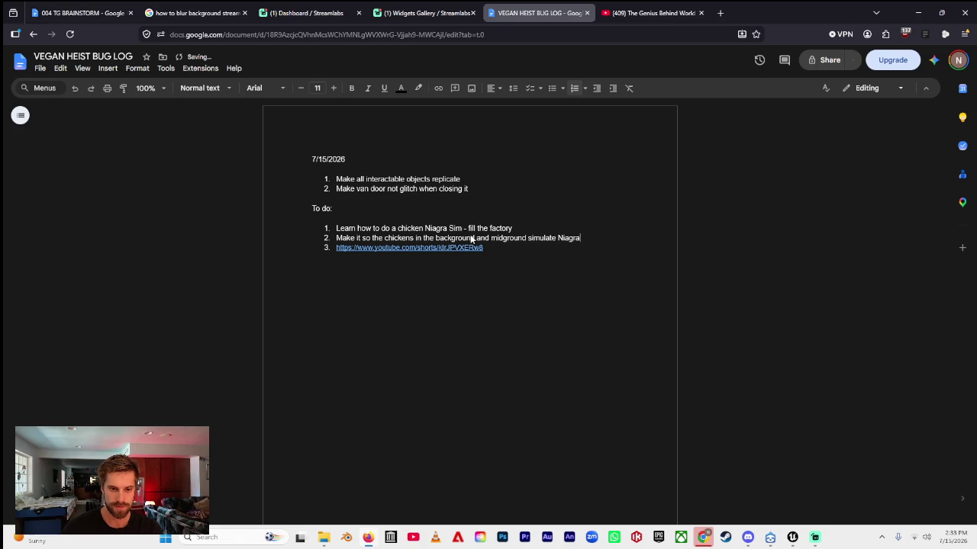
pyautogui.write(', but ')
pyautogui.write('State tr')
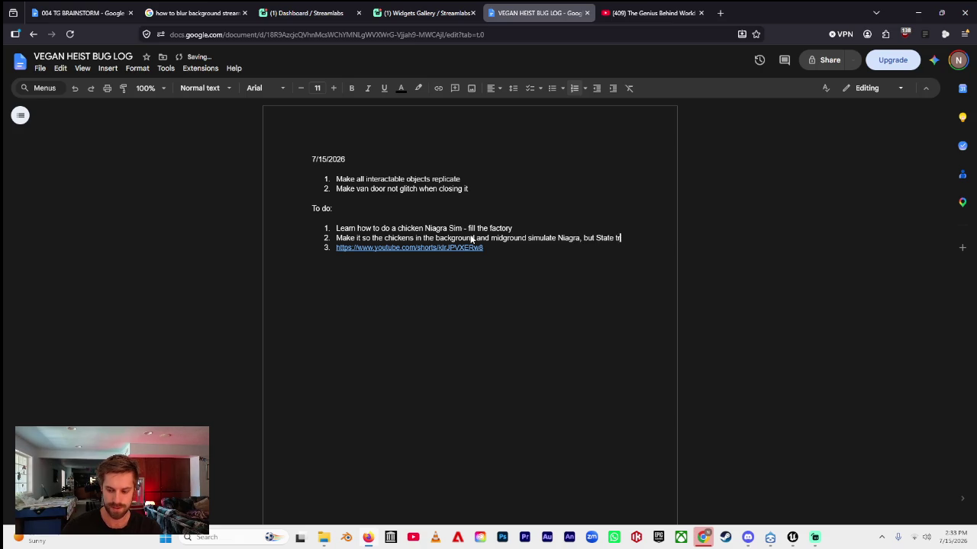
pyautogui.write('ee actors s')
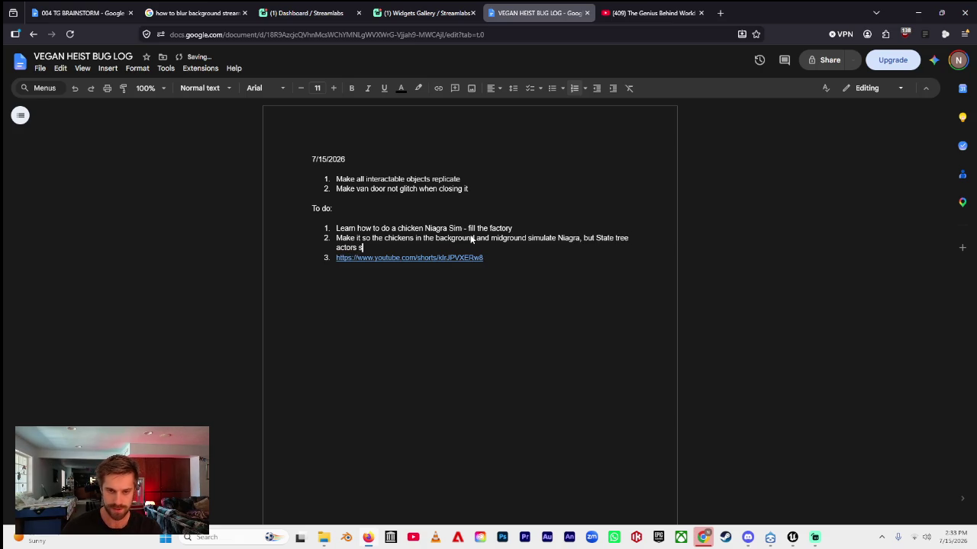
pyautogui.write('pawn when you')
pyautogui.press('BackSpace')
pyautogui.press('BackSpace')
pyautogui.write('o')
pyautogui.press('BackSpace')
pyautogui.press('BackSpace')
pyautogui.write('you get clos')
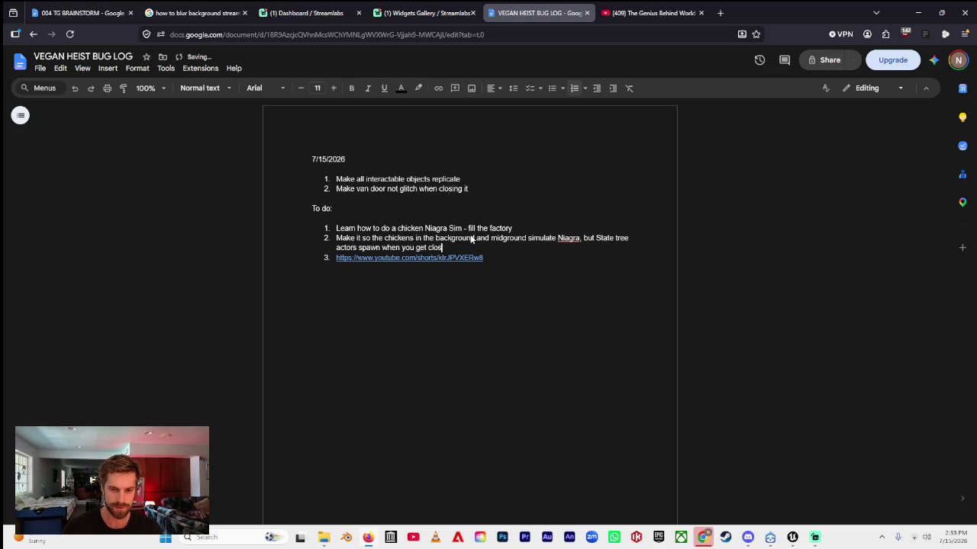
pyautogui.write('e to them')
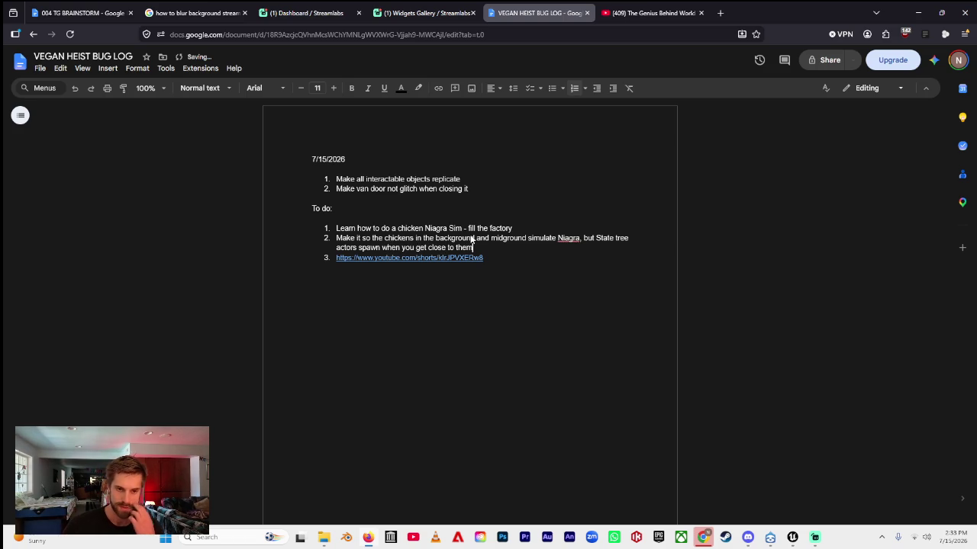
pyautogui.press('Return')
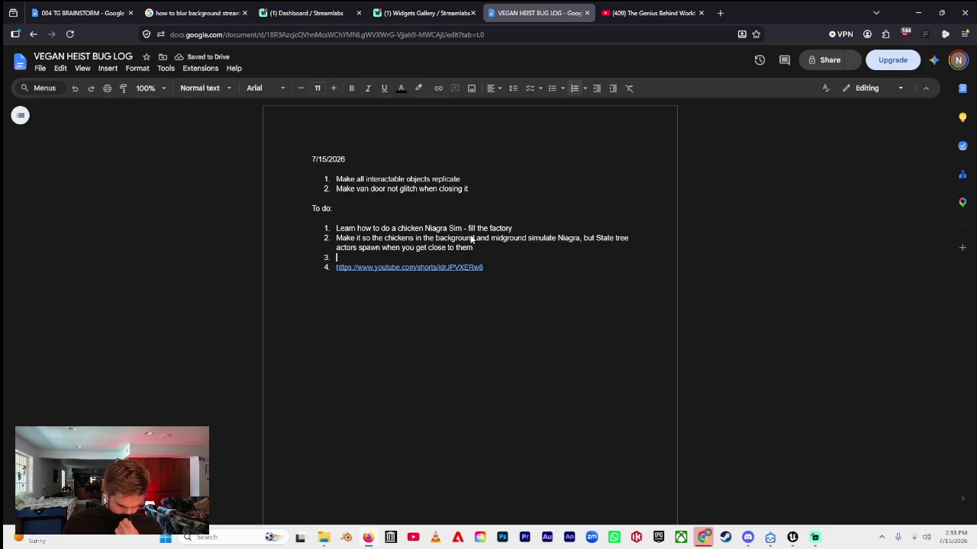
# - Add item 3: 'Make it so that you can drop chickens and they become state tree actors again'
pyautogui.write('Use')
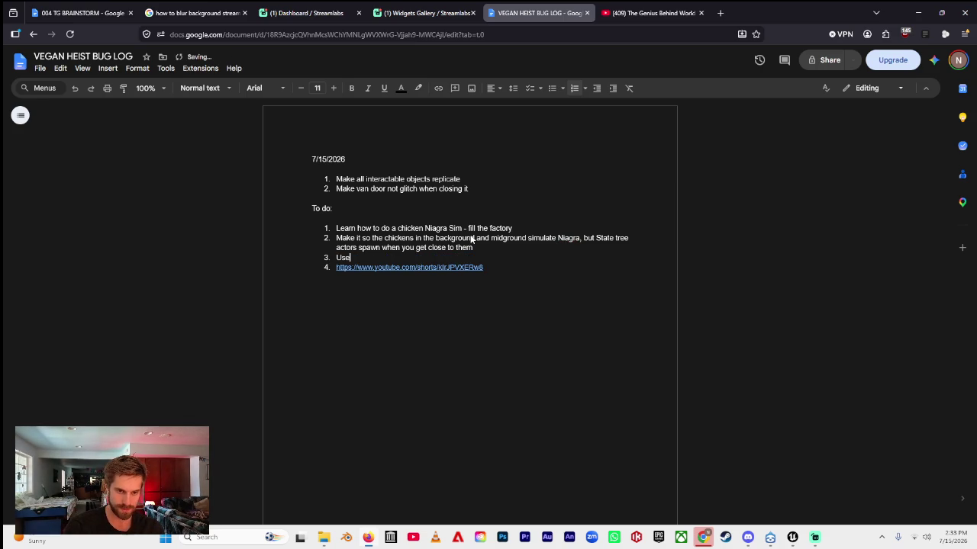
pyautogui.press('BackSpace')
pyautogui.press('BackSpace')
pyautogui.press('BackSpace')
pyautogui.write('Make it so that y')
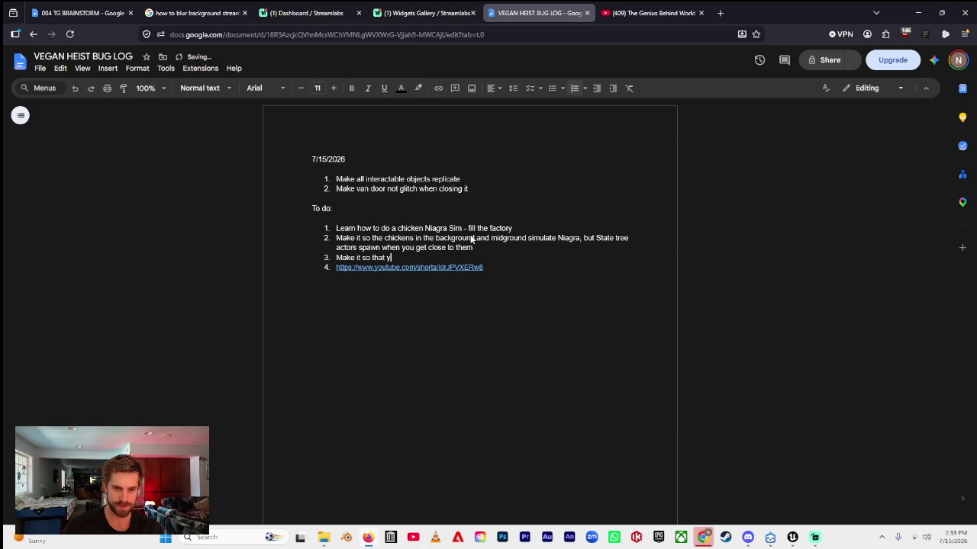
pyautogui.write('ou can drop ')
pyautogui.write('chickens')
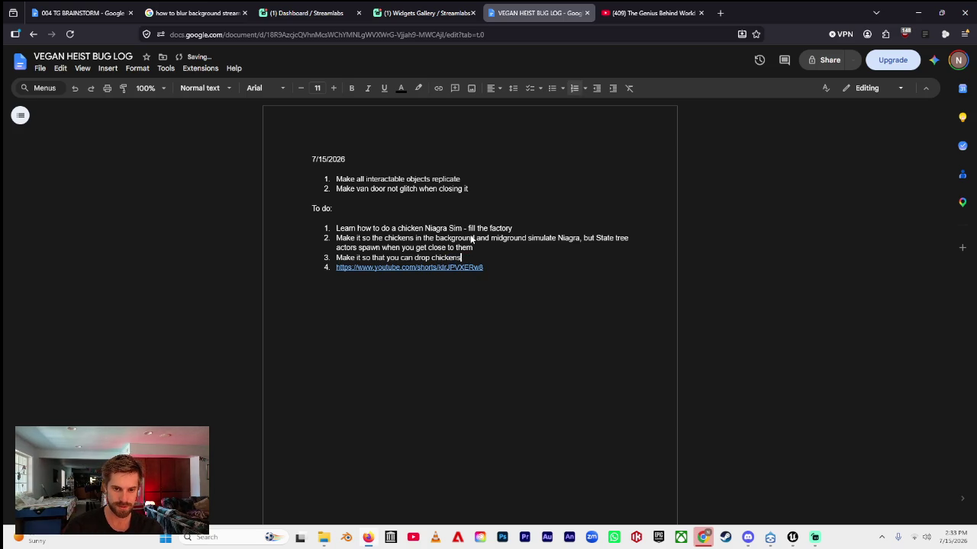
pyautogui.write(' and they beco')
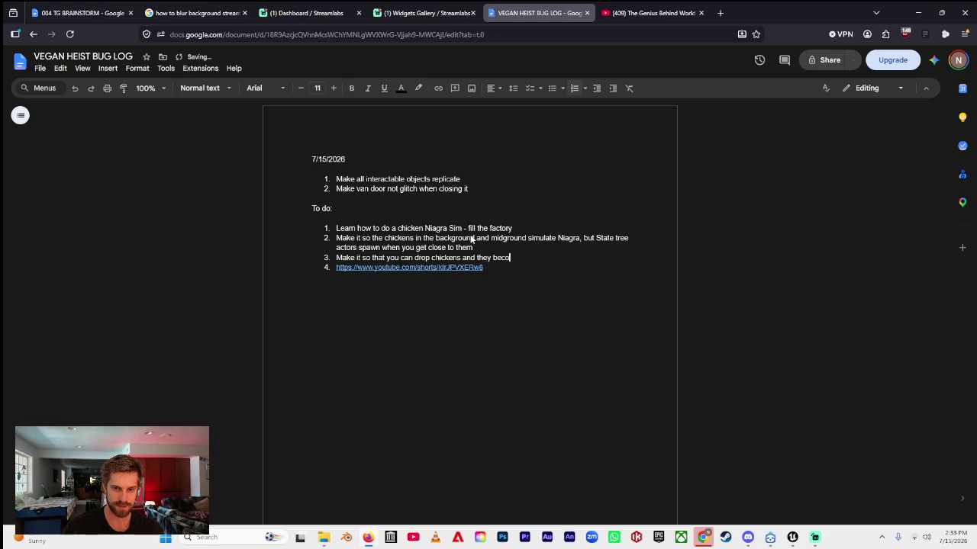
pyautogui.write('me state tree a')
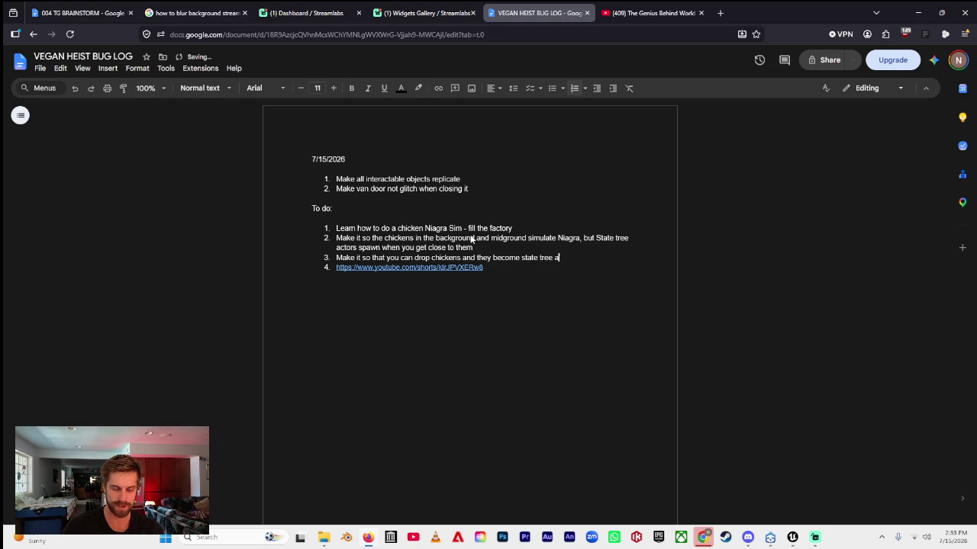
pyautogui.write('ctors again')
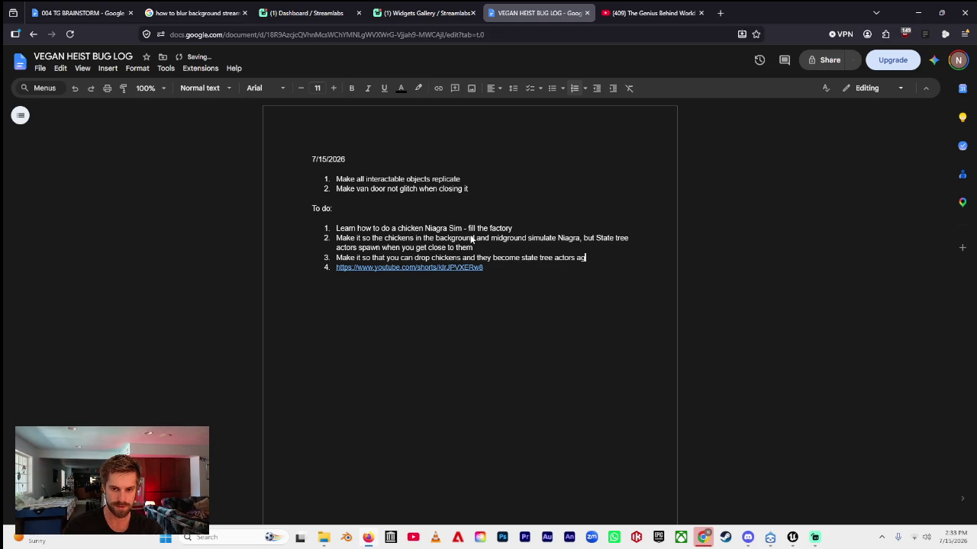
pyautogui.press('Return')
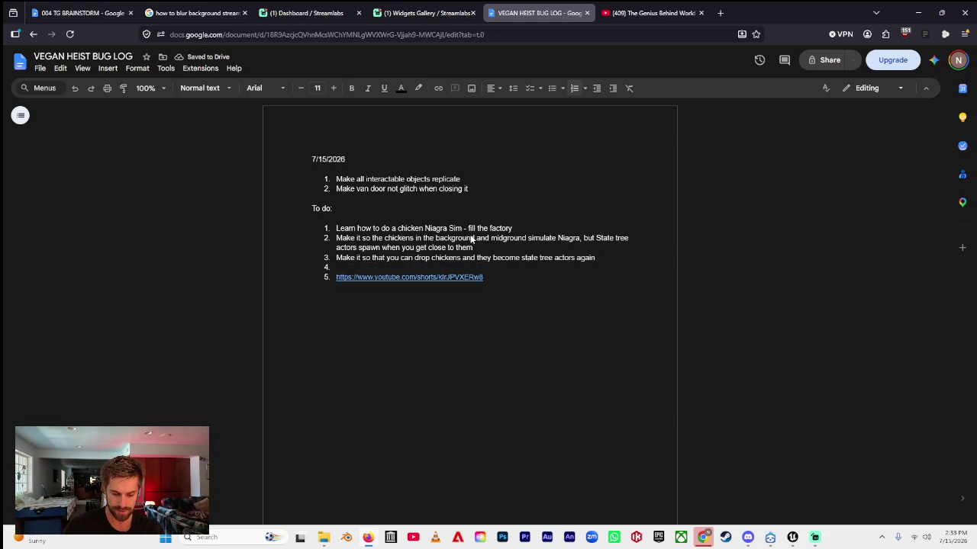
# - Add item 4: 'When you place chickens in van, Niagra sim within box in the van'
pyautogui.write('When')
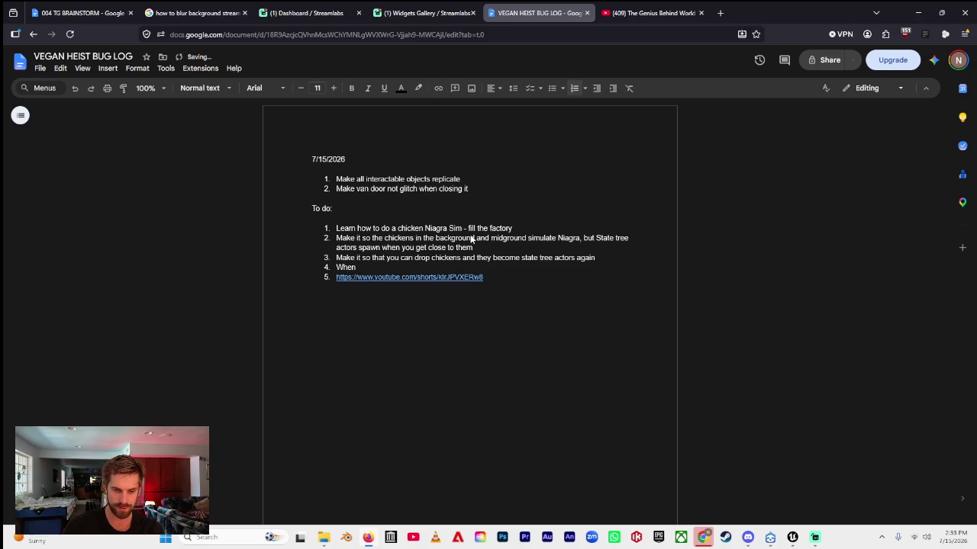
pyautogui.press('BackSpace')
pyautogui.press('BackSpace')
pyautogui.press('BackSpace')
pyautogui.hotkey('ctrl', 'shift', '7')
pyautogui.write('Make it so that')
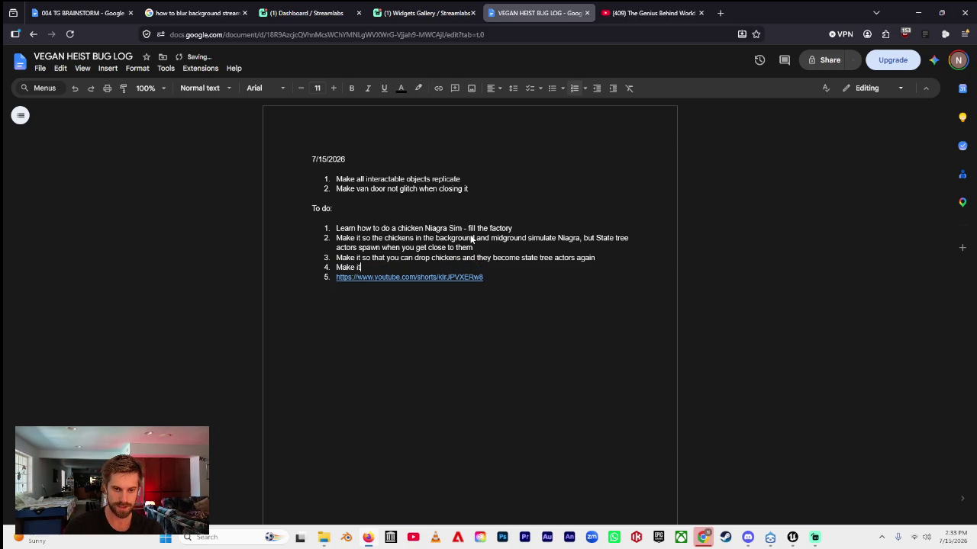
pyautogui.press('BackSpace')
pyautogui.press('BackSpace')
pyautogui.press('BackSpace')
pyautogui.hotkey('ctrl', 'shift', '7')
pyautogui.write('When you p')
pyautogui.write('lace chic')
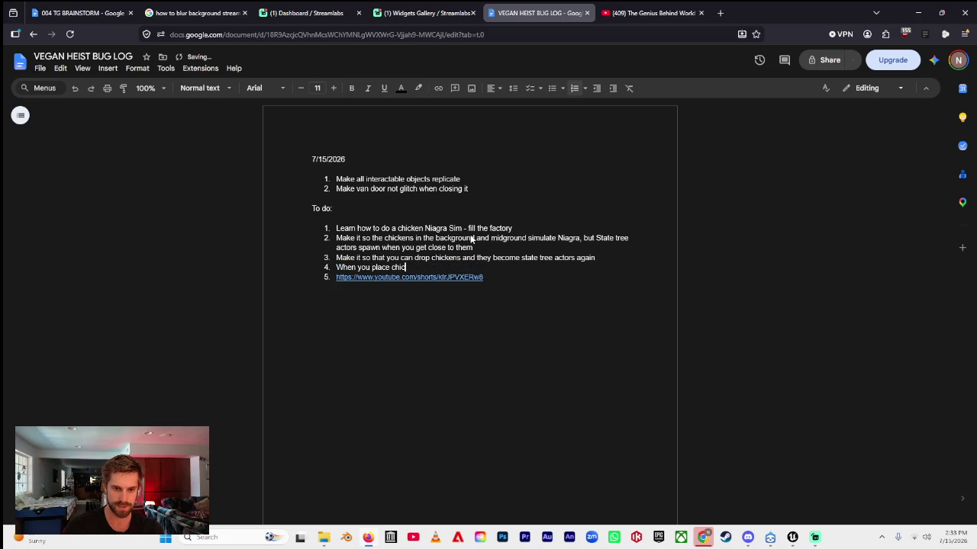
pyautogui.write('kens in van, Niagra sim ')
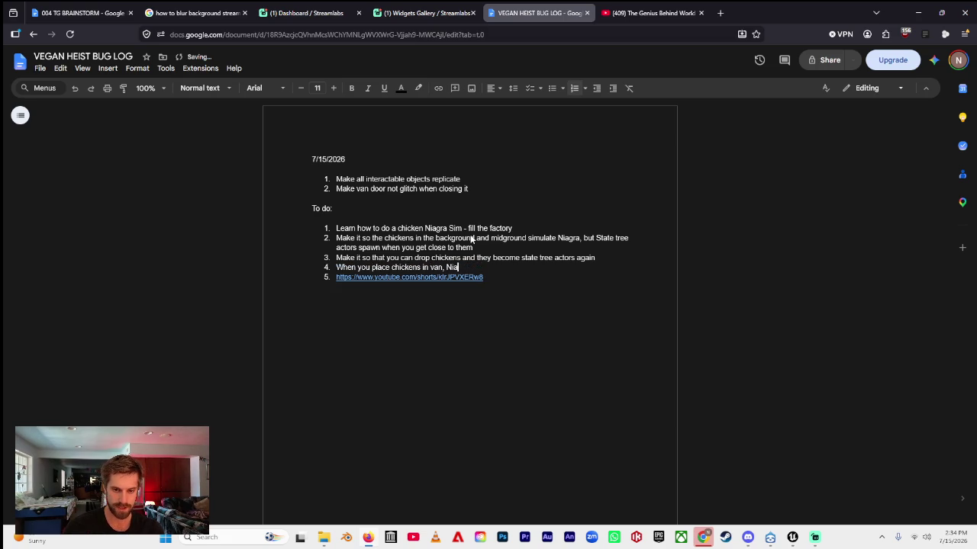
pyautogui.write('wi')
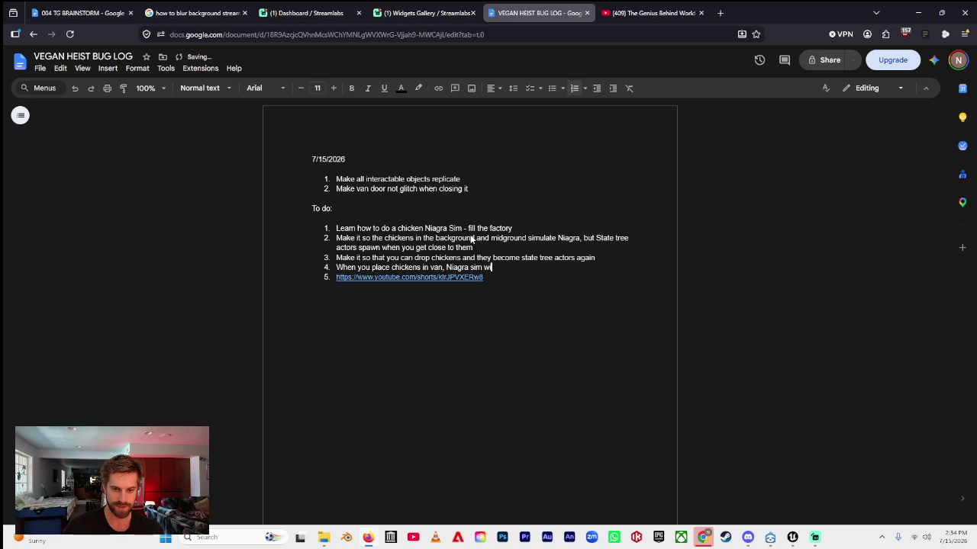
pyautogui.write('thin box in the van')
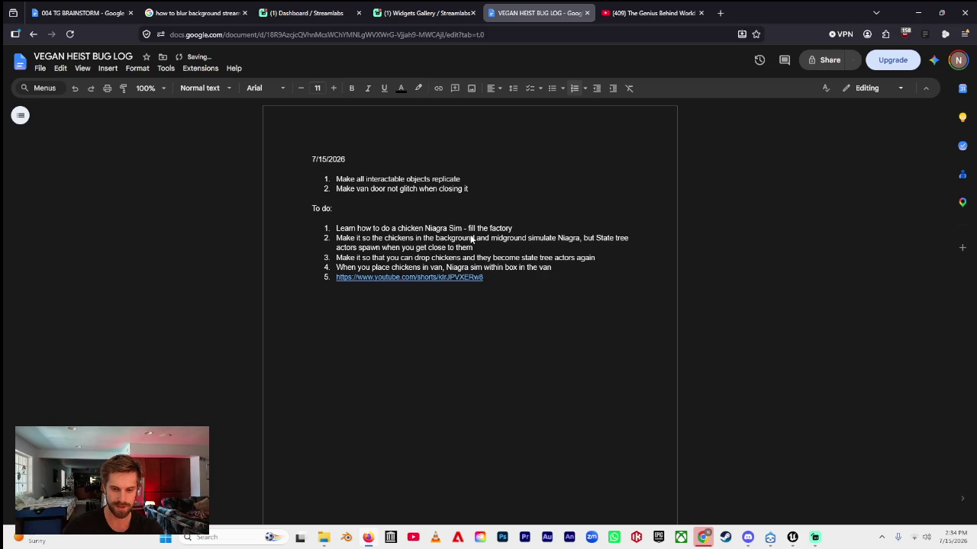
pyautogui.press('Return')
pyautogui.press('Return')
pyautogui.press('Up')
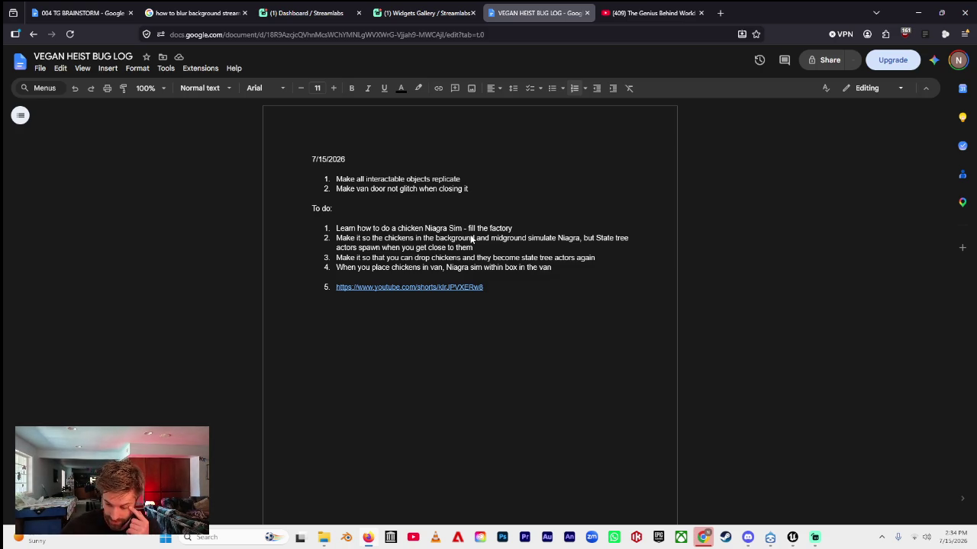
# - Strip the numbering from the YouTube link line and add a blank line above it
pyautogui.click(332, 287)
pyautogui.click(333, 286)
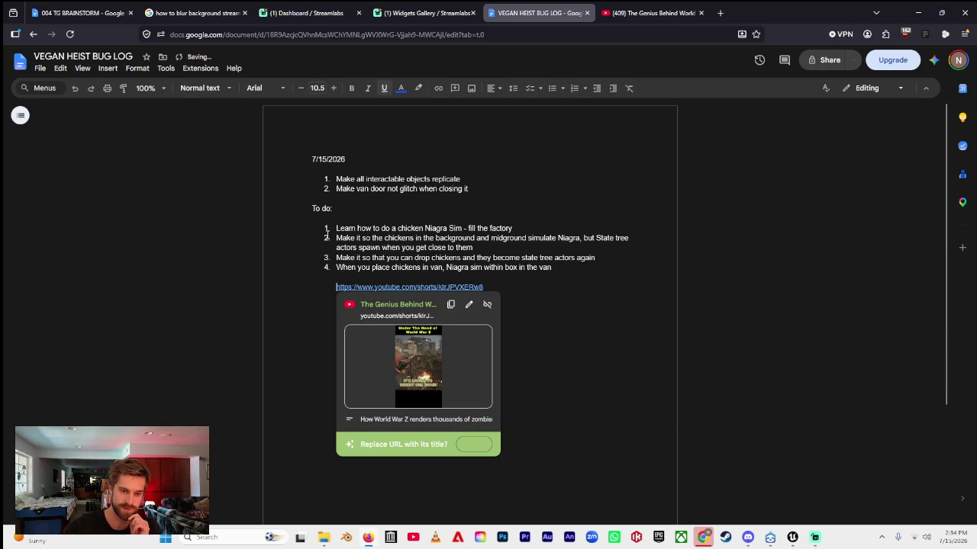
pyautogui.press('BackSpace')
pyautogui.press('Return')
pyautogui.press('Left')
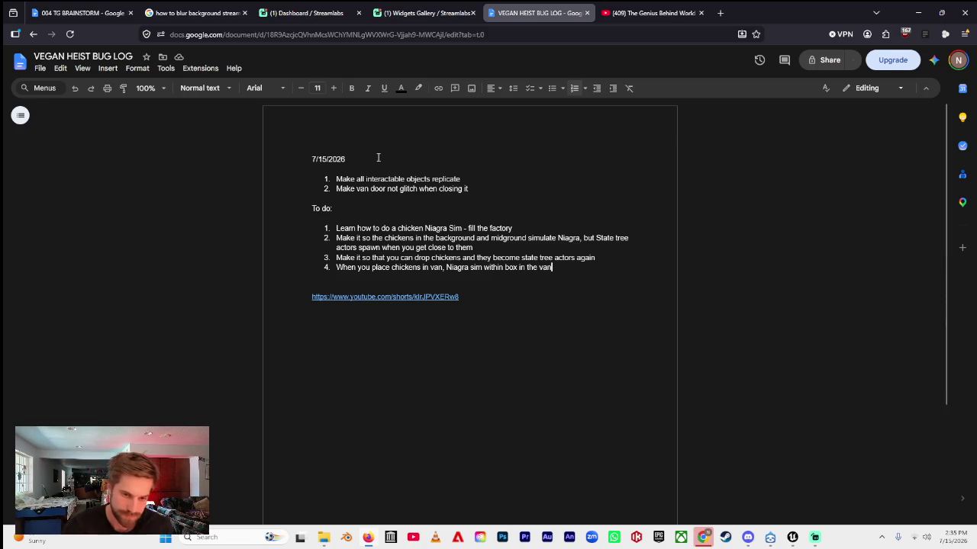
pyautogui.click(772, 536)
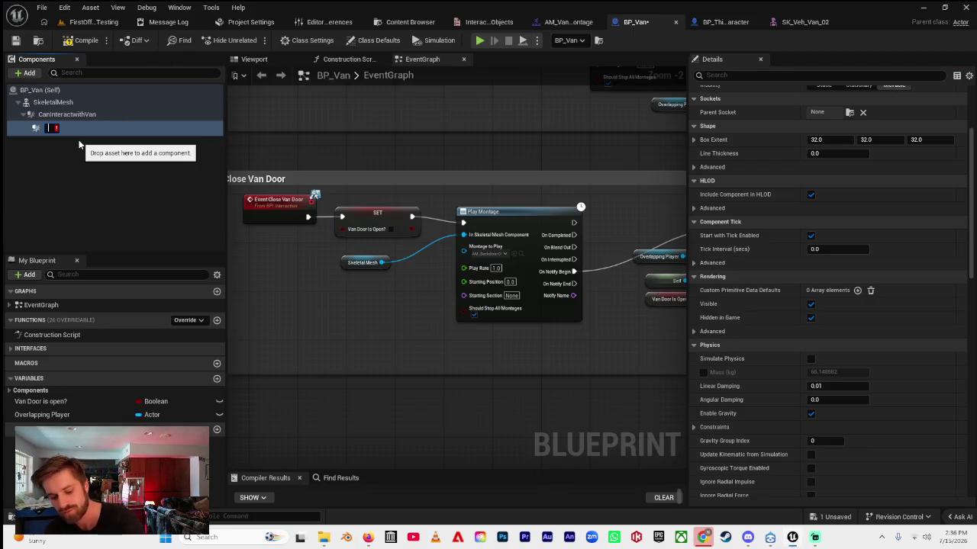
# - Name the new BP_Van component under CanInteractWithVan 'ChickenBox' and compile
pyautogui.write('Ch')
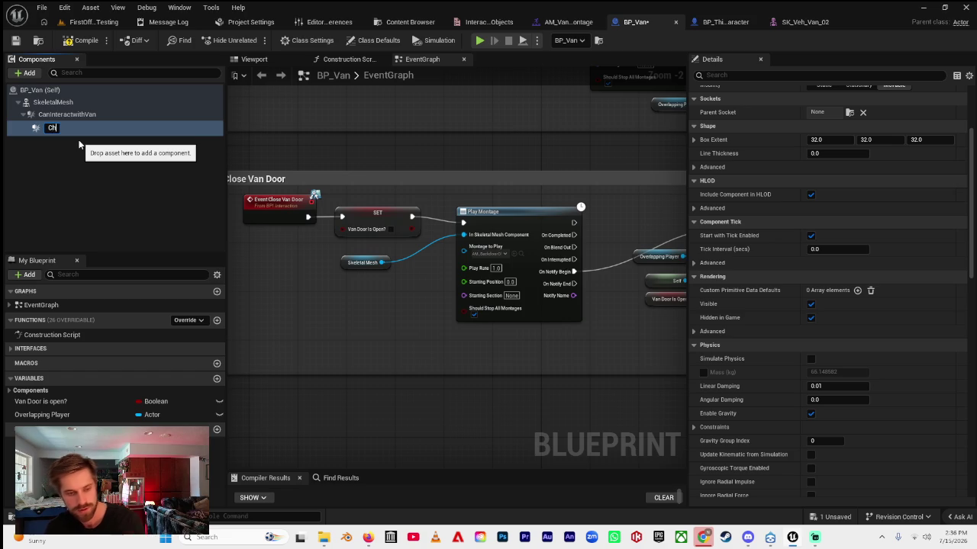
pyautogui.write('ickenBox')
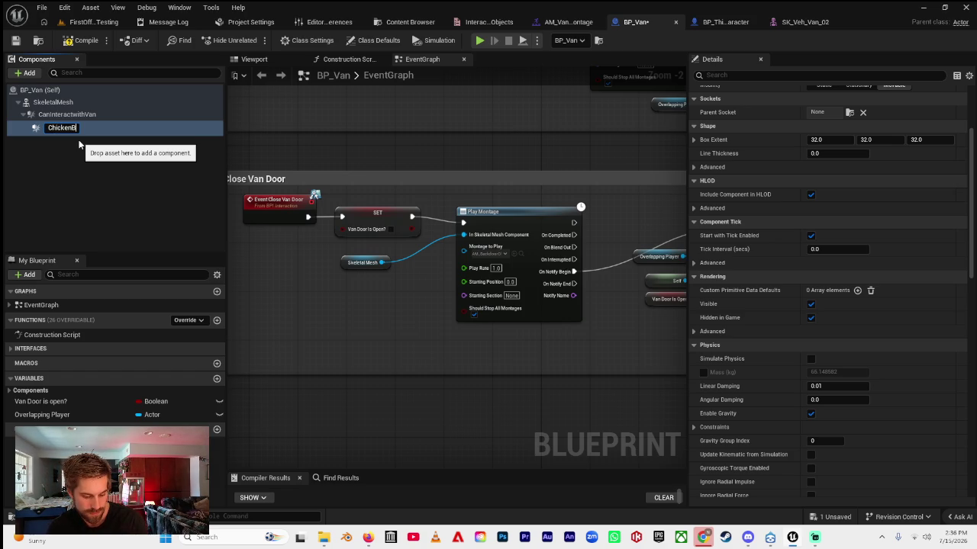
pyautogui.press('Return')
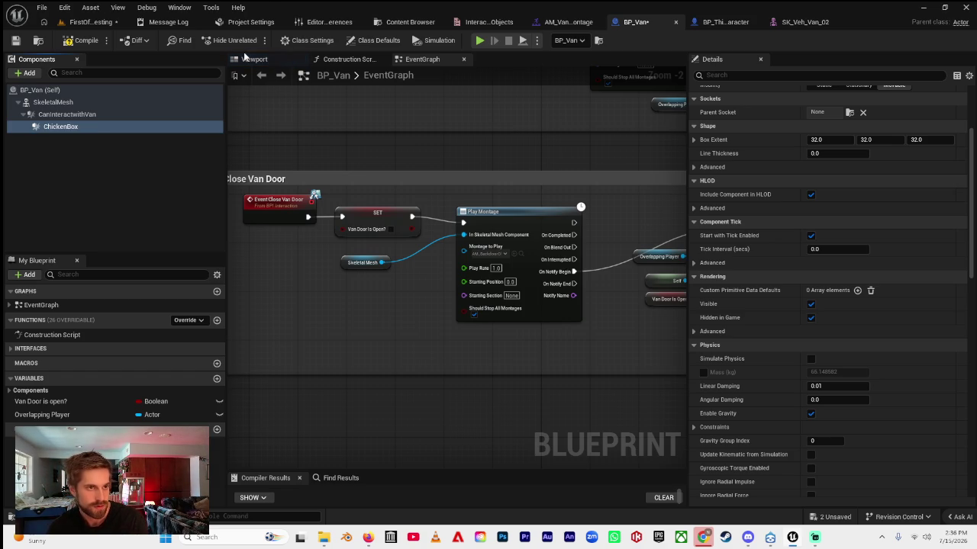
pyautogui.click(76, 41)
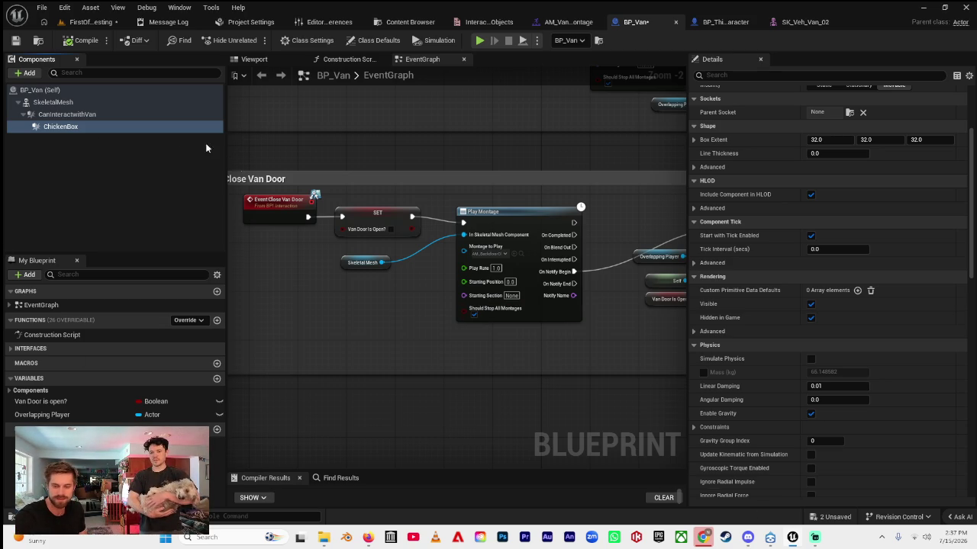
# - Switch to the FirstOffender_StateTrees_Testing level editor
pyautogui.click(90, 22)
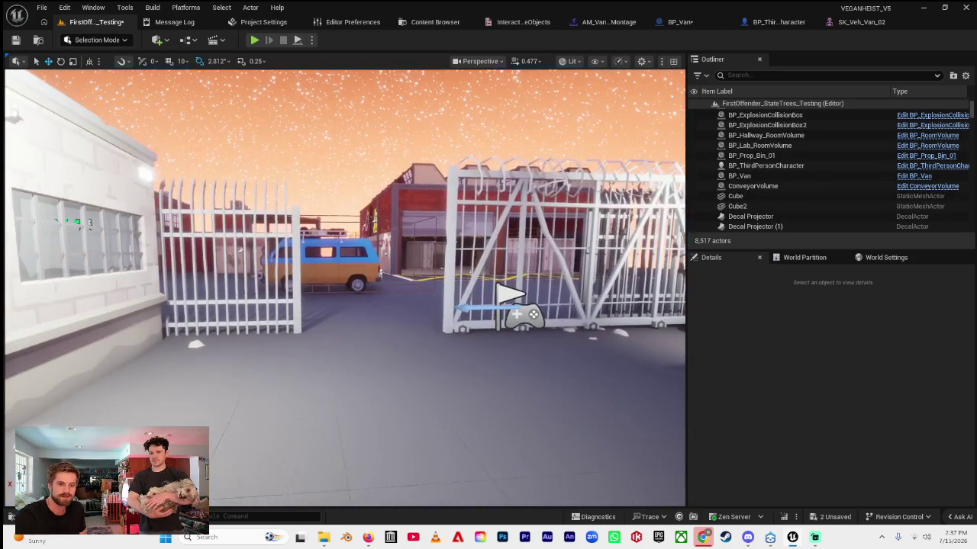
# - Nudge the viewport camera toward the van parked beyond the gates
pyautogui.moveTo(264, 180); pyautogui.dragTo(264, 180)
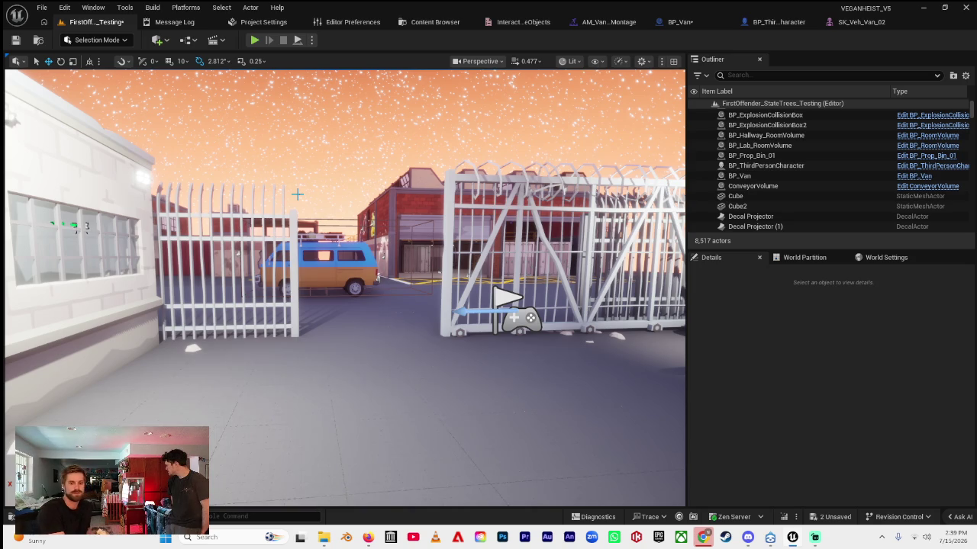
# - Move the viewport to another street location, then bring up the VEGAN HEIST BUG LOG doc
pyautogui.press('1')
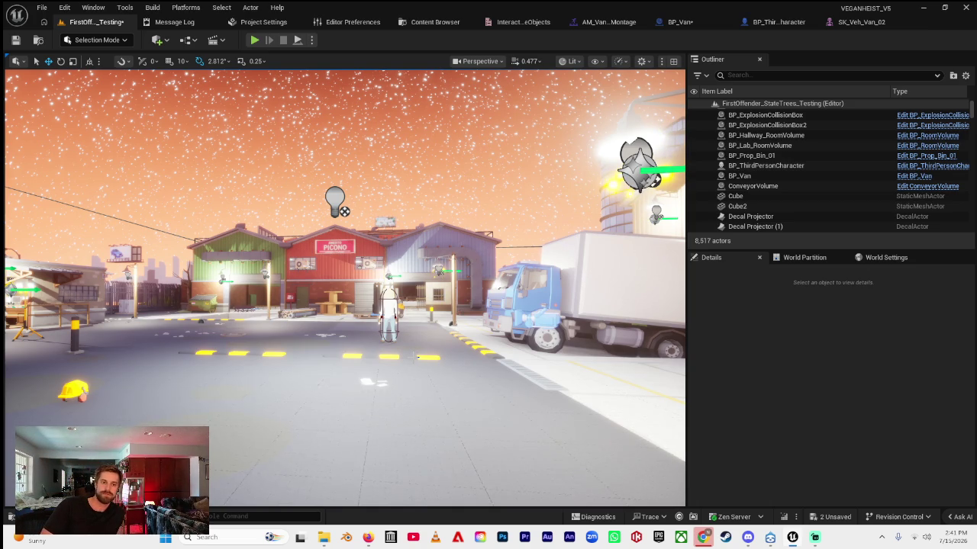
pyautogui.click(368, 537)
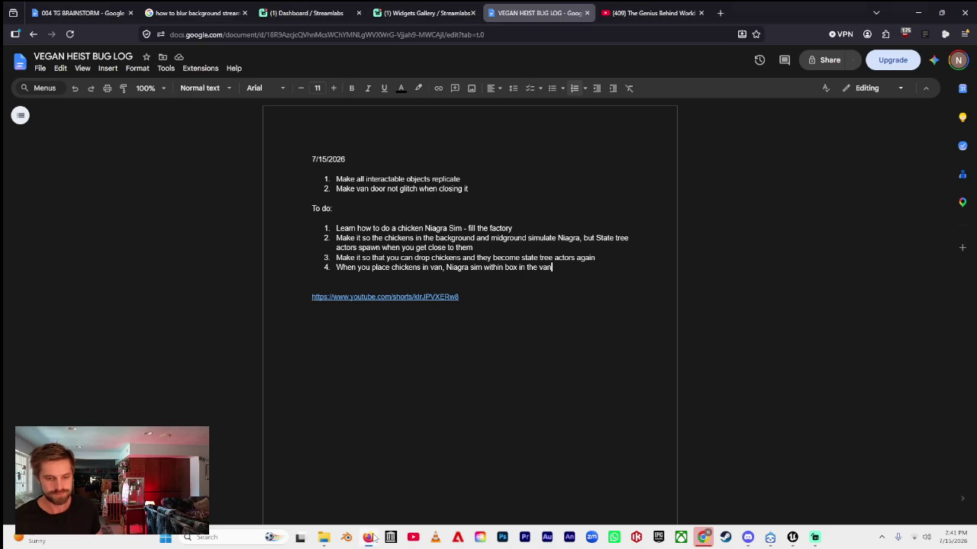
# - Change 'factory' to 'van' in the Niagra Sim item; add 'Get chicken AI working again' above it
pyautogui.moveTo(514, 228); pyautogui.dragTo(490, 229)
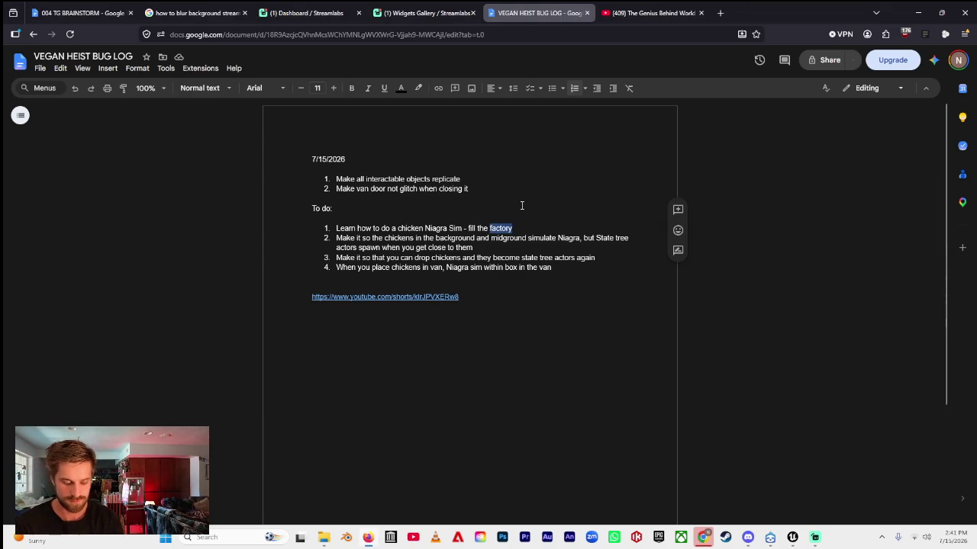
pyautogui.write('van')
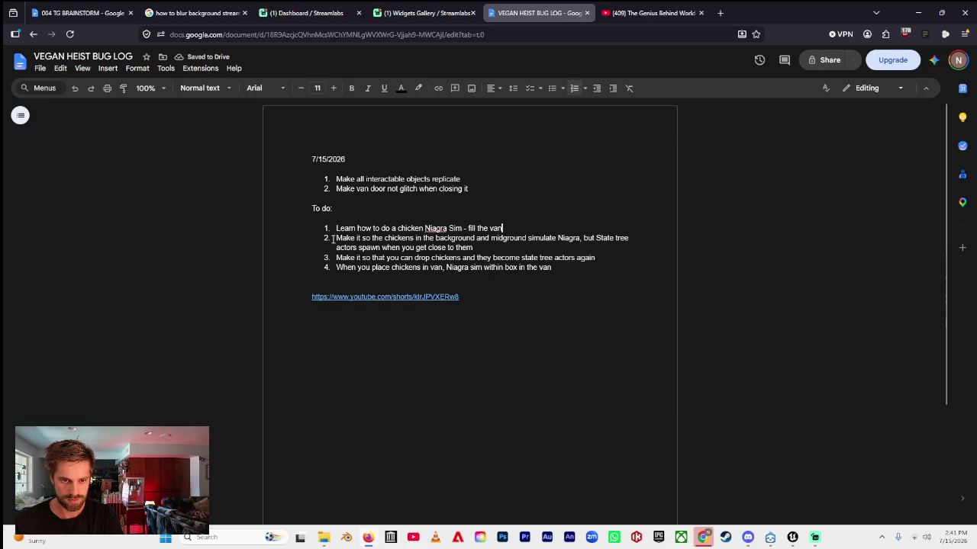
pyautogui.press('Home')
pyautogui.press('Return')
pyautogui.write('Get')
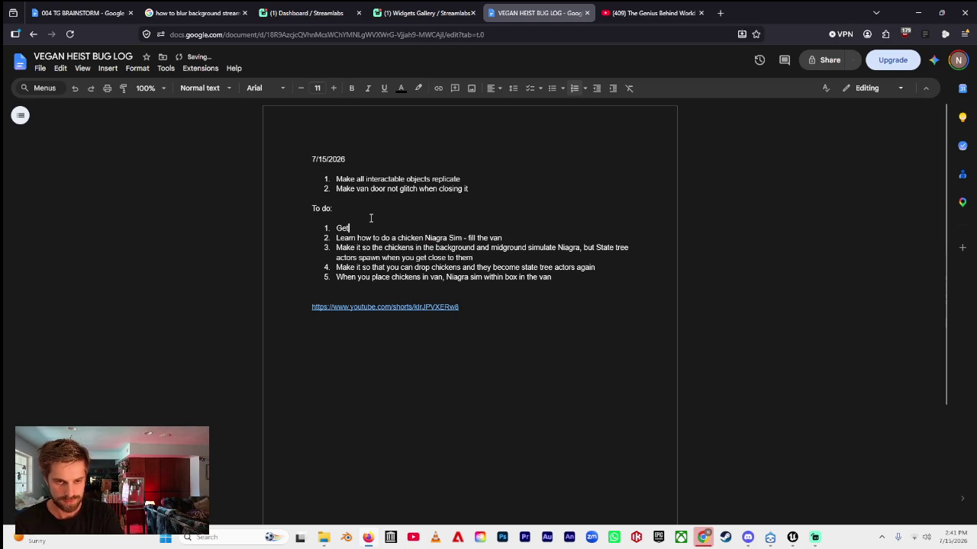
pyautogui.write(' chicken ')
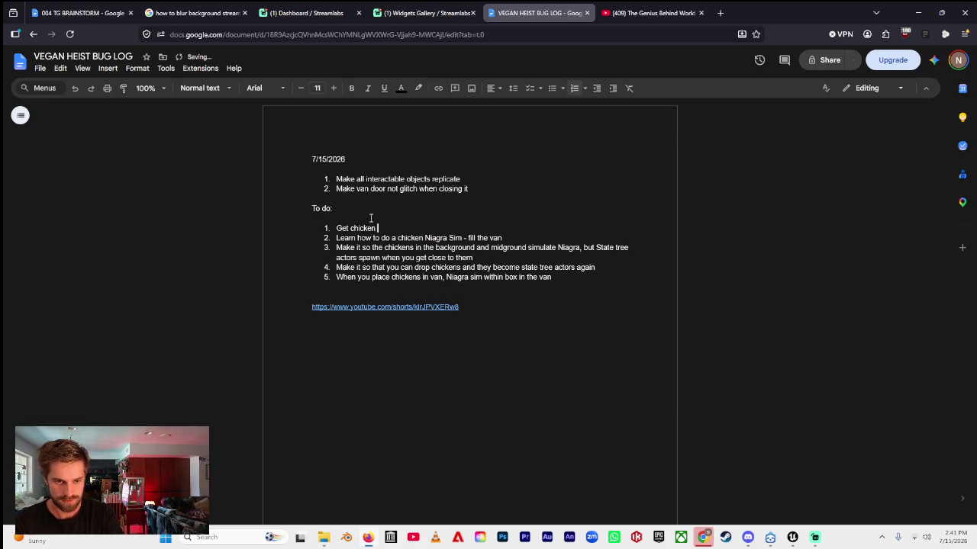
pyautogui.write('Aworkin')
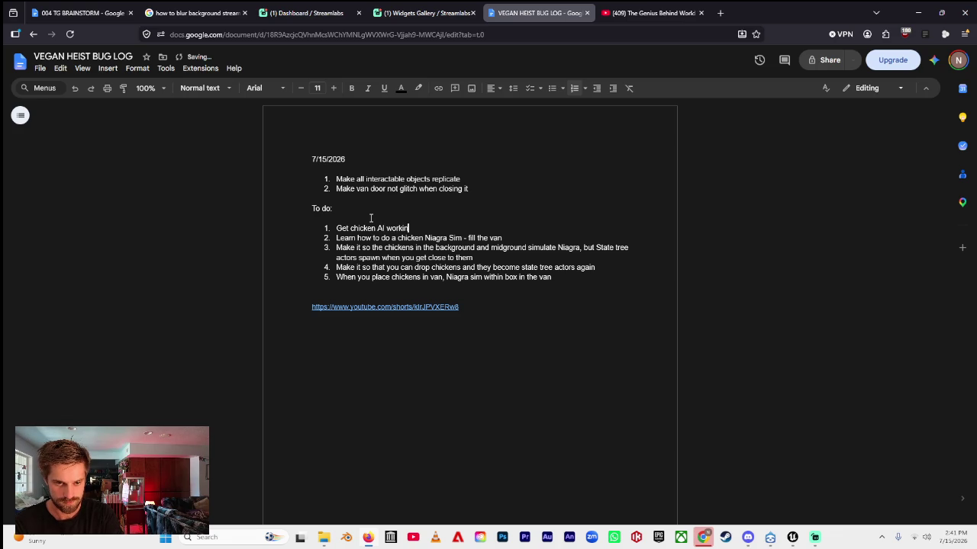
pyautogui.write('g again  pu')
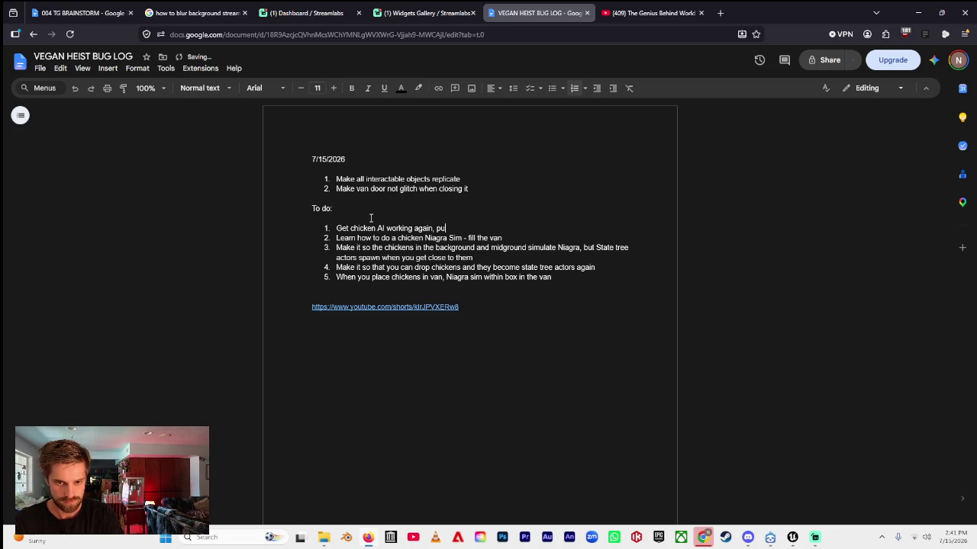
pyautogui.write('t like 20 in the')
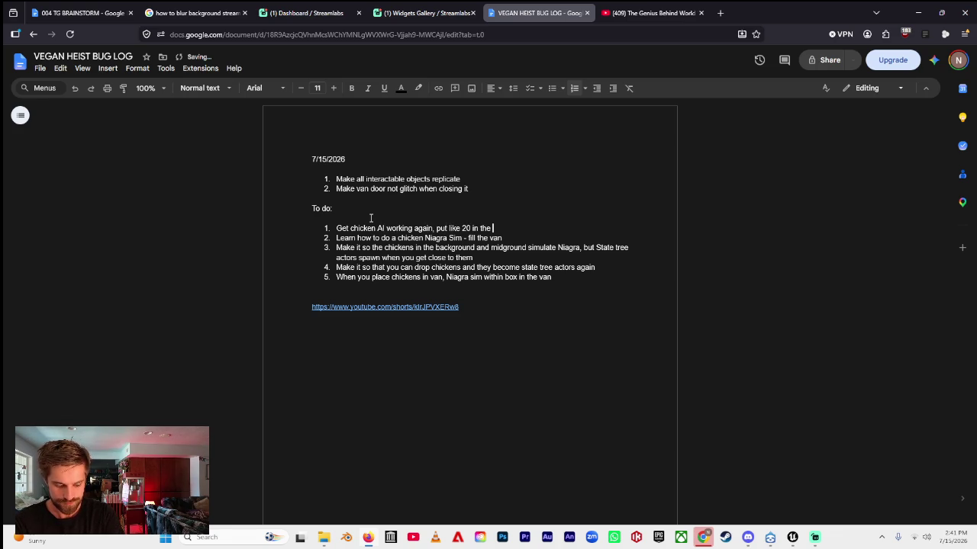
pyautogui.press('BackSpace')
pyautogui.press('BackSpace')
pyautogui.press('BackSpace')
pyautogui.write('a s')
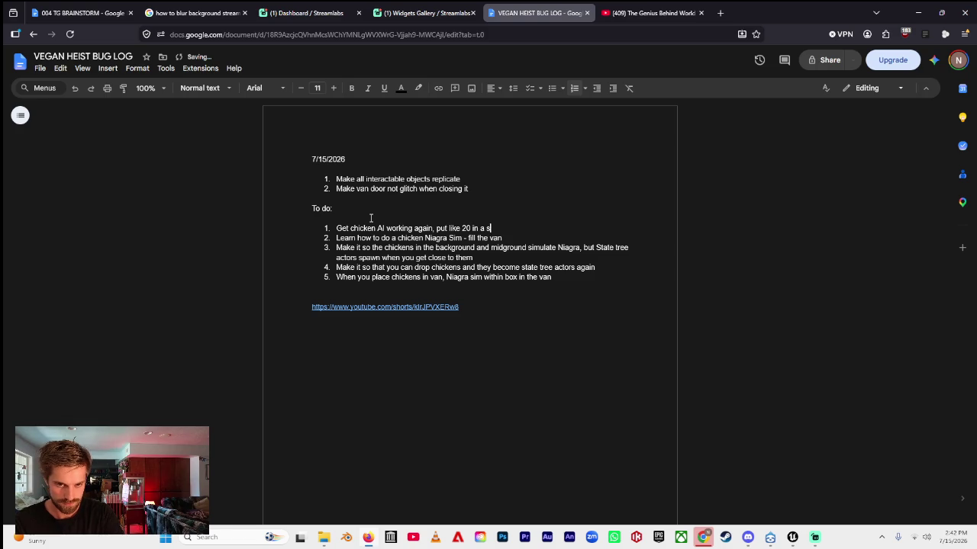
pyautogui.write('mall area in')
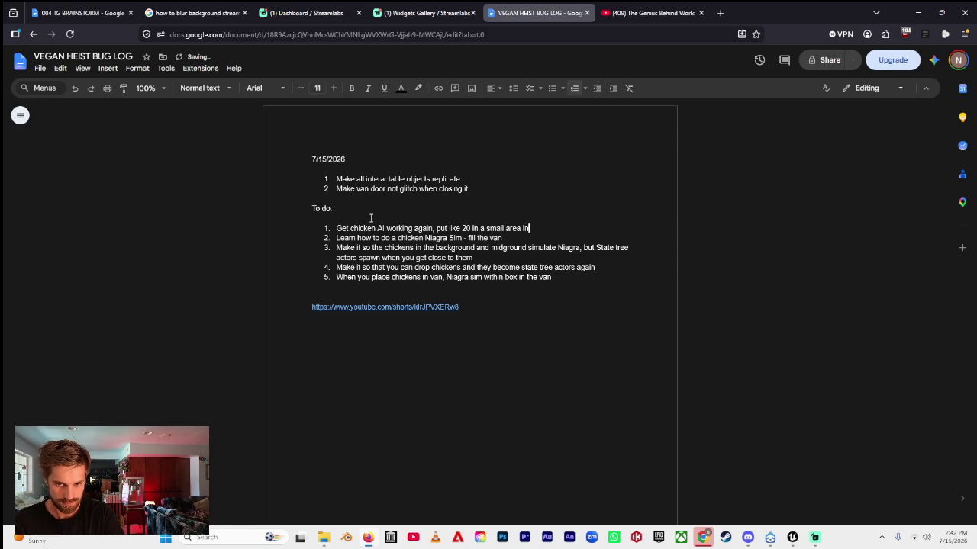
pyautogui.write(' the factory')
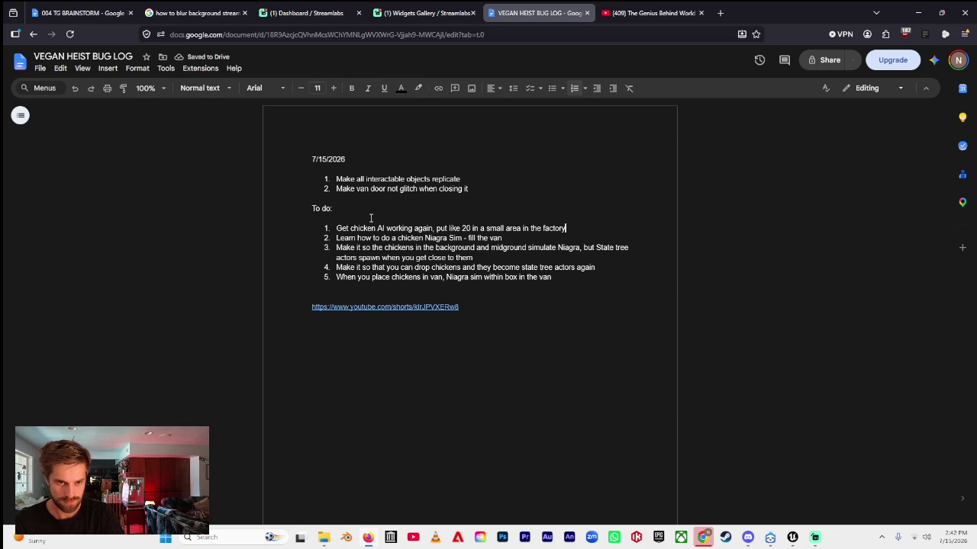
# - Add a top to-do item: 'Make it so that you can set chickens down'
pyautogui.press('Left')
pyautogui.press('Left')
pyautogui.press('Left')
pyautogui.hotkey('ctrl', 'Left')
pyautogui.hotkey('ctrl', 'Left')
pyautogui.hotkey('ctrl', 'Left')
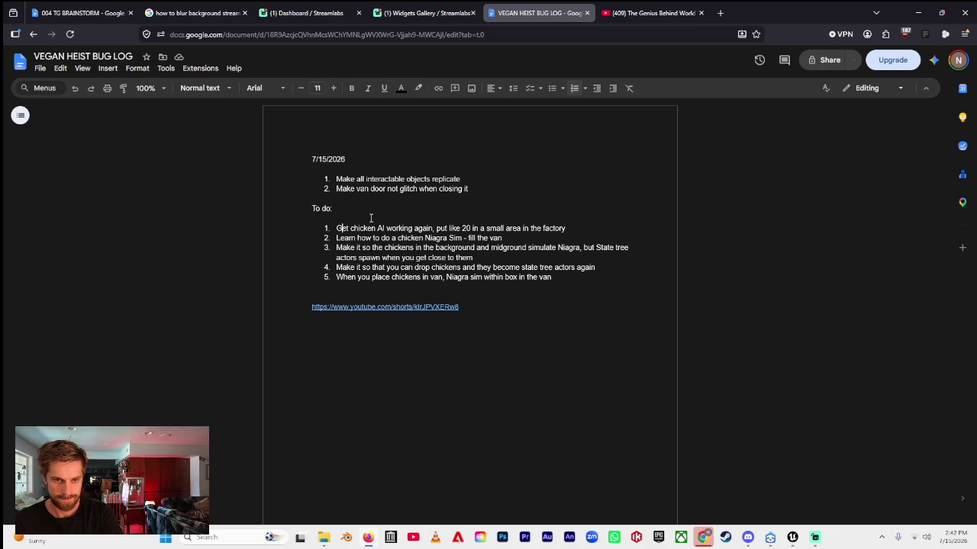
pyautogui.press('Return')
pyautogui.press('Up')
pyautogui.write('Make it so that you can set chickens down')
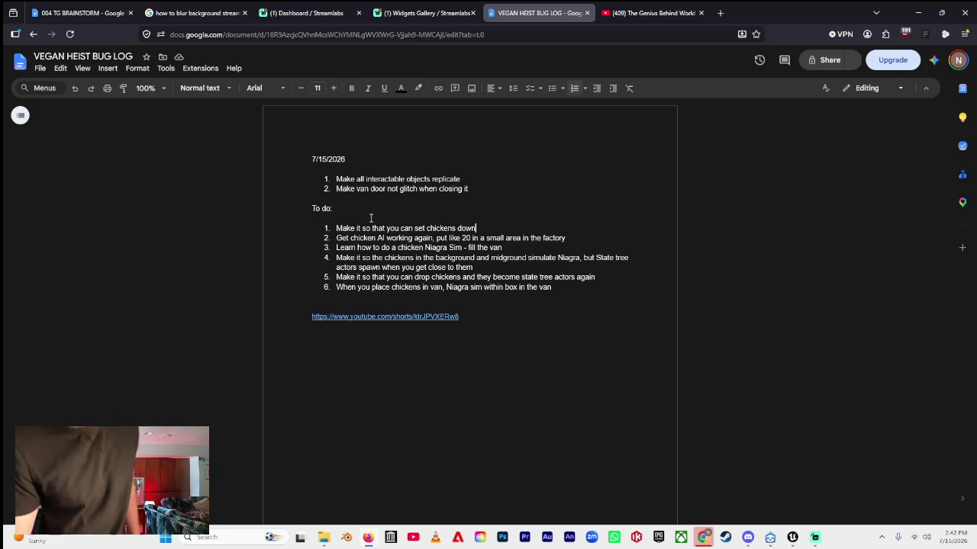
# - Mute the microphone and desktop audio in the Streamlabs mixer
pyautogui.click(817, 537)
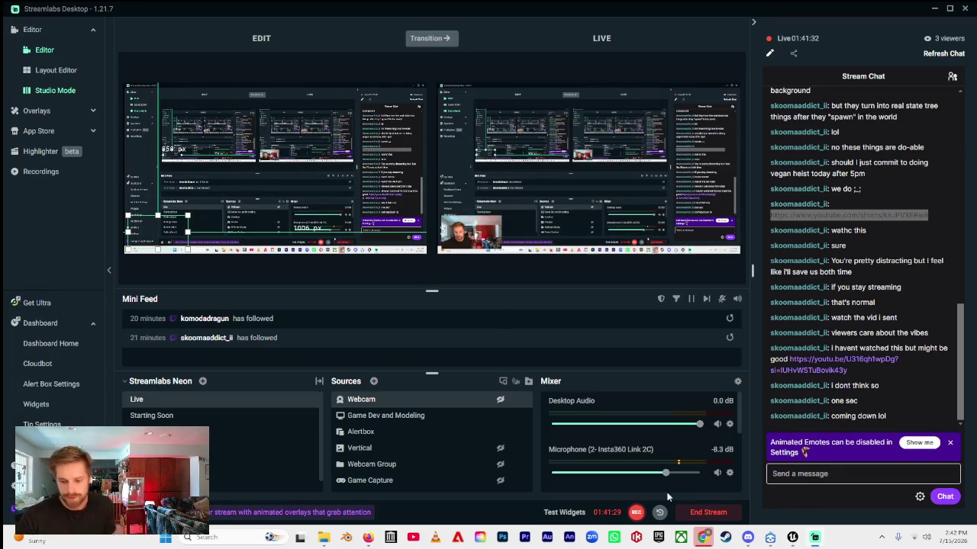
pyautogui.click(716, 473)
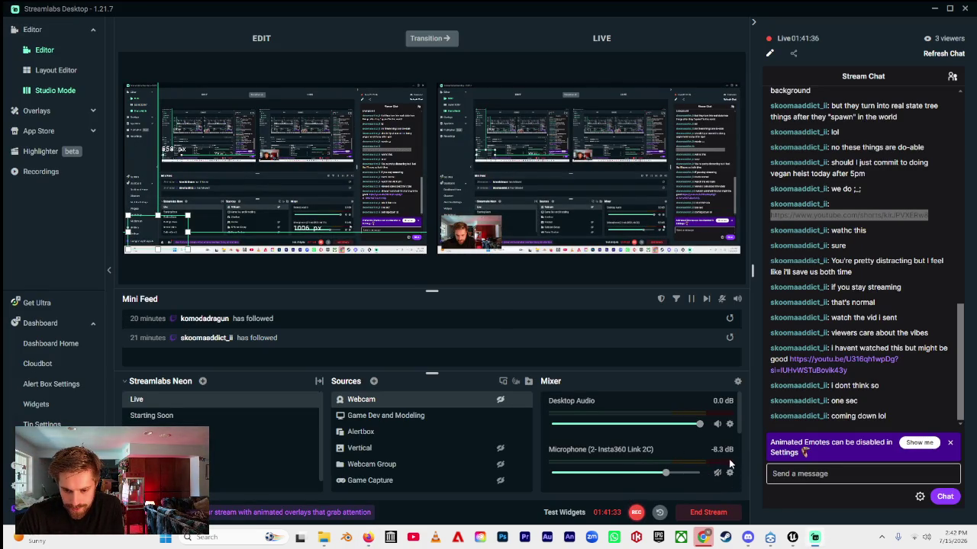
pyautogui.click(717, 424)
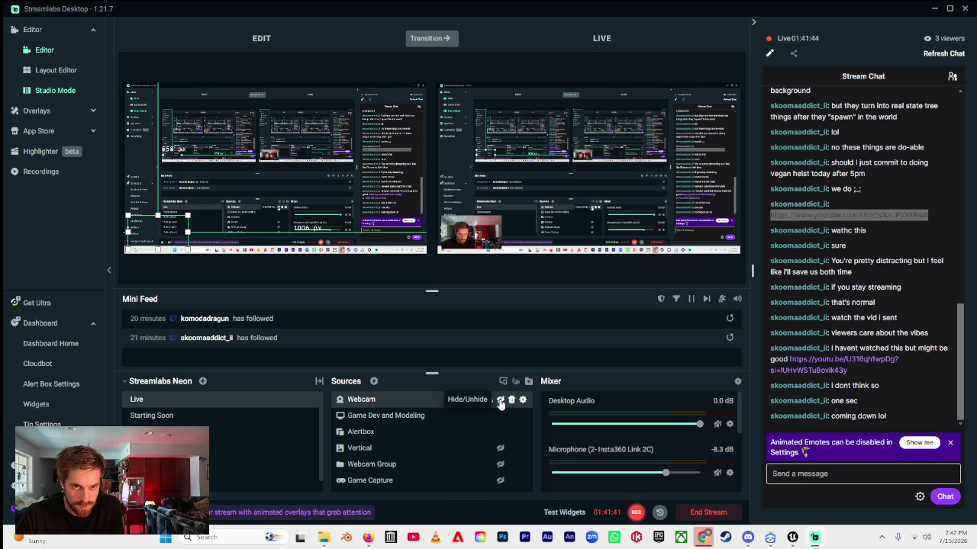
# - Turn off Studio Mode for a single preview and hide the Webcam source
pyautogui.click(500, 402)
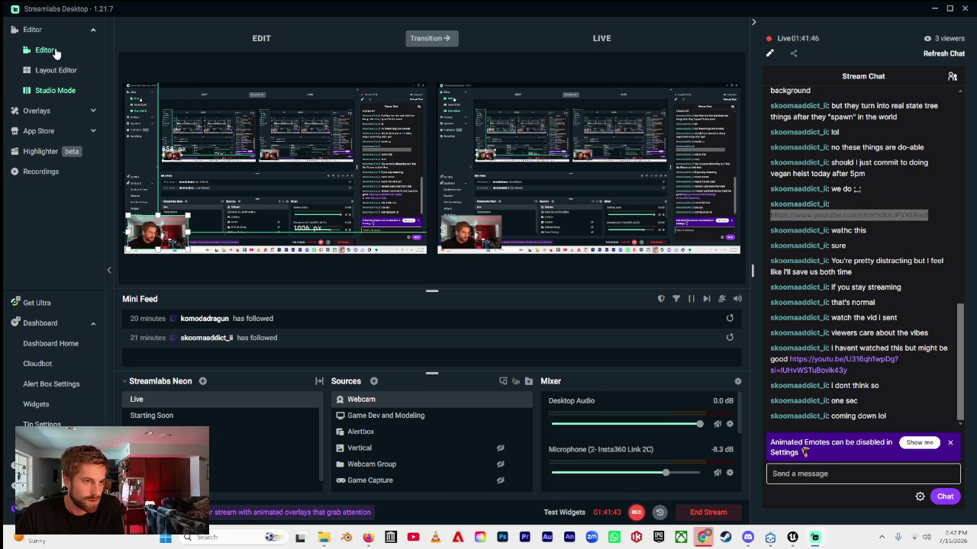
pyautogui.click(58, 92)
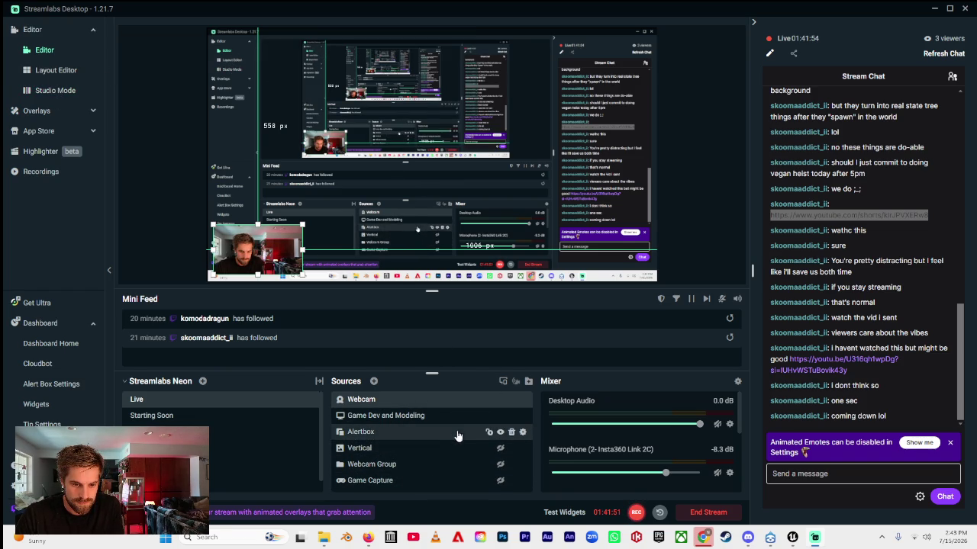
pyautogui.click(499, 419)
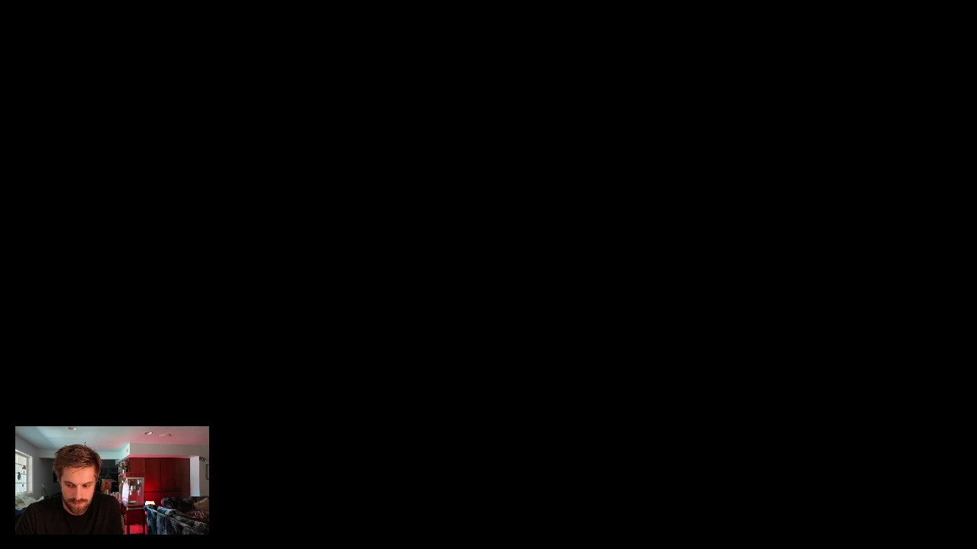
pyautogui.click(500, 416)
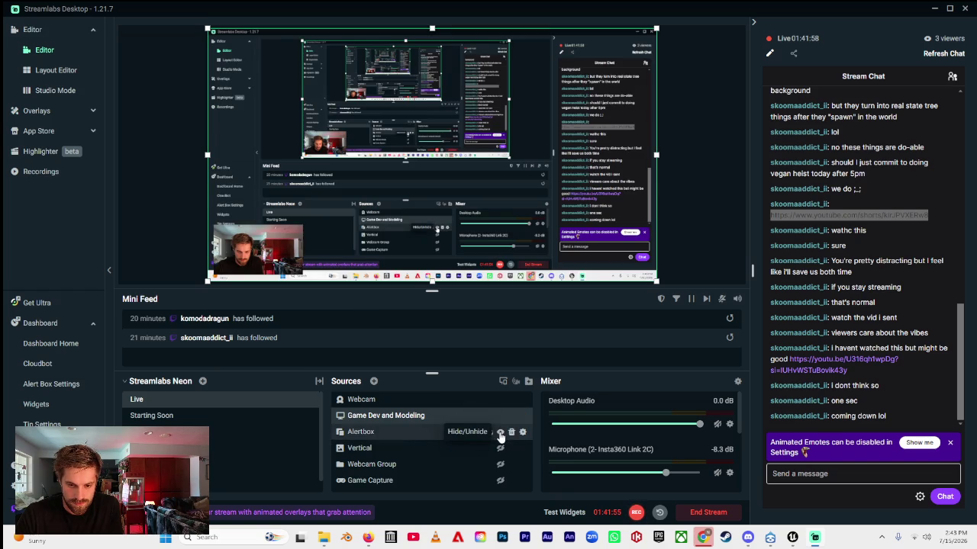
pyautogui.click(500, 434)
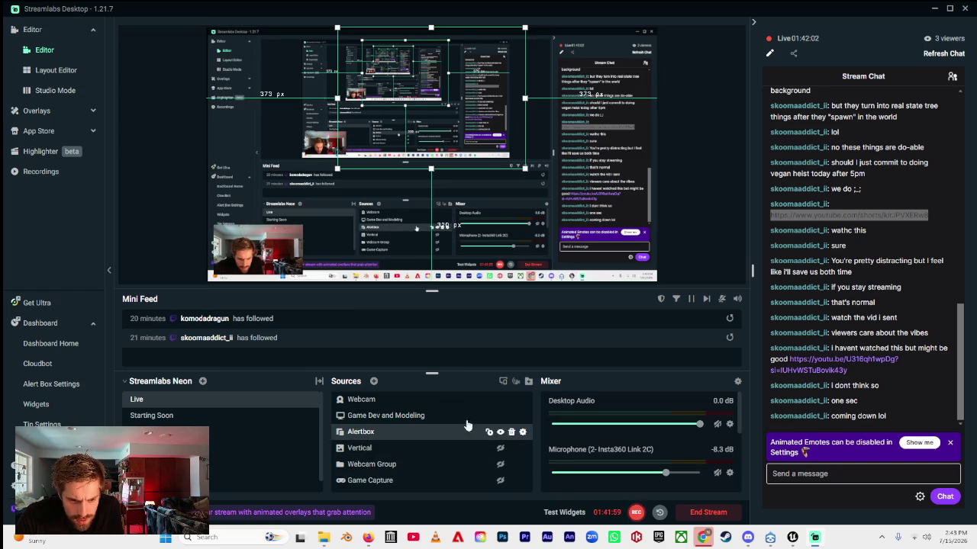
pyautogui.click(500, 402)
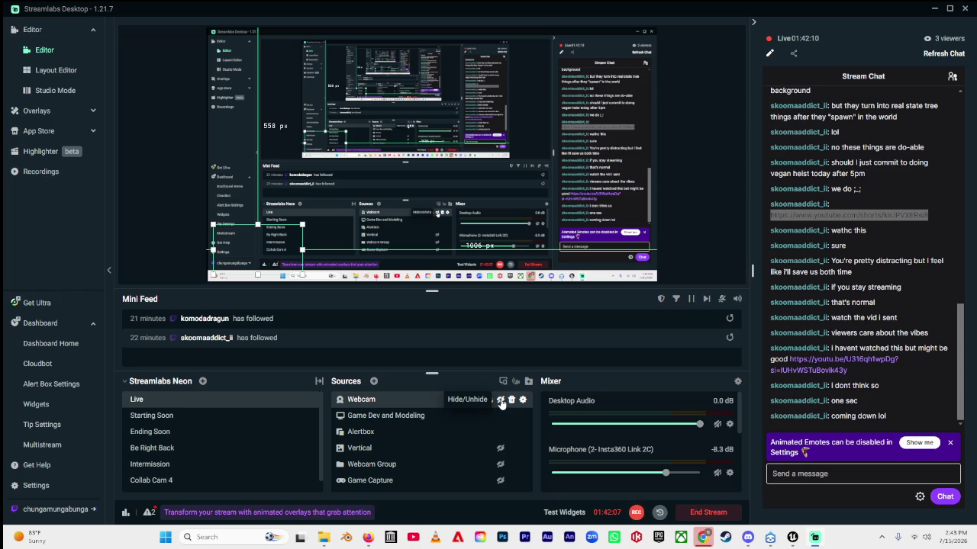
pyautogui.click(502, 400)
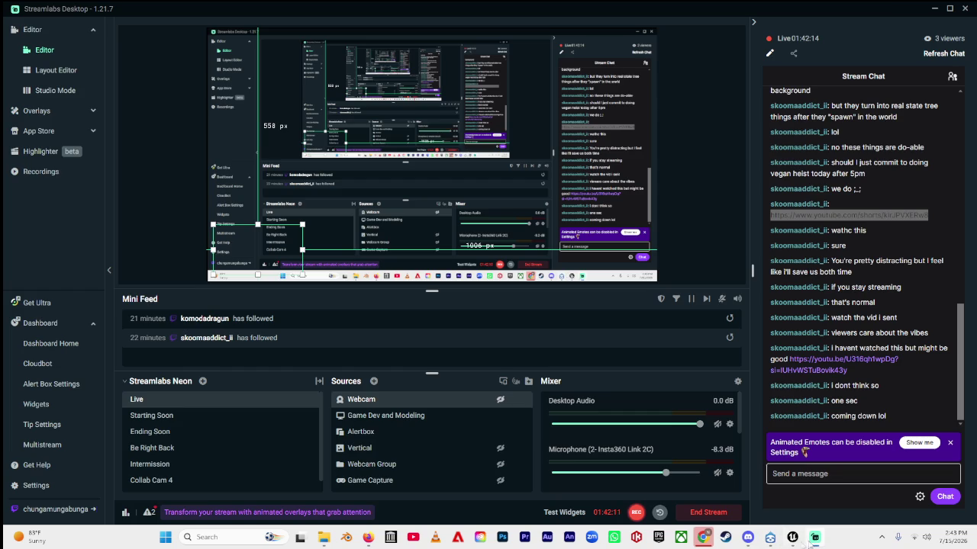
# - Unhide the Webcam source in Streamlabs, then return to the Unreal level editor
pyautogui.click(792, 537)
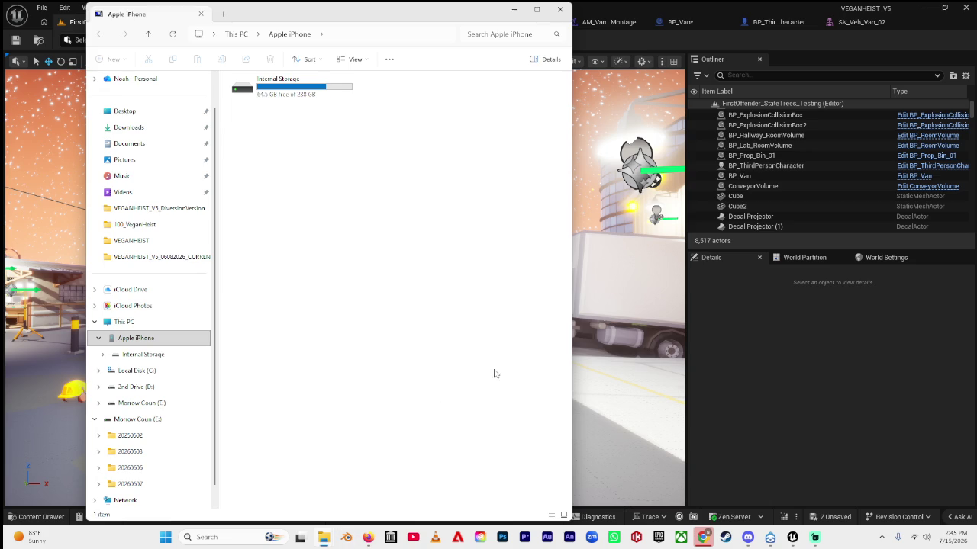
pyautogui.click(813, 541)
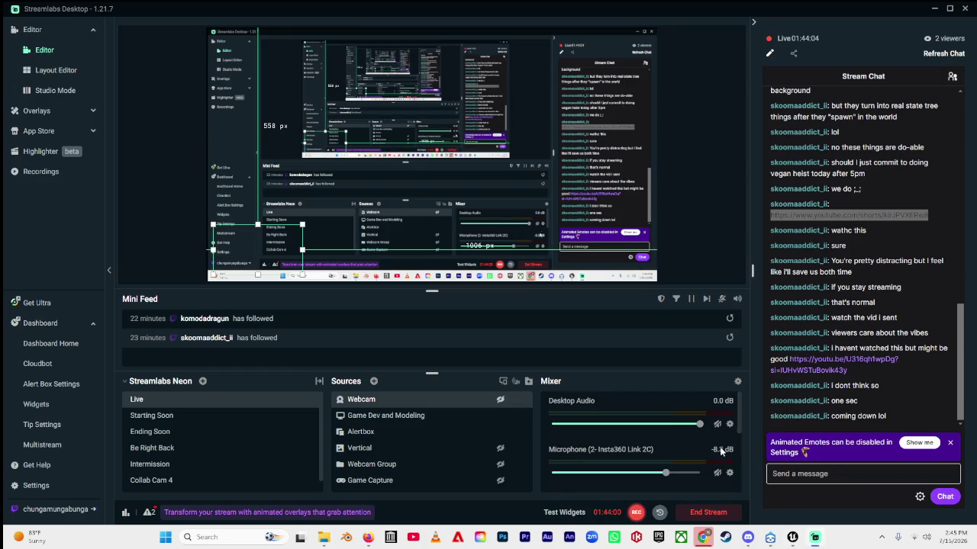
pyautogui.click(500, 399)
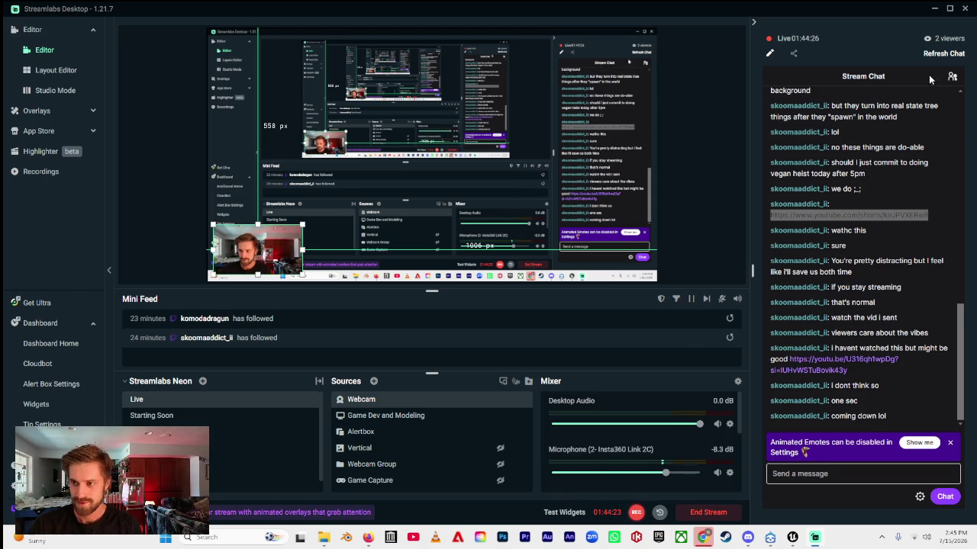
pyautogui.click(792, 538)
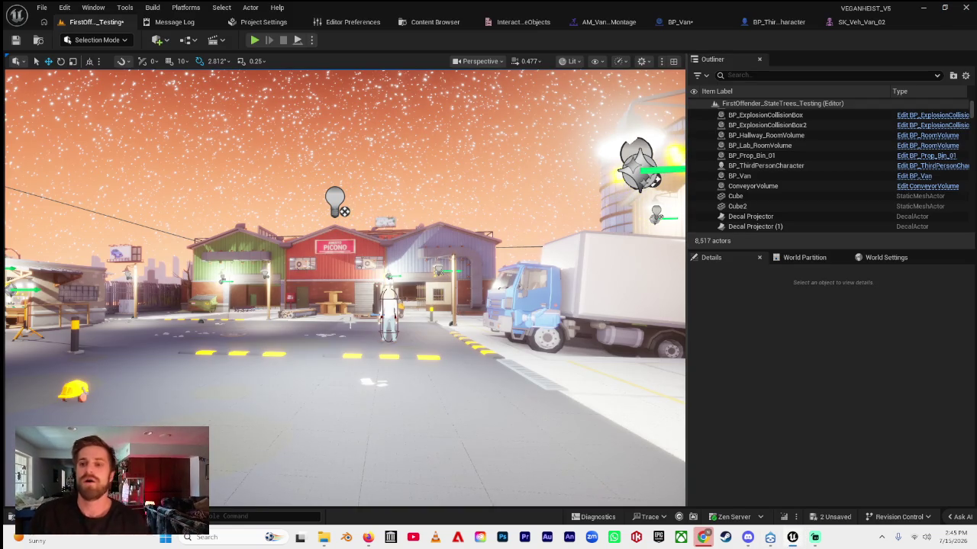
# - Search 'stopwatch' in a new Firefox tab, start it, and return to Unreal
pyautogui.hotkey('alt', 'Tab')
pyautogui.click(719, 13)
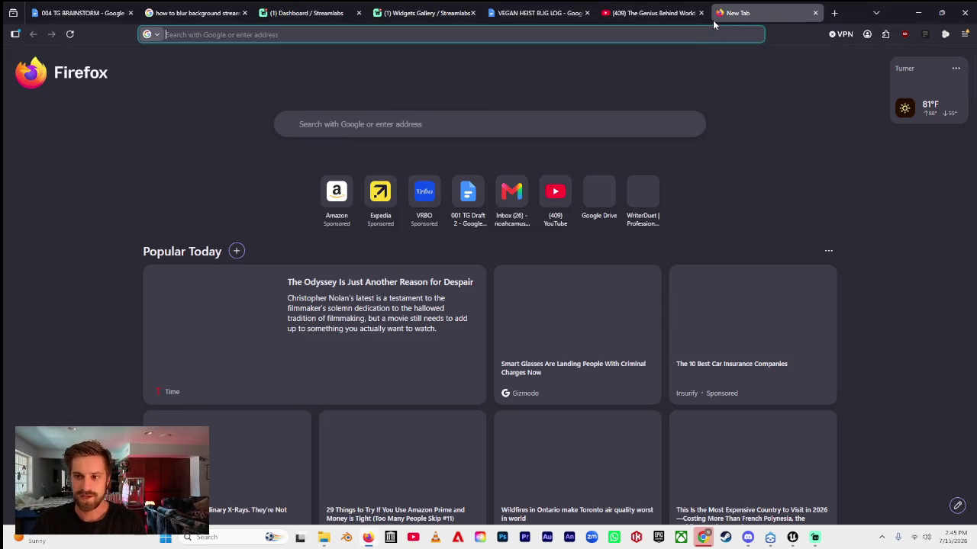
pyautogui.write('stopwatch')
pyautogui.press('Return')
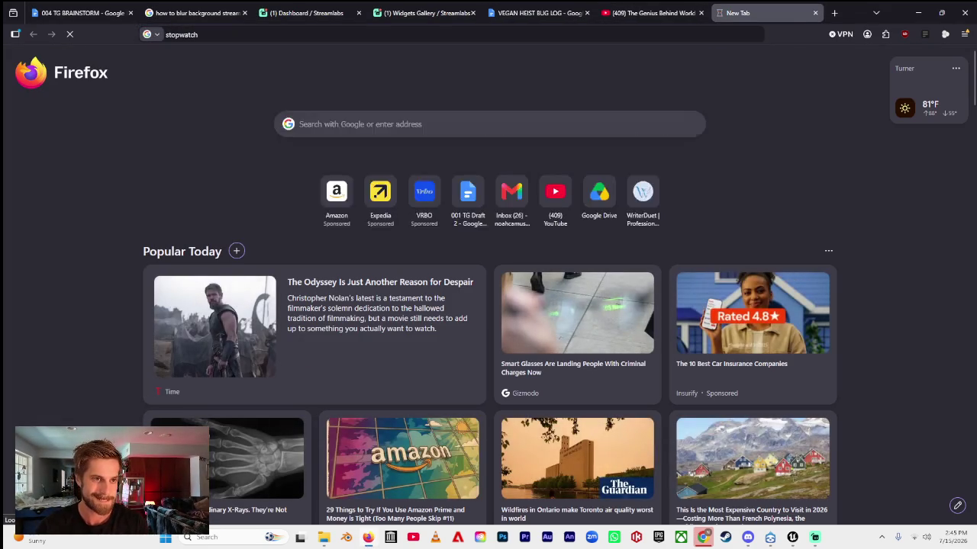
pyautogui.click(295, 328)
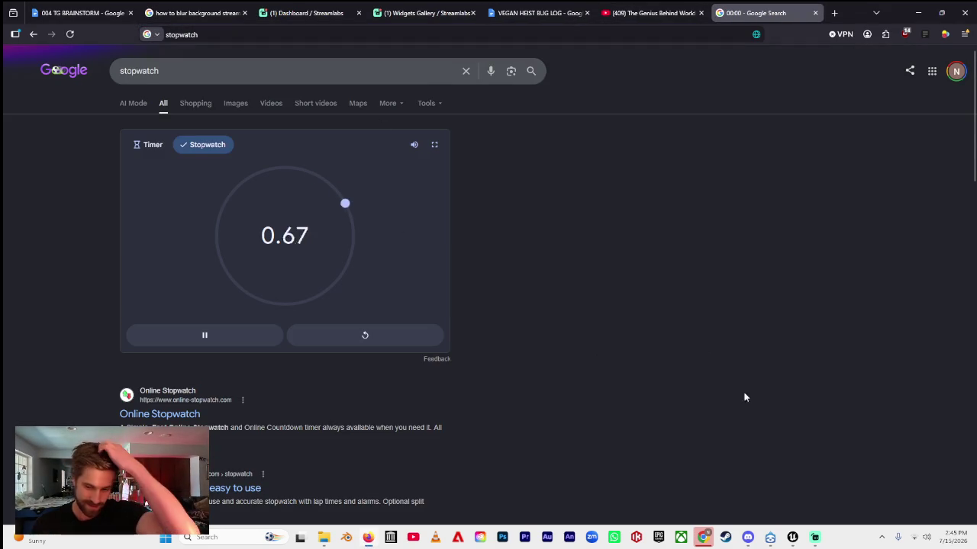
pyautogui.click(792, 537)
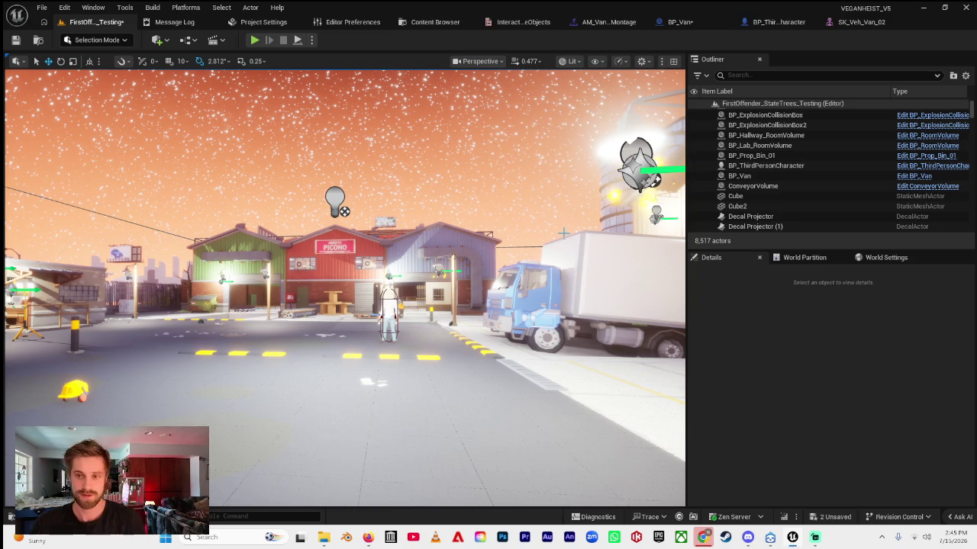
# - Bring up BP_ThirdPersonCharacter's EventGraph and narrow the Details panel to widen the graph
pyautogui.click(762, 25)
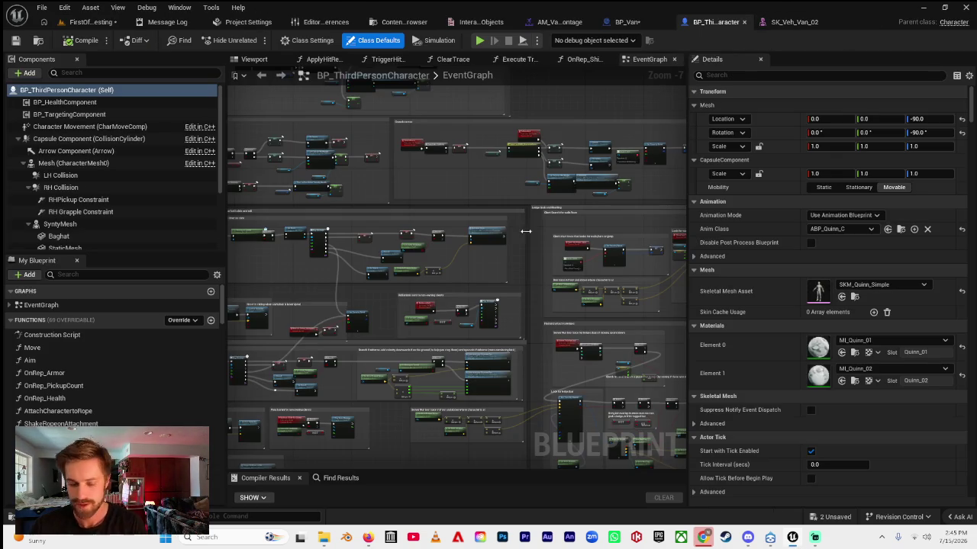
pyautogui.scroll(-5, 464, 219)
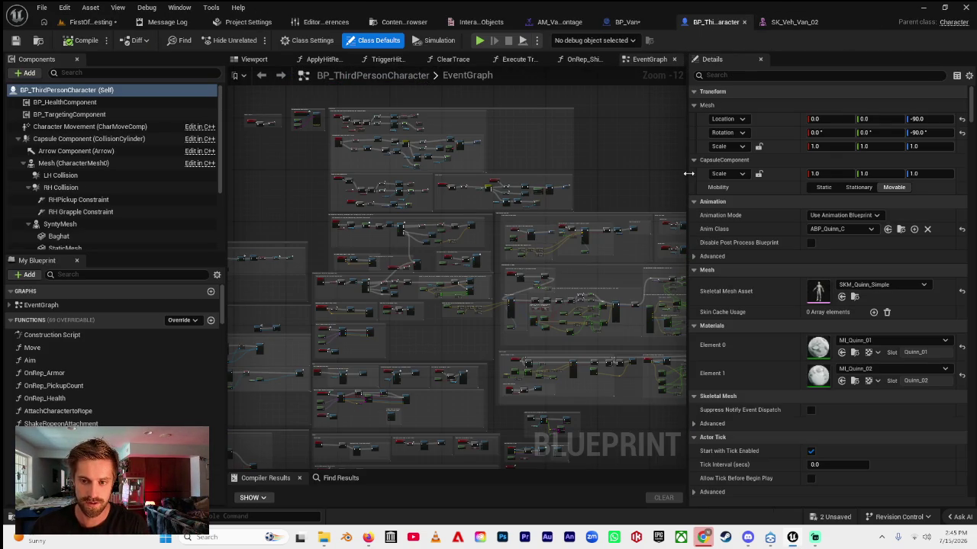
pyautogui.moveTo(688, 174); pyautogui.dragTo(872, 174)
pyautogui.moveTo(719, 176); pyautogui.dragTo(798, 99)
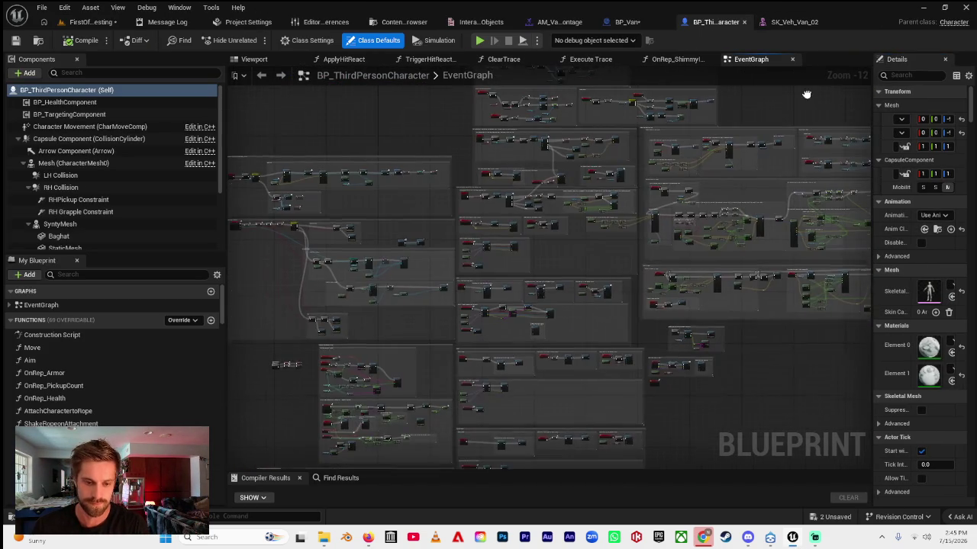
pyautogui.moveTo(500, 264)
pyautogui.mouseDown()
pyautogui.moveTo(491, 114)
pyautogui.moveTo(495, 141)
pyautogui.mouseUp()
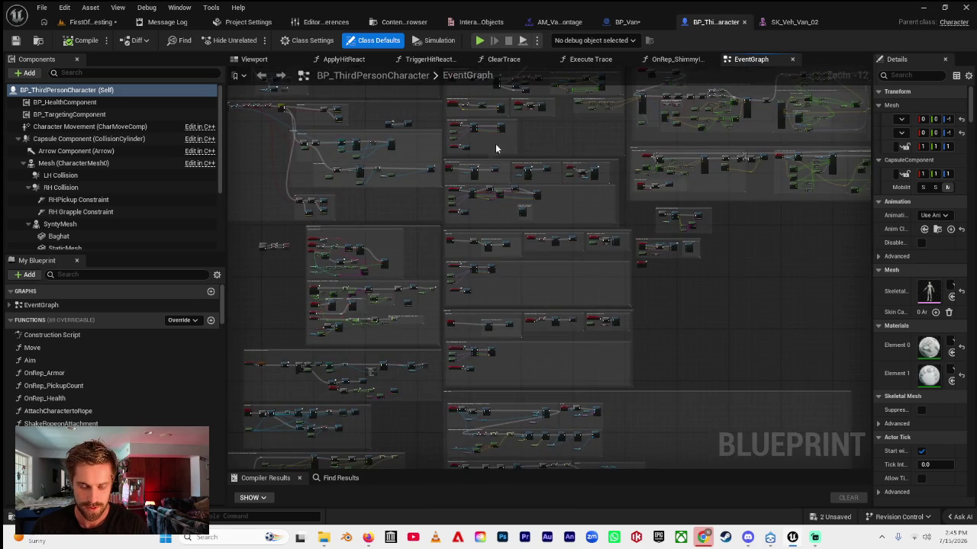
pyautogui.scroll(10, 496, 141)
pyautogui.moveTo(440, 170)
pyautogui.mouseDown()
pyautogui.moveTo(428, 210)
pyautogui.moveTo(496, 316)
pyautogui.moveTo(474, 264)
pyautogui.moveTo(516, 204)
pyautogui.moveTo(524, 290)
pyautogui.moveTo(517, 184)
pyautogui.moveTo(534, 152)
pyautogui.mouseUp()
pyautogui.scroll(-8, 428, 210)
pyautogui.scroll(3, 458, 237)
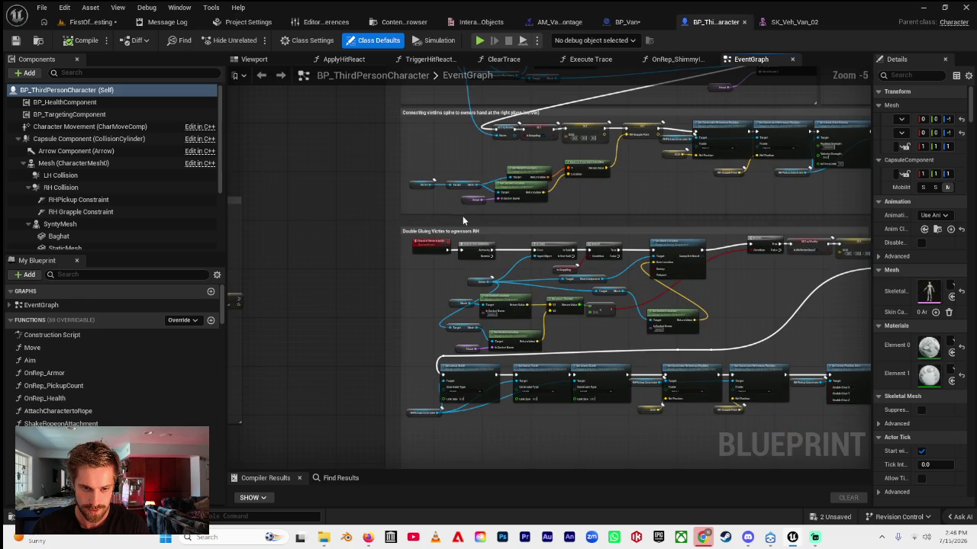
pyautogui.scroll(-3, 463, 218)
pyautogui.moveTo(451, 286)
pyautogui.mouseDown()
pyautogui.moveTo(463, 158)
pyautogui.moveTo(474, 320)
pyautogui.moveTo(540, 347)
pyautogui.moveTo(340, 244)
pyautogui.mouseUp()
pyautogui.scroll(6, 425, 224)
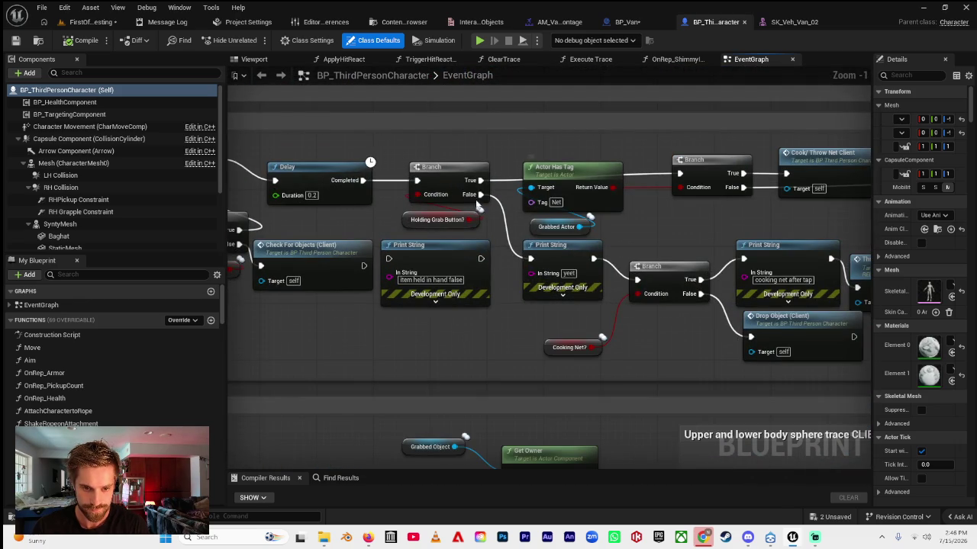
pyautogui.moveTo(562, 312)
pyautogui.mouseDown()
pyautogui.moveTo(461, 287)
pyautogui.moveTo(550, 325)
pyautogui.moveTo(516, 306)
pyautogui.moveTo(510, 289)
pyautogui.moveTo(605, 318)
pyautogui.moveTo(716, 209)
pyautogui.mouseUp()
# - Move the first Branch after the Sphere Trace For Objects node down beside the SET node
pyautogui.moveTo(419, 289); pyautogui.dragTo(558, 194)
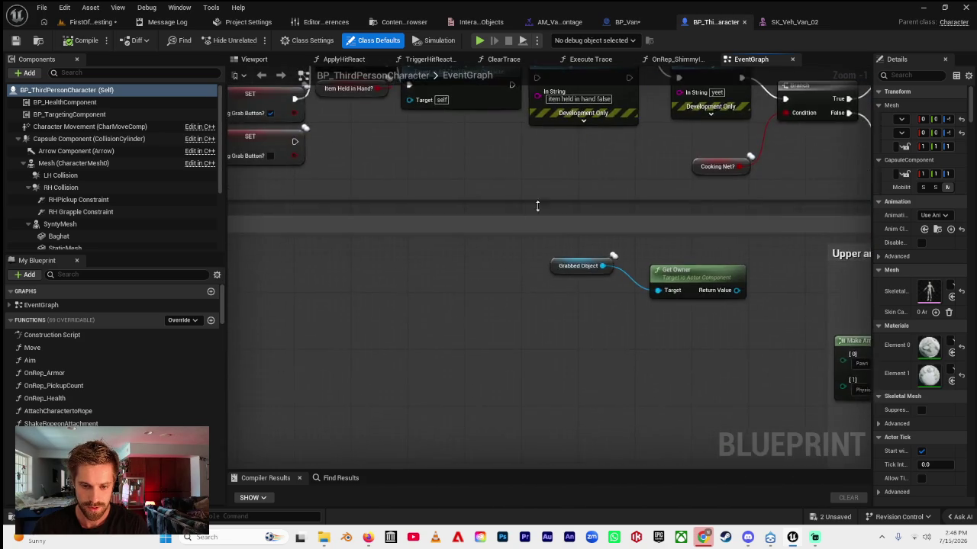
pyautogui.scroll(-4, 591, 314)
pyautogui.scroll(3, 521, 261)
pyautogui.moveTo(522, 261)
pyautogui.mouseDown()
pyautogui.moveTo(445, 375)
pyautogui.moveTo(503, 343)
pyautogui.moveTo(479, 299)
pyautogui.moveTo(338, 315)
pyautogui.mouseUp()
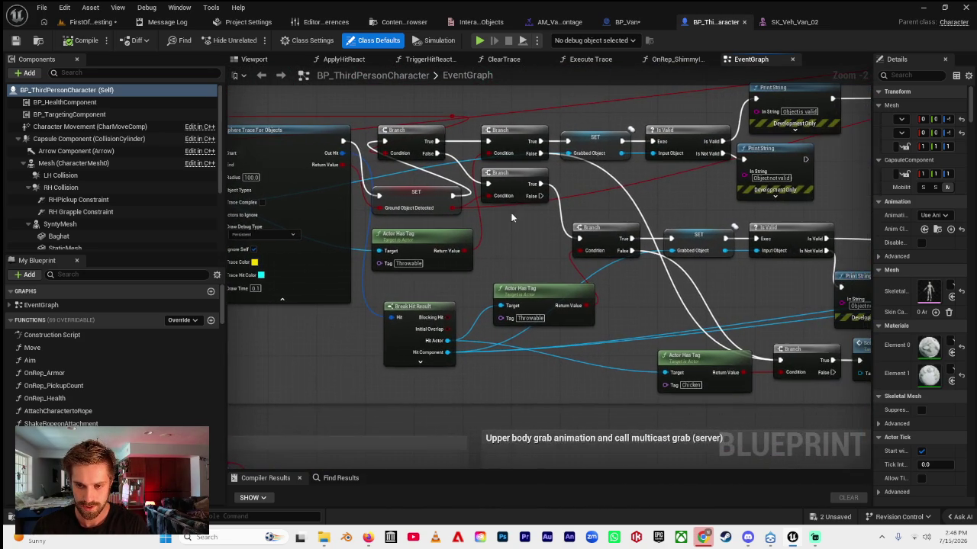
pyautogui.moveTo(703, 282); pyautogui.dragTo(547, 283)
pyautogui.moveTo(630, 297)
pyautogui.mouseDown()
pyautogui.moveTo(612, 275)
pyautogui.moveTo(696, 275)
pyautogui.mouseUp()
pyautogui.moveTo(760, 267)
pyautogui.mouseDown()
pyautogui.moveTo(632, 283)
pyautogui.moveTo(673, 329)
pyautogui.mouseUp()
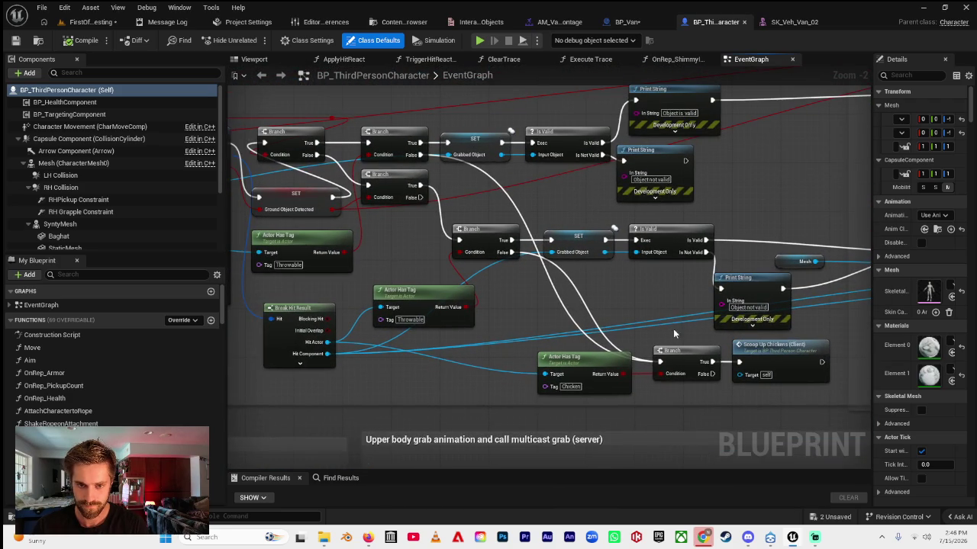
pyautogui.moveTo(294, 118); pyautogui.dragTo(583, 220)
pyautogui.moveTo(439, 236)
pyautogui.mouseDown()
pyautogui.moveTo(432, 255)
pyautogui.moveTo(349, 153)
pyautogui.moveTo(322, 221)
pyautogui.moveTo(248, 170)
pyautogui.mouseUp()
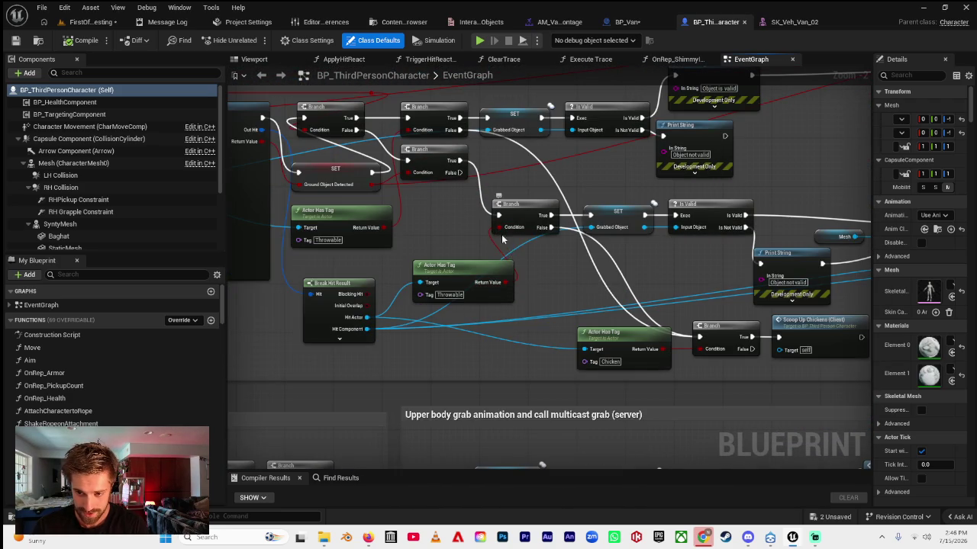
pyautogui.scroll(-1, 532, 282)
pyautogui.moveTo(533, 281); pyautogui.dragTo(696, 345)
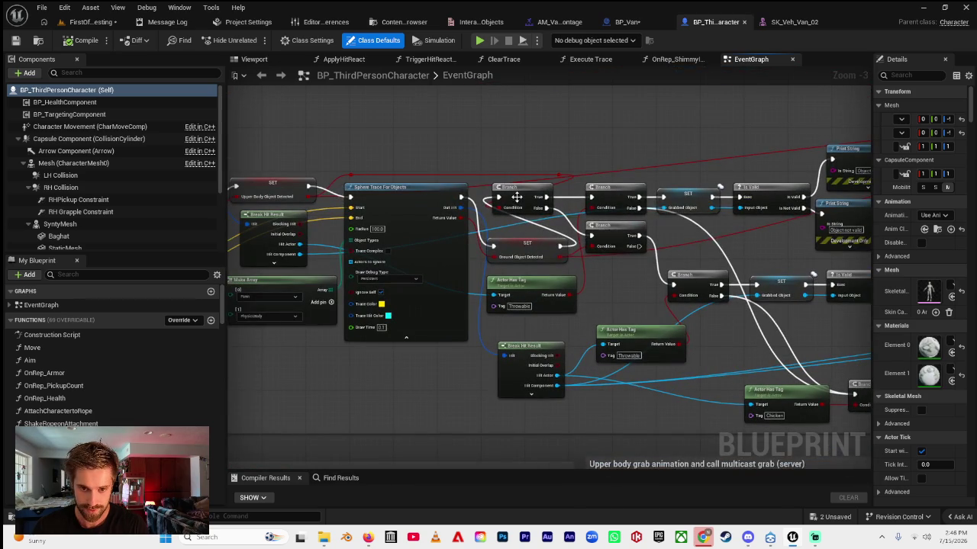
pyautogui.click(569, 127)
pyautogui.moveTo(569, 127)
pyautogui.mouseDown()
pyautogui.moveTo(565, 153)
pyautogui.moveTo(603, 141)
pyautogui.moveTo(549, 160)
pyautogui.moveTo(523, 215)
pyautogui.moveTo(516, 203)
pyautogui.mouseUp()
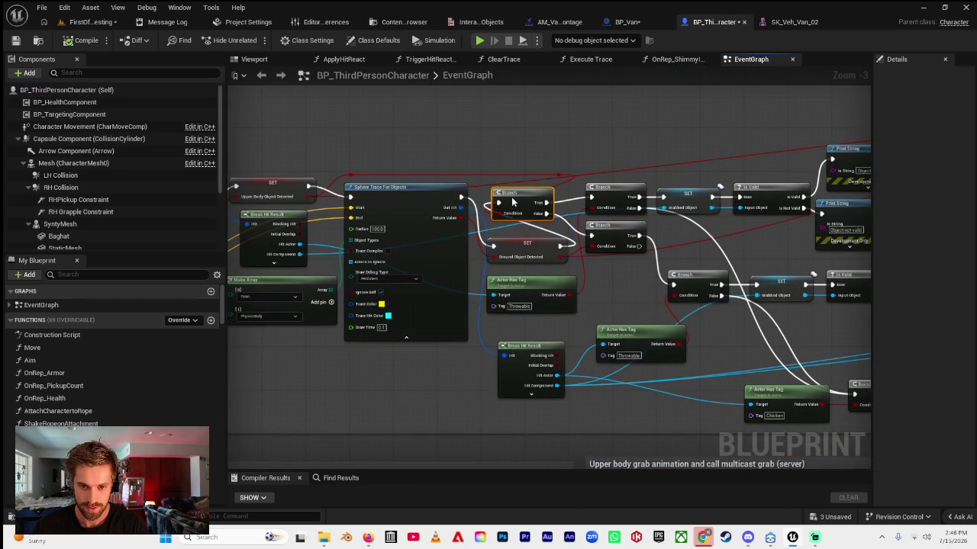
# - Wrap the first Branch in a comment titled 'Upper body object detected? (takes priority)'
pyautogui.moveTo(517, 200); pyautogui.dragTo(526, 122)
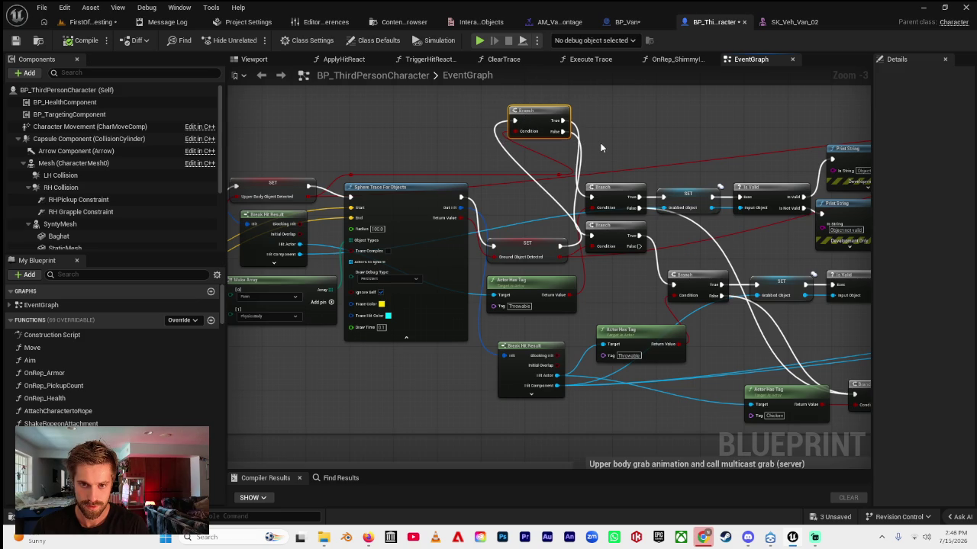
pyautogui.press('c')
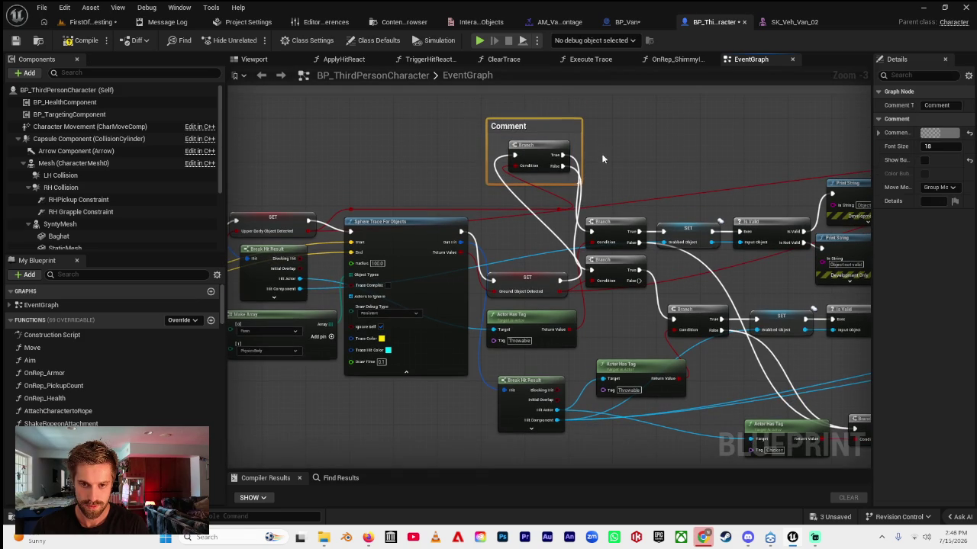
pyautogui.doubleClick(535, 125)
pyautogui.write('Is')
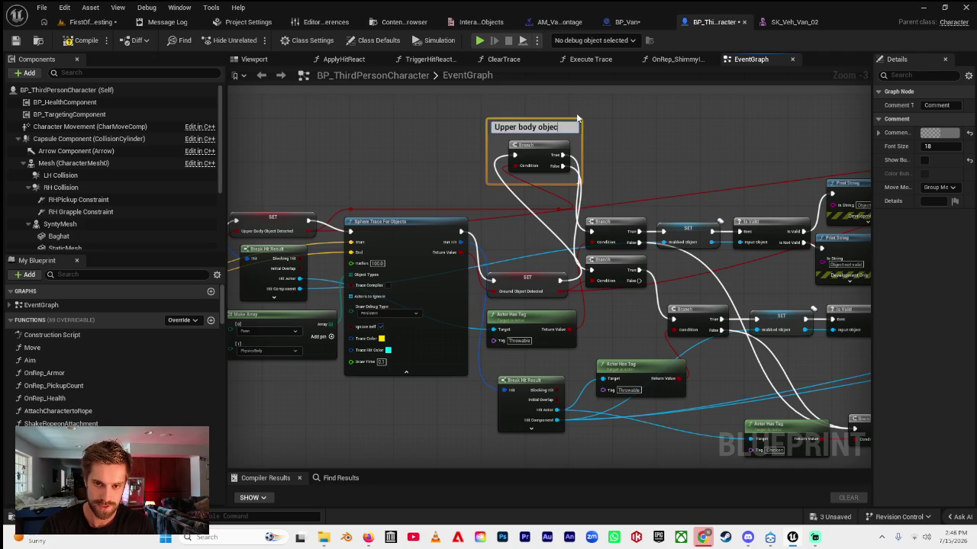
pyautogui.write('detected?')
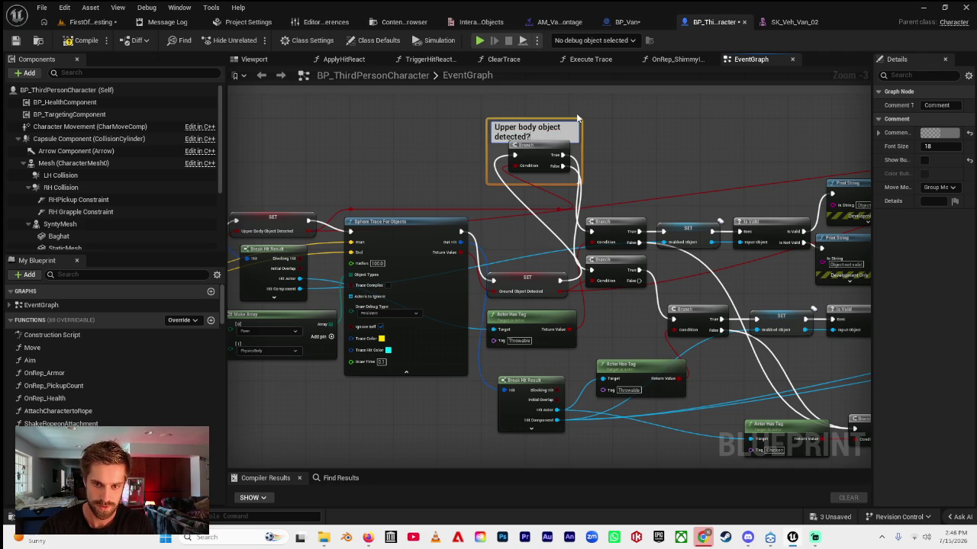
pyautogui.press('Return')
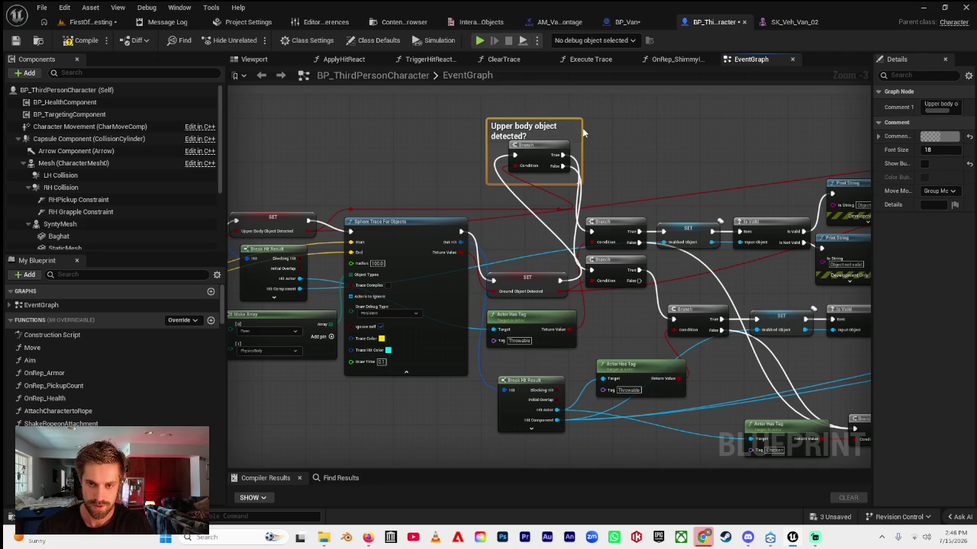
pyautogui.moveTo(583, 134); pyautogui.dragTo(639, 131)
pyautogui.doubleClick(611, 121)
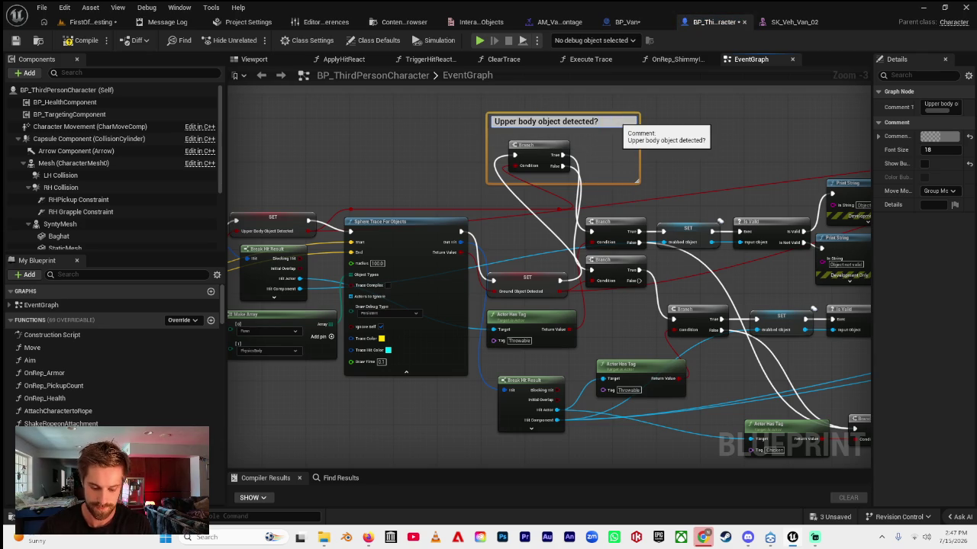
pyautogui.write('(takespriority')
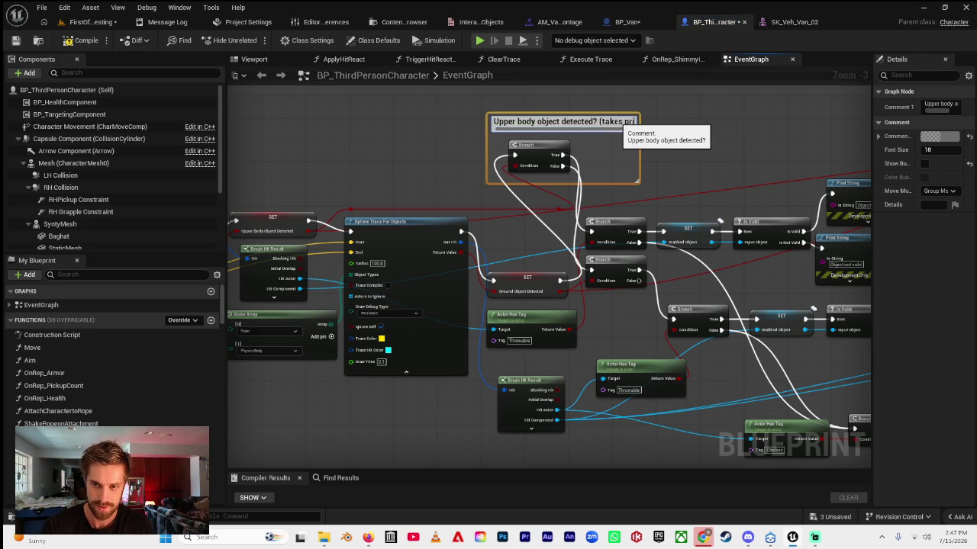
pyautogui.write(')')
pyautogui.press('Return')
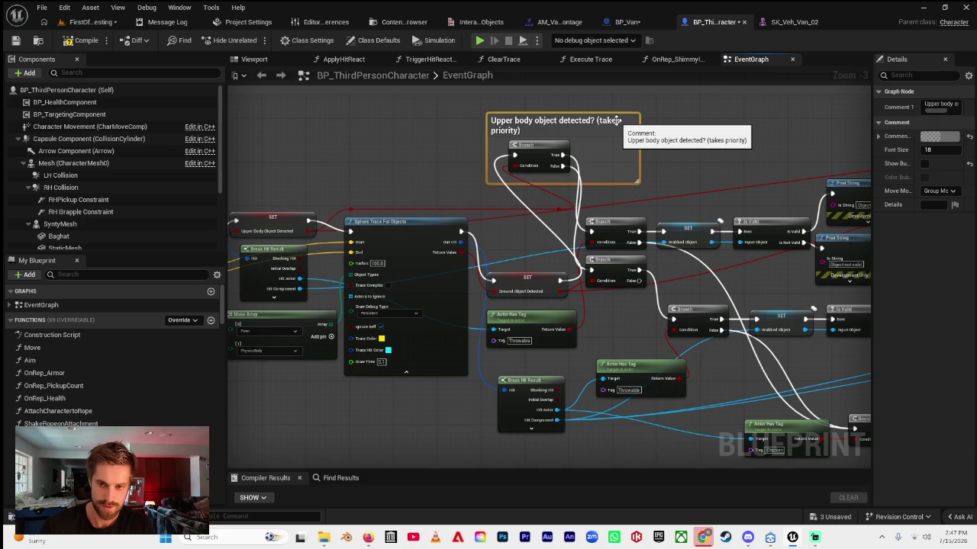
# - Resize and reposition the comment box, nudge the second Branch, and start its comment
pyautogui.moveTo(571, 125); pyautogui.dragTo(555, 142)
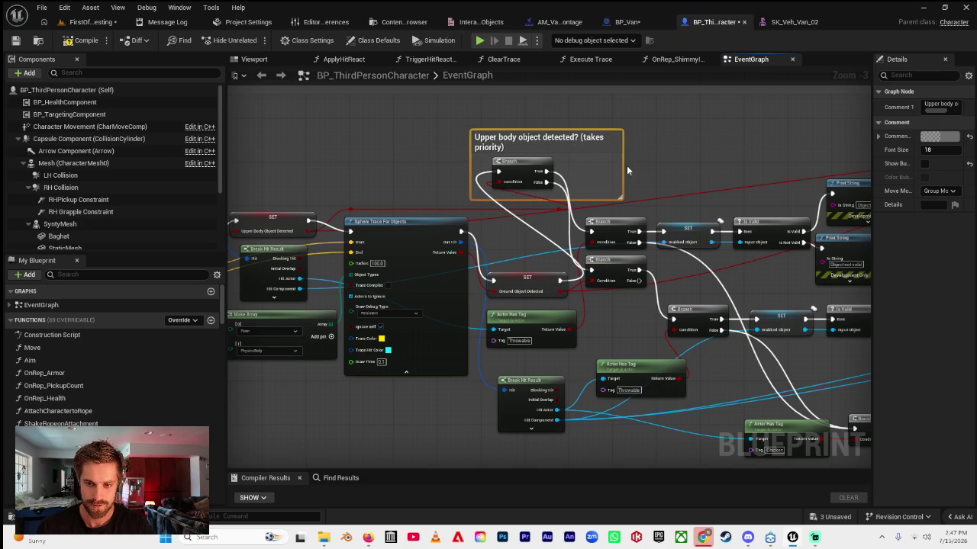
pyautogui.moveTo(608, 166); pyautogui.dragTo(563, 167)
pyautogui.moveTo(522, 130)
pyautogui.mouseDown()
pyautogui.moveTo(520, 112)
pyautogui.moveTo(538, 180)
pyautogui.mouseUp()
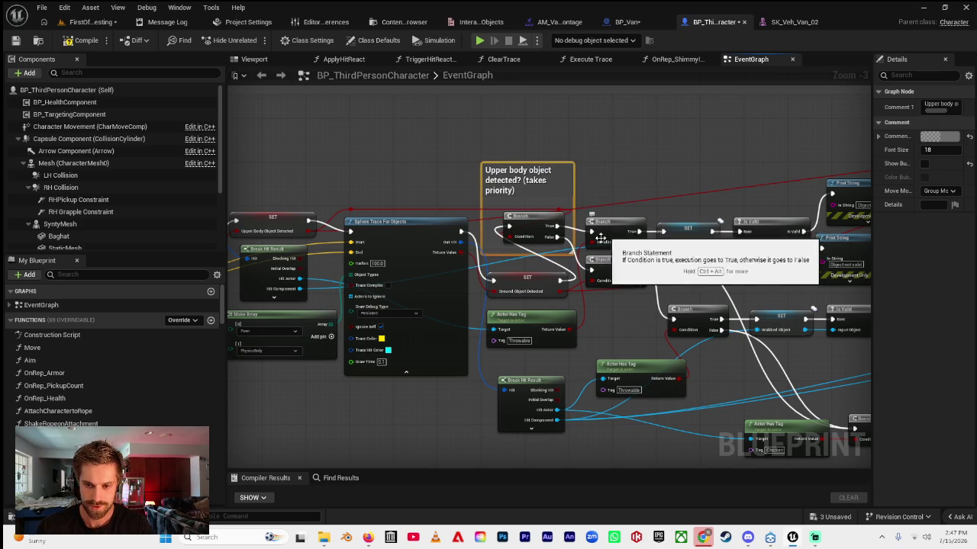
pyautogui.moveTo(605, 224); pyautogui.dragTo(596, 211)
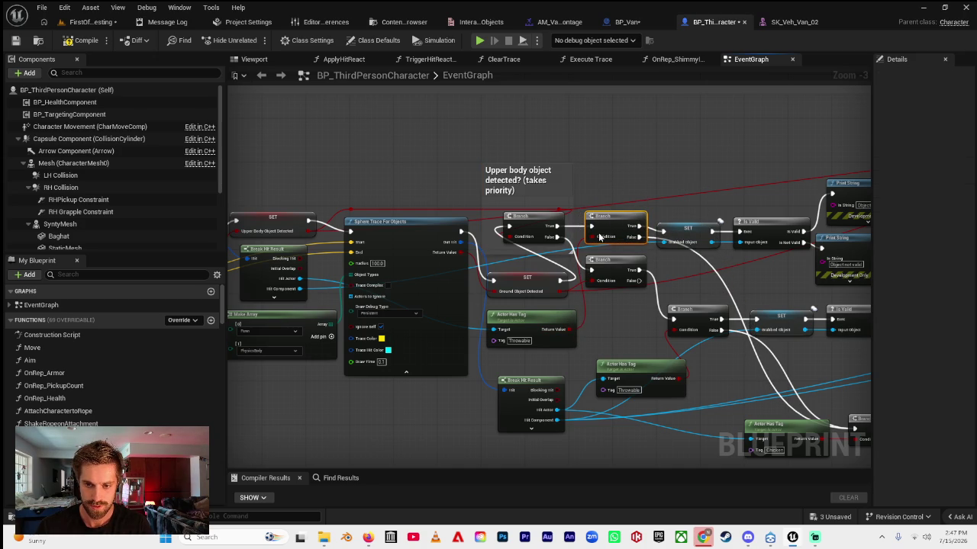
pyautogui.write('cO')
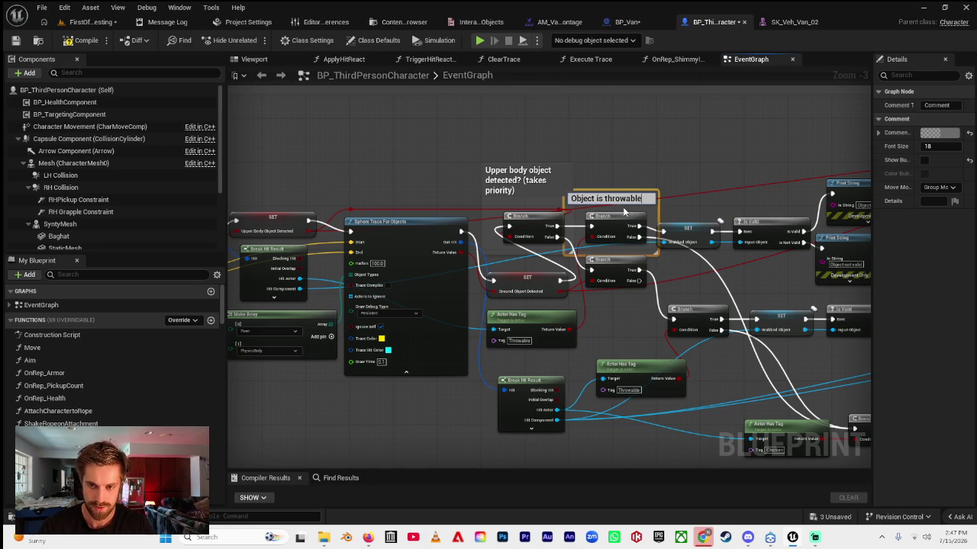
pyautogui.write('?')
# - Title the second Branch's comment 'Upper body object is throwable?' and fit its box
pyautogui.press('Return')
pyautogui.moveTo(620, 200); pyautogui.dragTo(730, 219)
pyautogui.moveTo(670, 191)
pyautogui.mouseDown()
pyautogui.moveTo(670, 163)
pyautogui.moveTo(670, 171)
pyautogui.mouseUp()
pyautogui.doubleClick(612, 172)
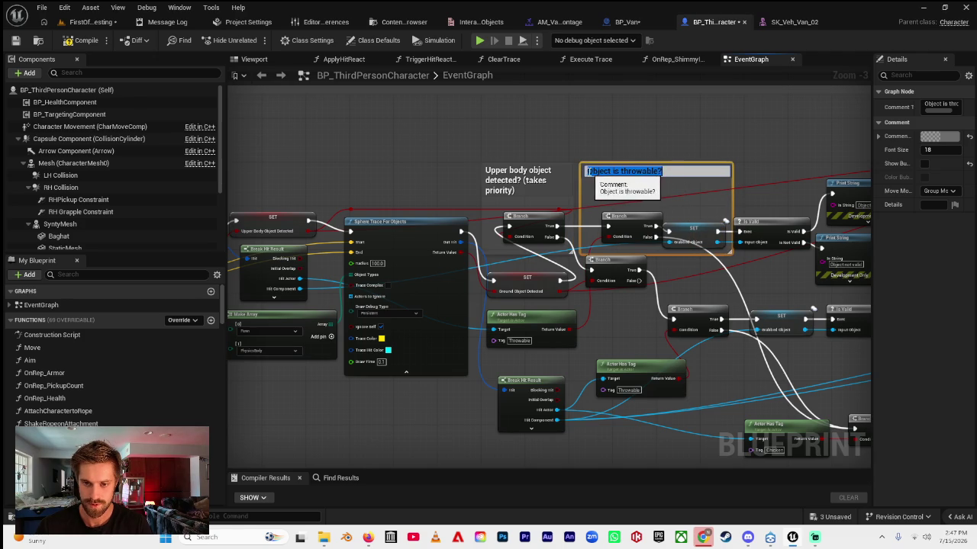
pyautogui.press('Home')
pyautogui.write('Upper bod')
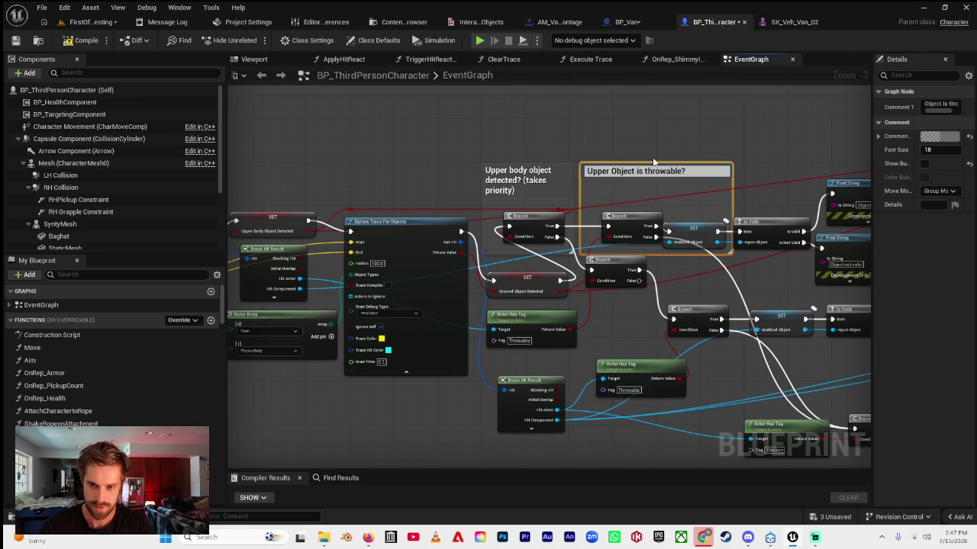
pyautogui.write(' body ')
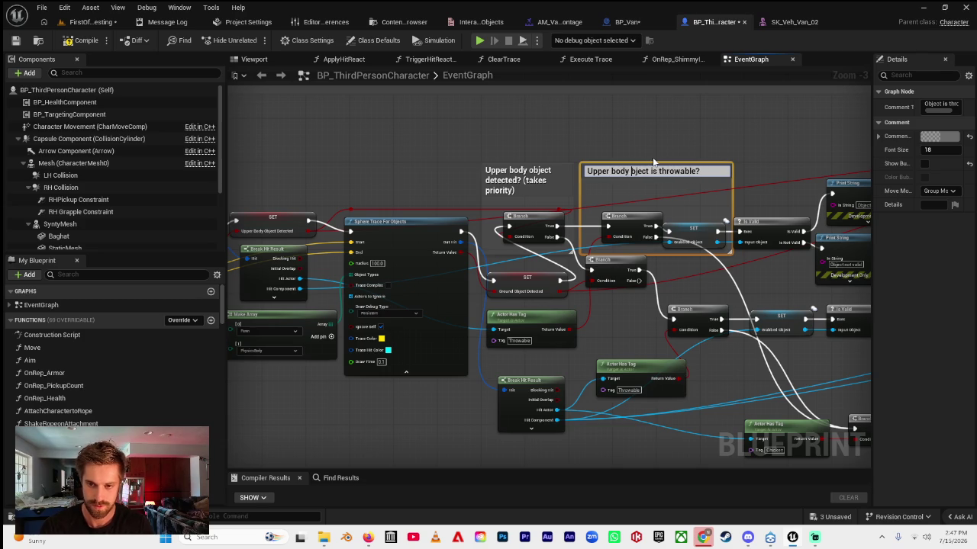
pyautogui.write('o')
pyautogui.press('Return')
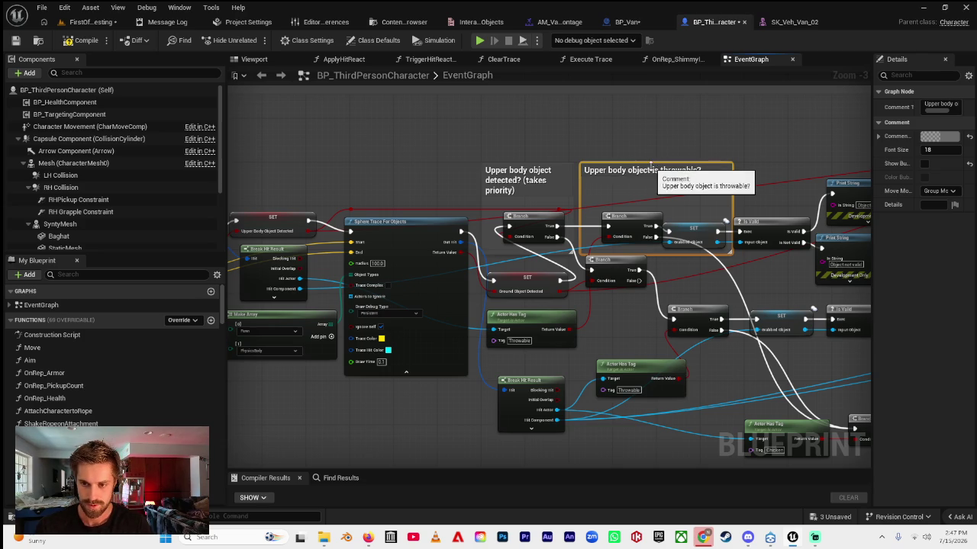
pyautogui.moveTo(731, 188); pyautogui.dragTo(664, 189)
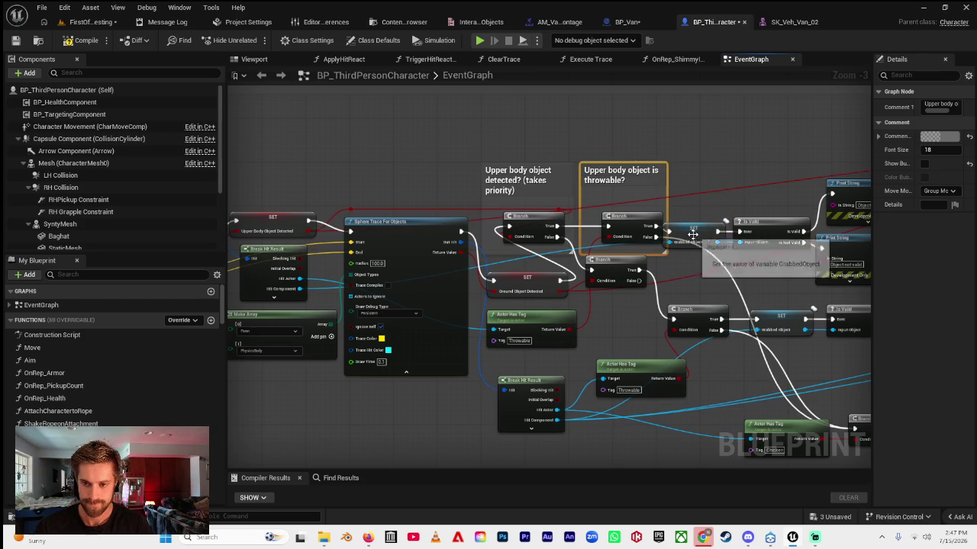
# - Realign the SET, Is Valid and Ground Object Detected nodes, then select the lower-body detection nodes
pyautogui.click(698, 223)
pyautogui.keyDown('ctrl'); pyautogui.click(780, 221); pyautogui.keyUp('ctrl')
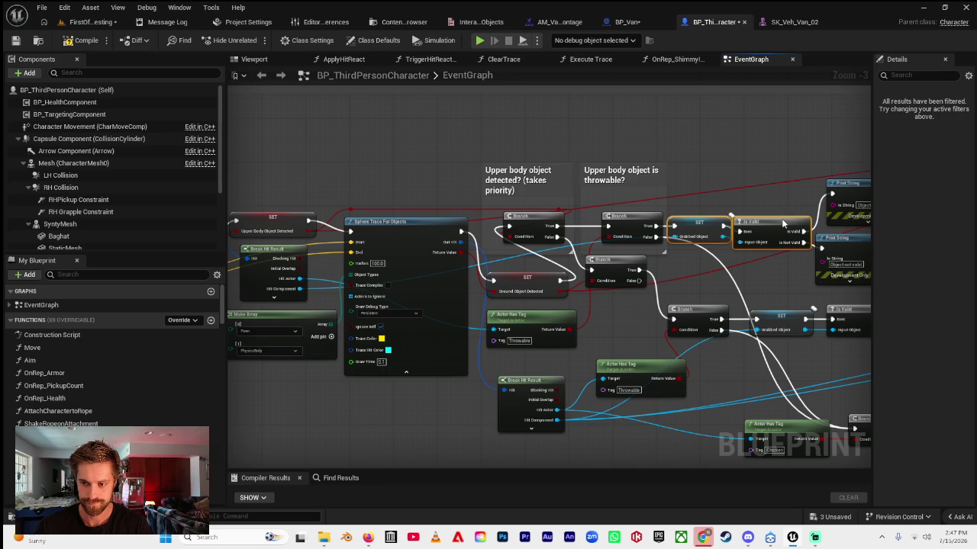
pyautogui.moveTo(782, 224); pyautogui.dragTo(785, 218)
pyautogui.click(709, 163)
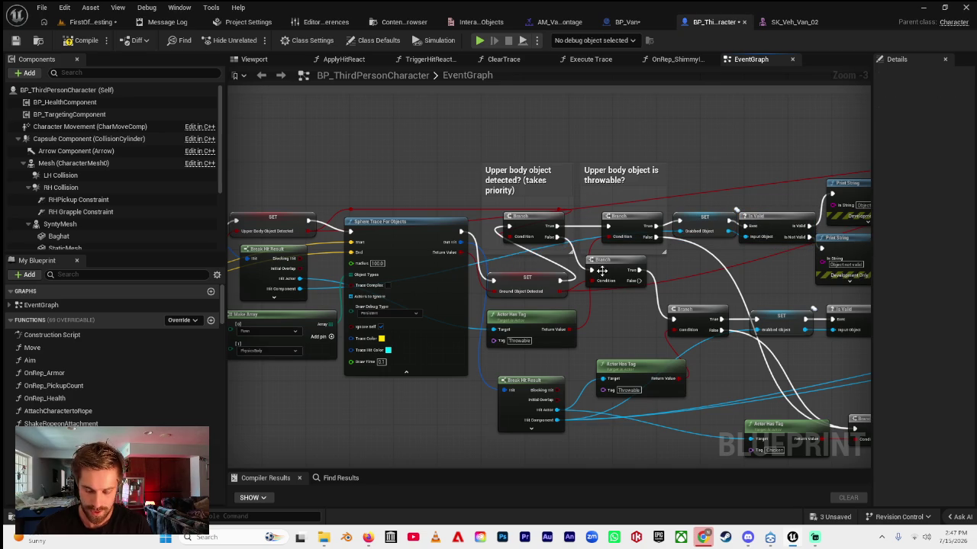
pyautogui.moveTo(528, 286)
pyautogui.mouseDown()
pyautogui.moveTo(515, 279)
pyautogui.moveTo(523, 272)
pyautogui.mouseUp()
pyautogui.moveTo(585, 301); pyautogui.dragTo(477, 273)
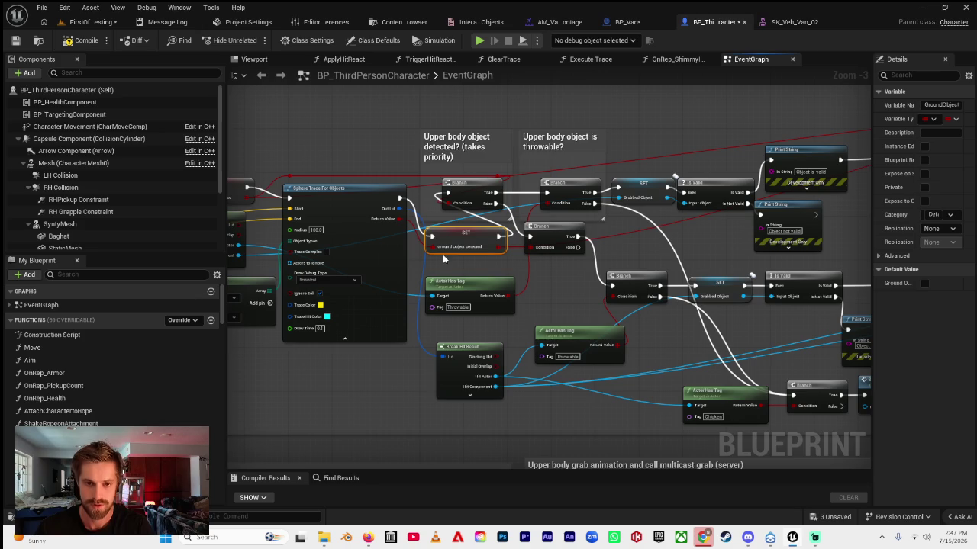
pyautogui.moveTo(455, 240); pyautogui.dragTo(457, 248)
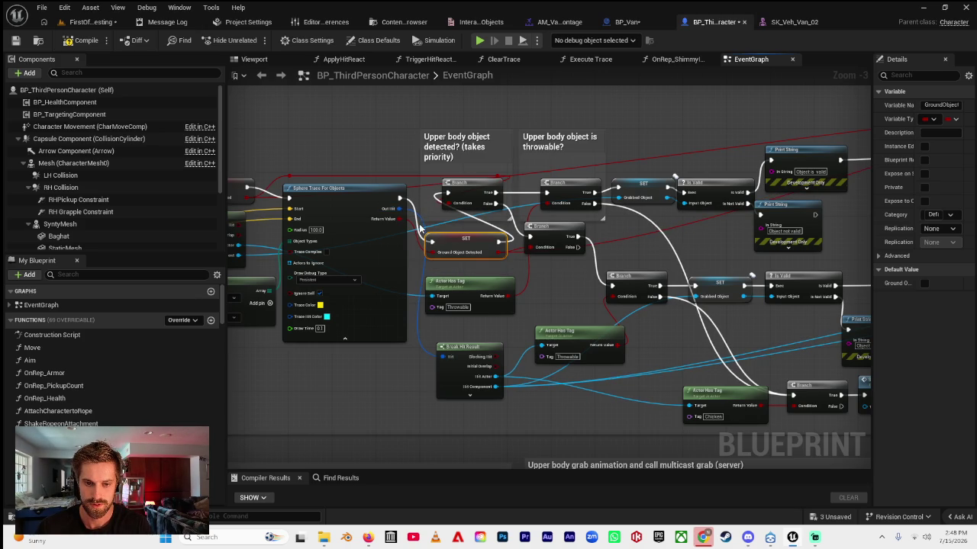
pyautogui.moveTo(448, 247); pyautogui.dragTo(645, 374)
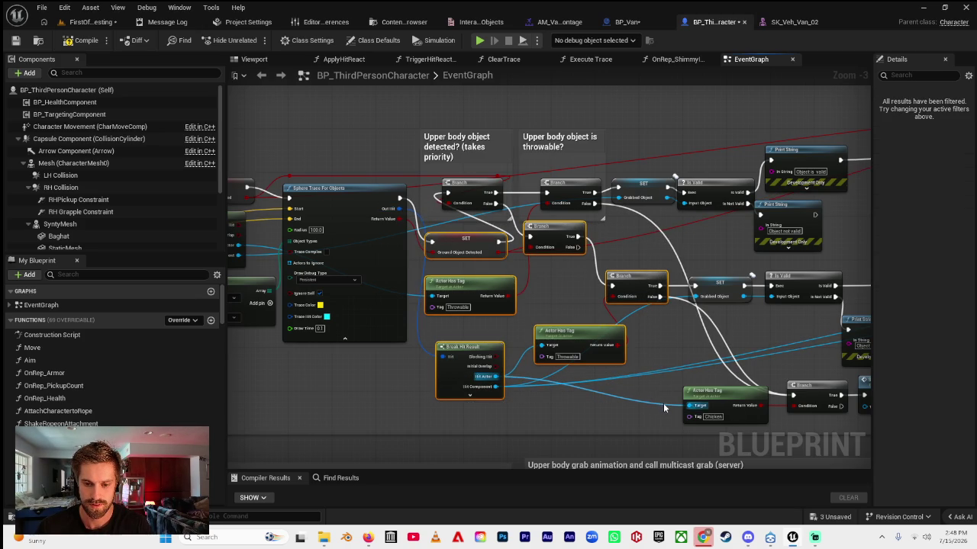
# - Comment the selected nodes 'Lower body object is throwable?' and shrink the box to fit
pyautogui.press('c')
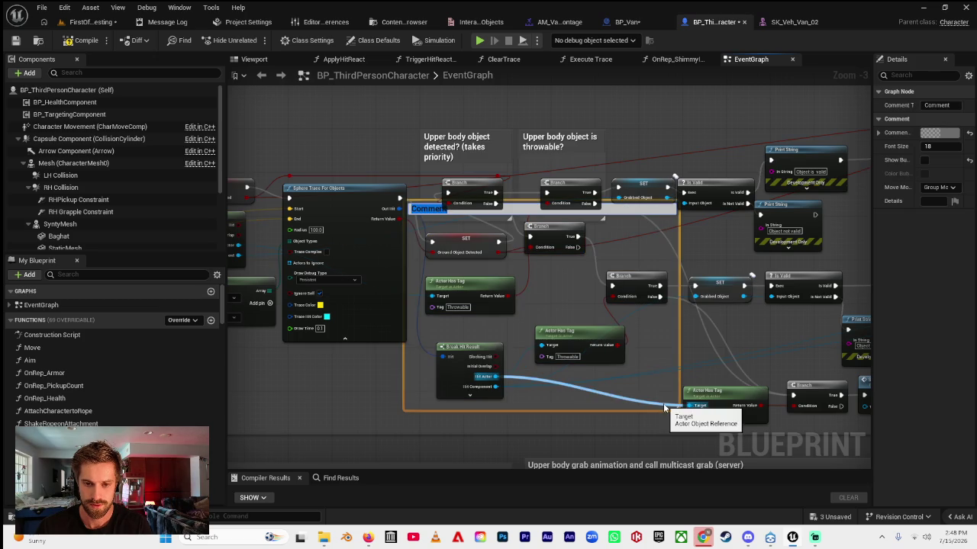
pyautogui.write('r body object is th')
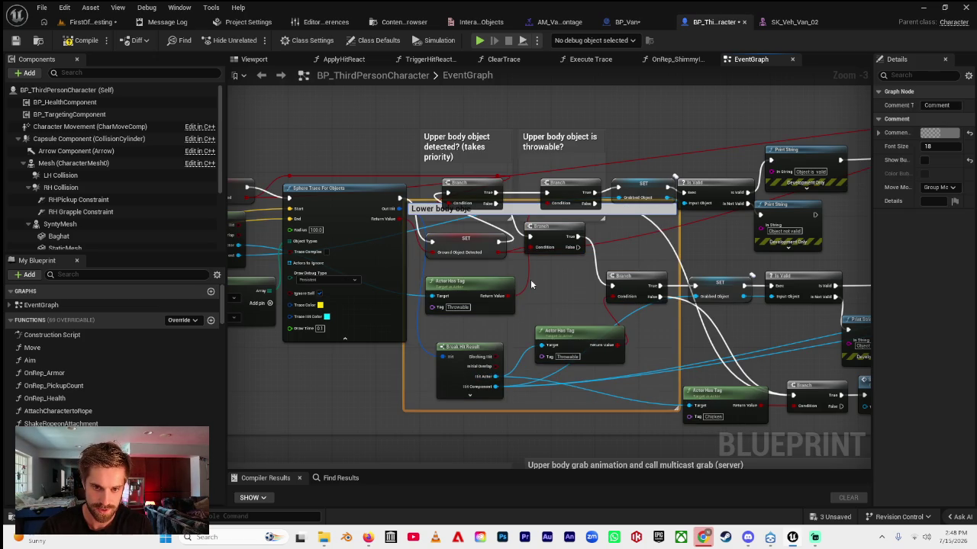
pyautogui.write('rowable?')
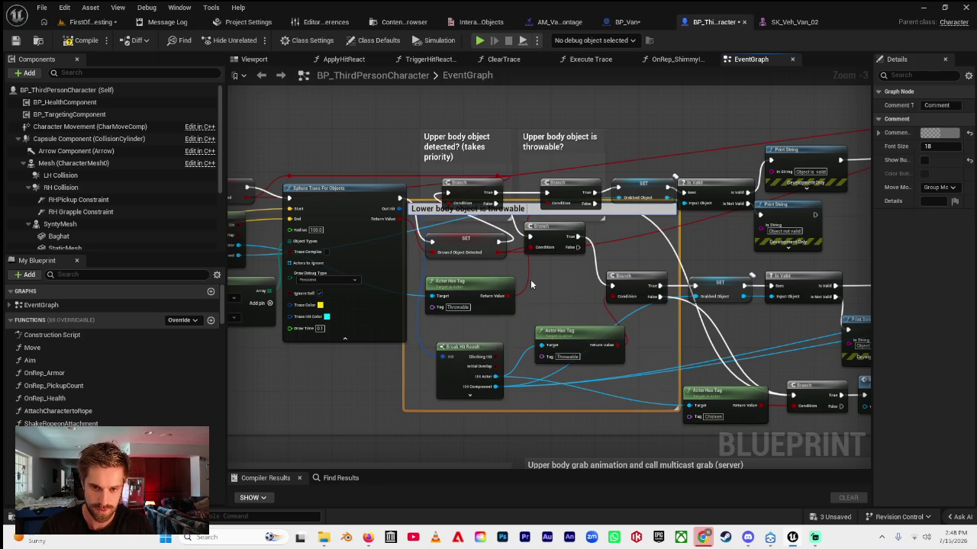
pyautogui.press('Return')
pyautogui.moveTo(519, 208)
pyautogui.mouseDown()
pyautogui.moveTo(520, 246)
pyautogui.moveTo(523, 235)
pyautogui.mouseUp()
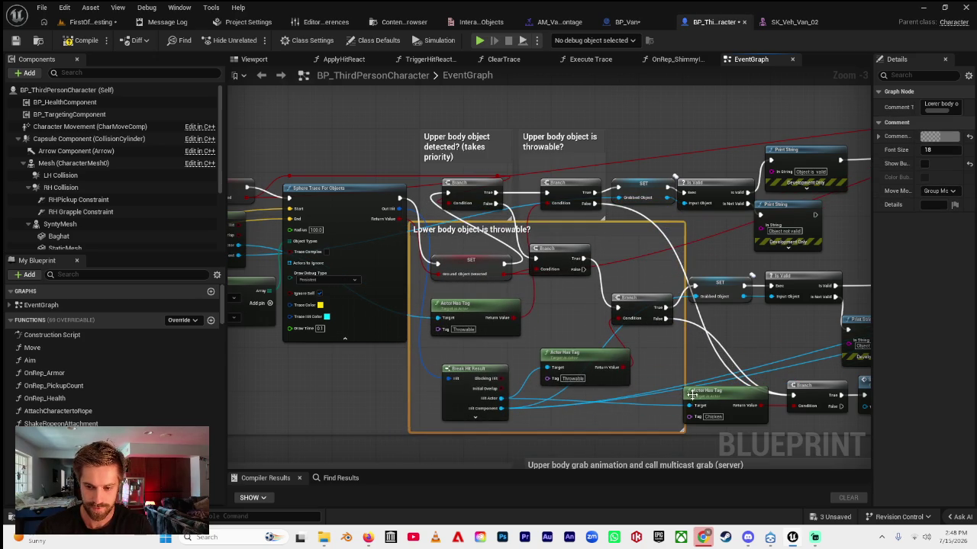
pyautogui.moveTo(680, 430); pyautogui.dragTo(673, 418)
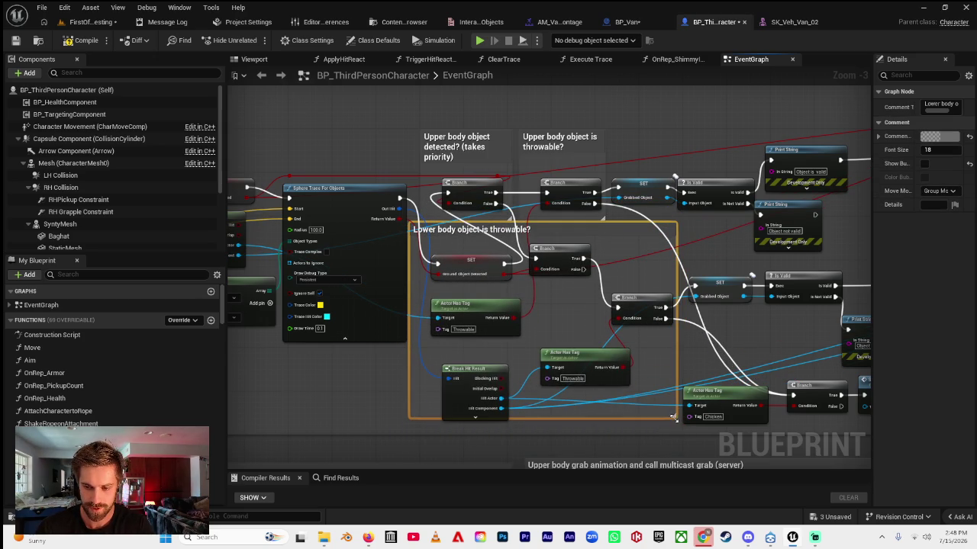
# - Select the Chicken tag check, Branch and Scoop Up Chickens nodes
pyautogui.moveTo(750, 332)
pyautogui.mouseDown()
pyautogui.moveTo(572, 296)
pyautogui.moveTo(577, 273)
pyautogui.moveTo(558, 264)
pyautogui.mouseUp()
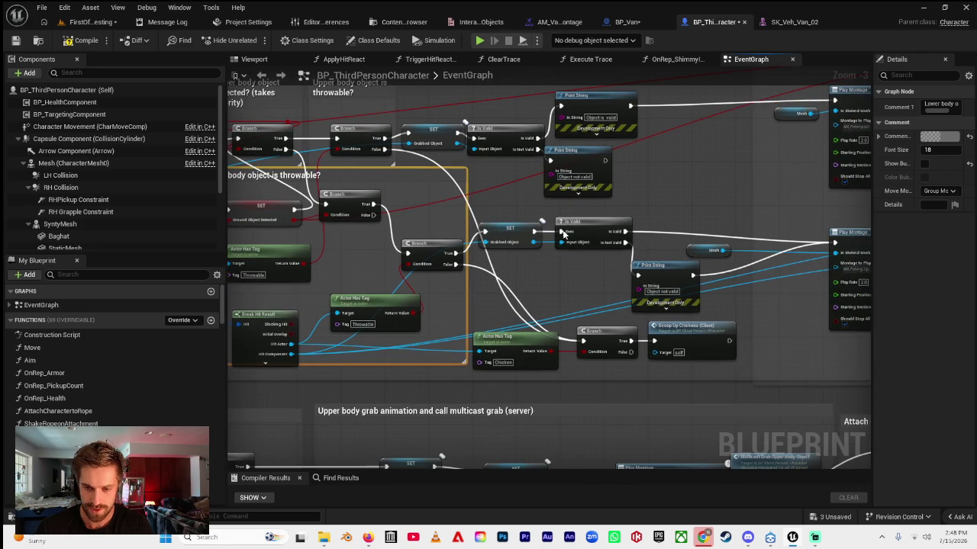
pyautogui.moveTo(609, 281)
pyautogui.mouseDown()
pyautogui.moveTo(445, 267)
pyautogui.moveTo(524, 224)
pyautogui.mouseUp()
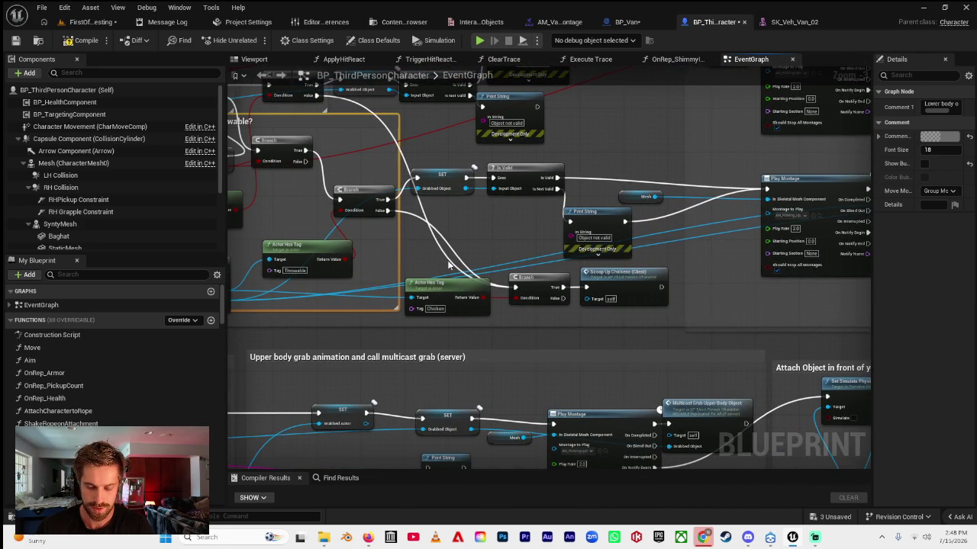
pyautogui.moveTo(410, 257)
pyautogui.mouseDown()
pyautogui.moveTo(519, 305)
pyautogui.moveTo(664, 321)
pyautogui.moveTo(410, 268)
pyautogui.moveTo(568, 321)
pyautogui.moveTo(628, 326)
pyautogui.mouseUp()
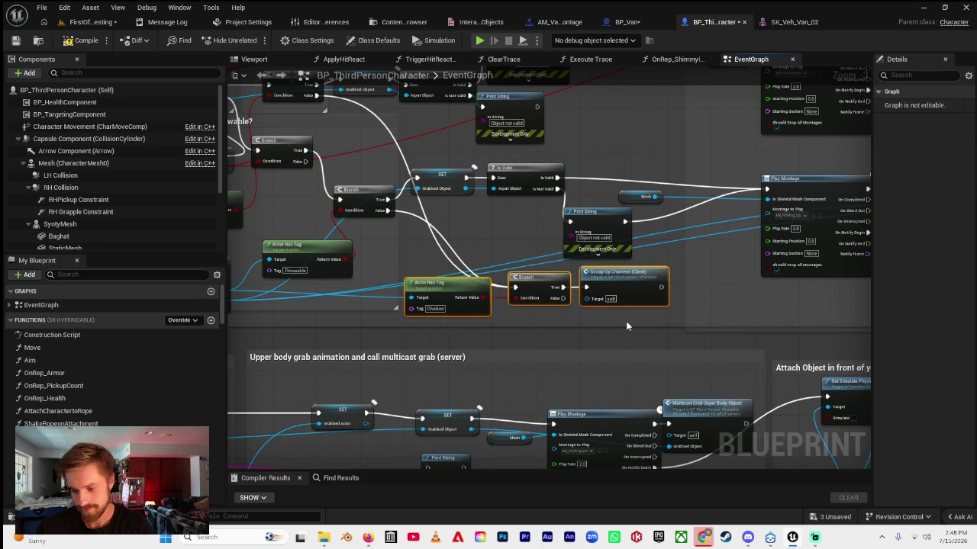
# - Wrap the selected chicken nodes in an 'Object is a chicken' comment and shift it right
pyautogui.press('c')
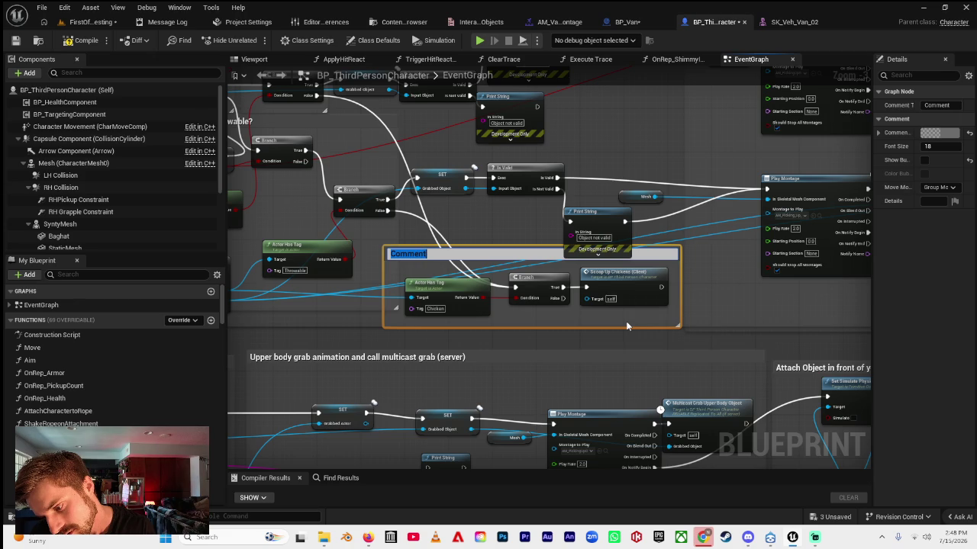
pyautogui.write('Object is a chicken')
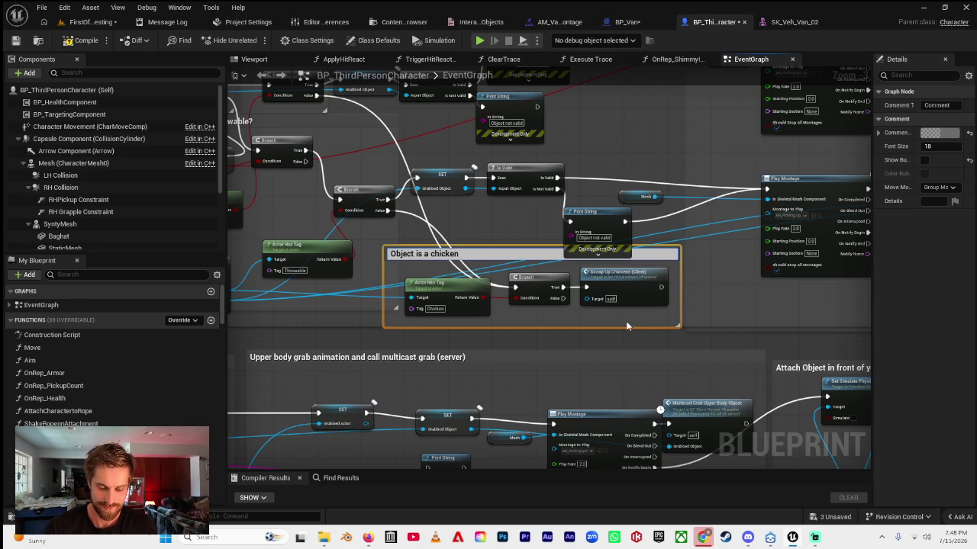
pyautogui.write('.')
pyautogui.press('Return')
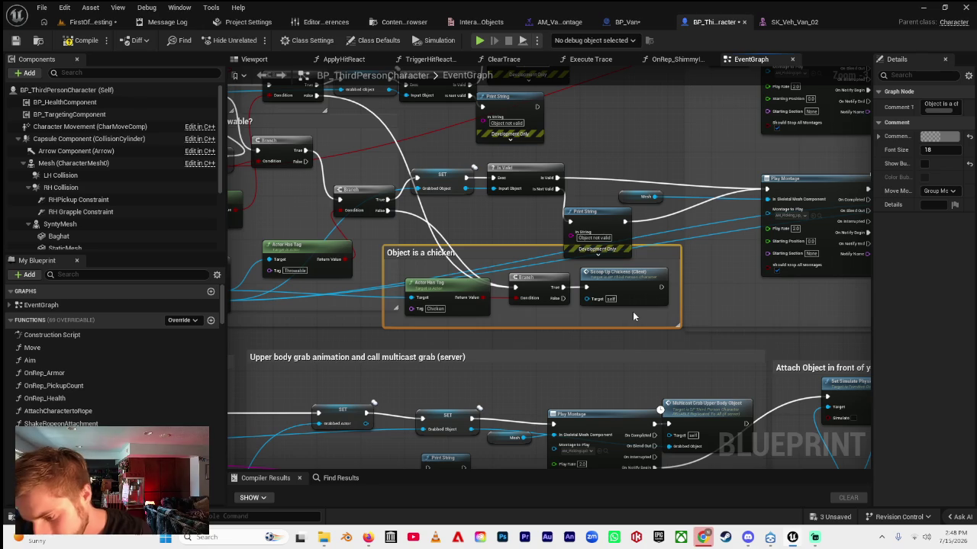
pyautogui.moveTo(418, 255); pyautogui.dragTo(442, 255)
pyautogui.moveTo(712, 228)
pyautogui.mouseDown()
pyautogui.moveTo(576, 263)
pyautogui.moveTo(576, 251)
pyautogui.moveTo(673, 200)
pyautogui.mouseUp()
pyautogui.click(565, 271)
# - Jump to the Scoop Up Chickens (Client) event and inspect its SET Picking Up Chickens node and variables
pyautogui.doubleClick(632, 313)
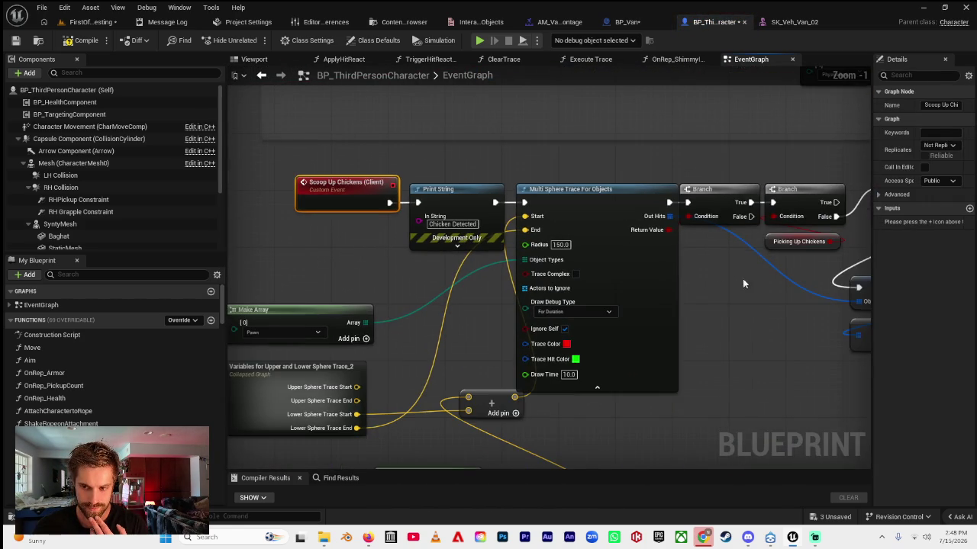
pyautogui.moveTo(759, 281); pyautogui.dragTo(599, 272)
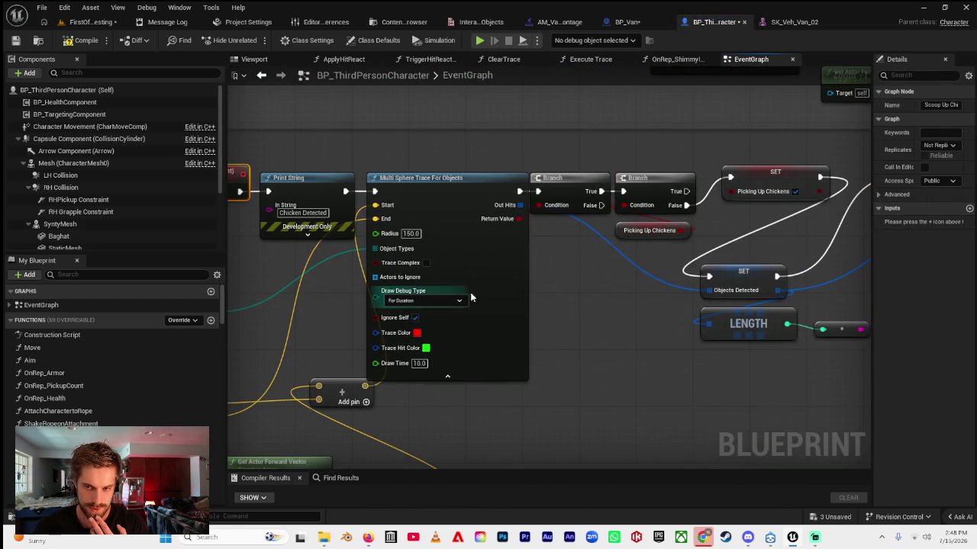
pyautogui.click(759, 178)
pyautogui.scroll(-10, 152, 386)
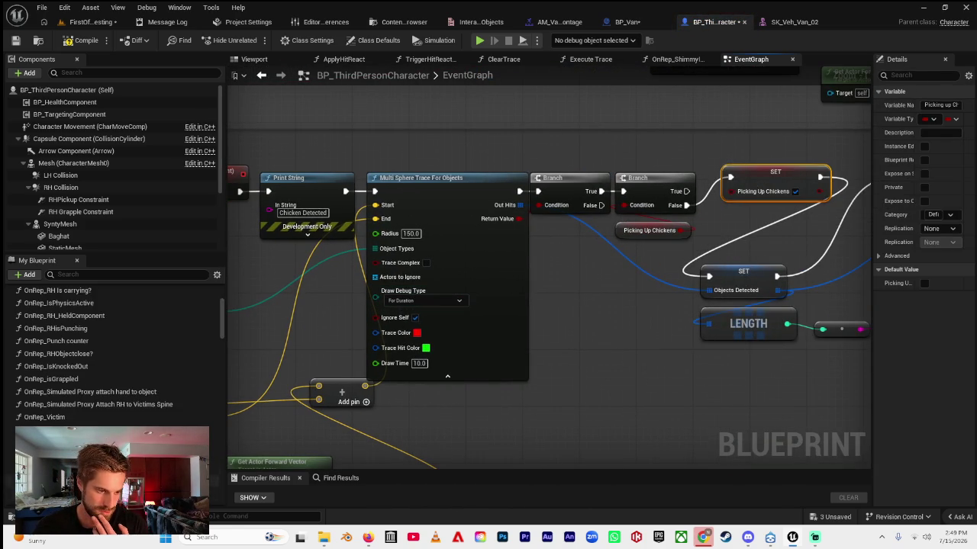
pyautogui.scroll(-10, 153, 387)
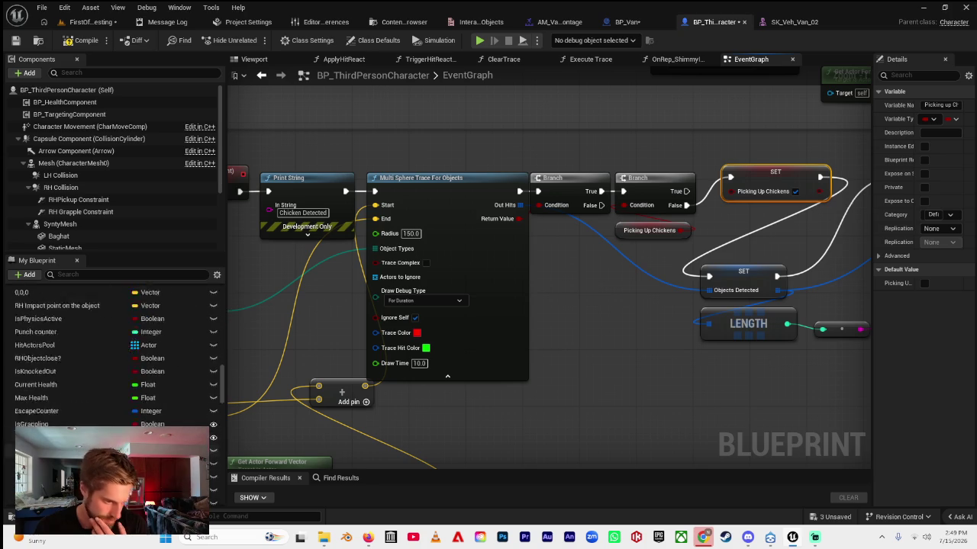
pyautogui.scroll(-10, 114, 359)
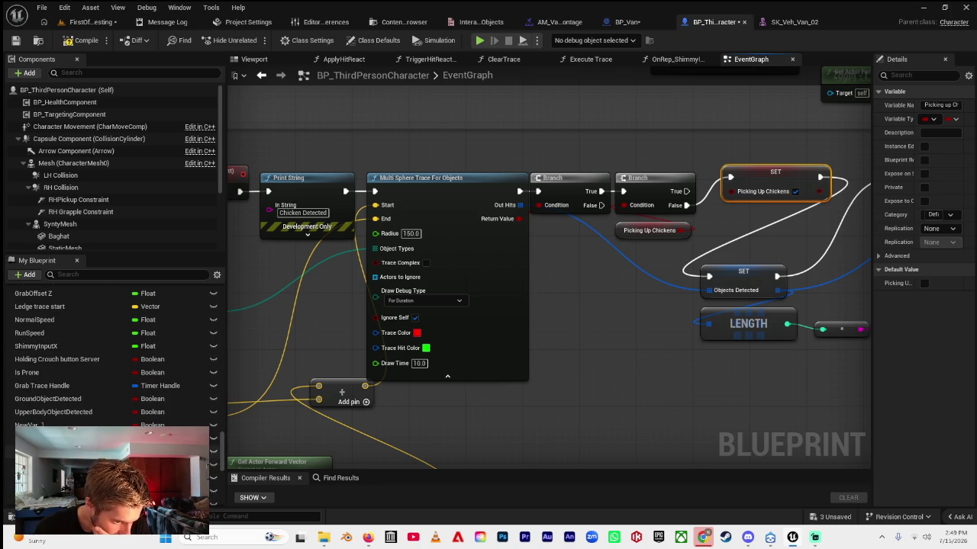
pyautogui.moveTo(223, 464); pyautogui.dragTo(229, 503)
pyautogui.click(114, 471)
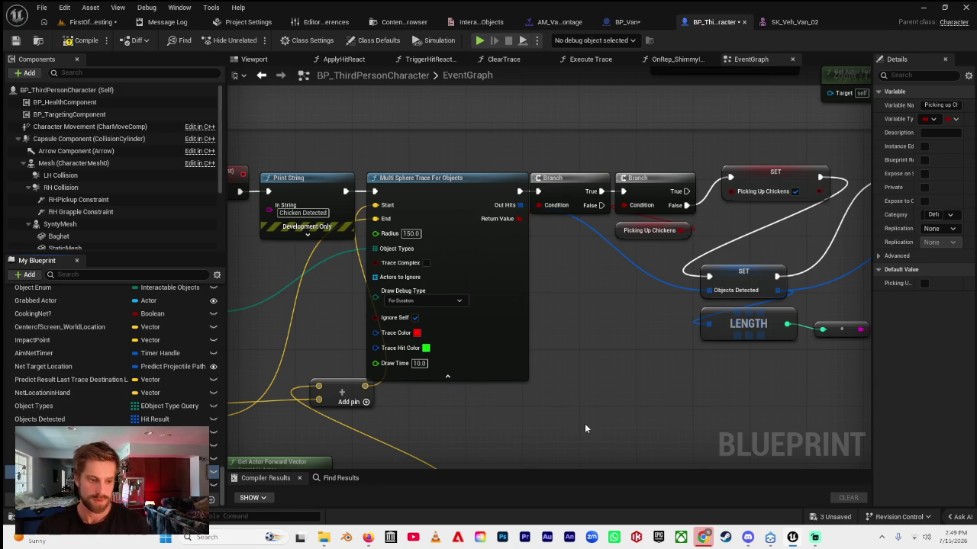
pyautogui.scroll(-10, 600, 403)
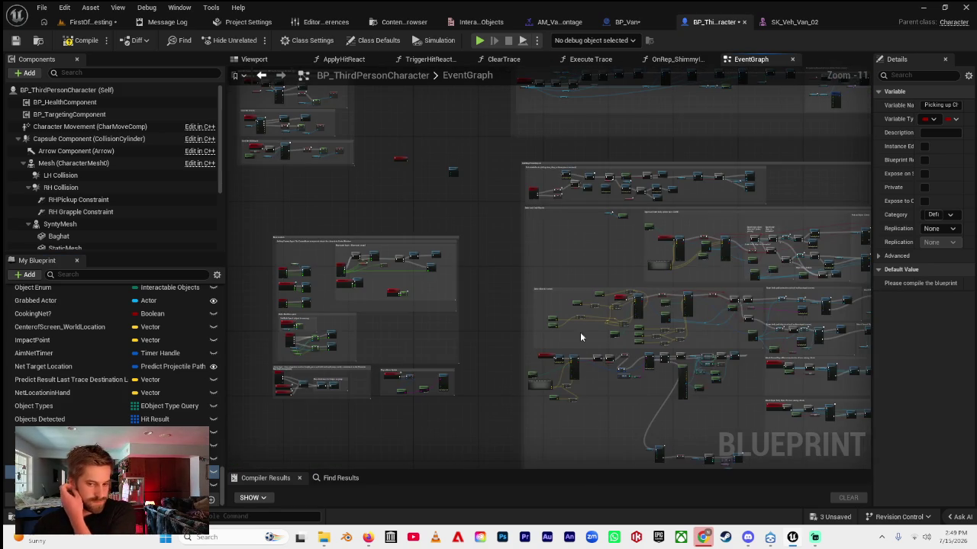
# - Pan to the Grab/Drop/Throw Objects logic and move its Print String and Delay nodes up-left
pyautogui.scroll(6, 582, 331)
pyautogui.moveTo(522, 406)
pyautogui.mouseDown()
pyautogui.moveTo(457, 327)
pyautogui.moveTo(501, 445)
pyautogui.mouseUp()
pyautogui.scroll(-2, 457, 328)
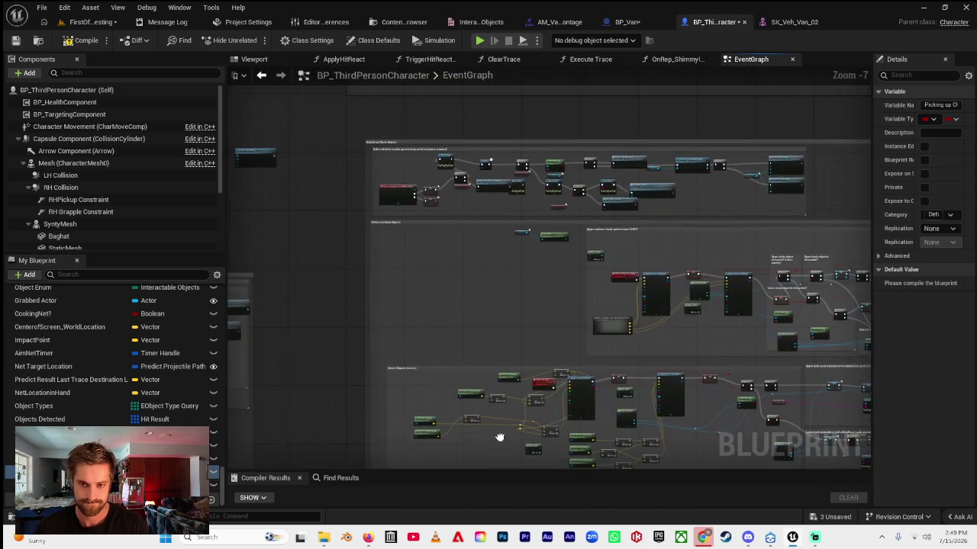
pyautogui.scroll(4, 392, 165)
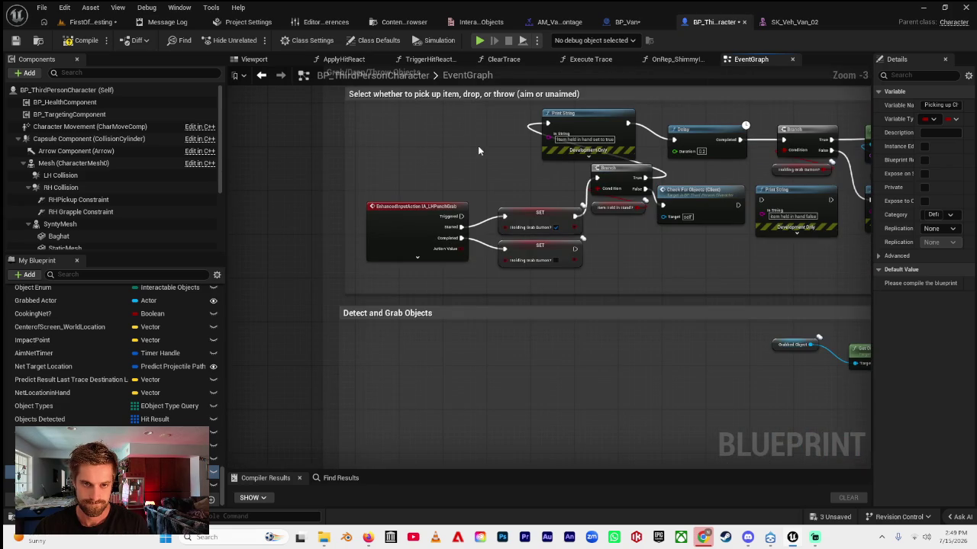
pyautogui.moveTo(461, 152); pyautogui.dragTo(373, 165)
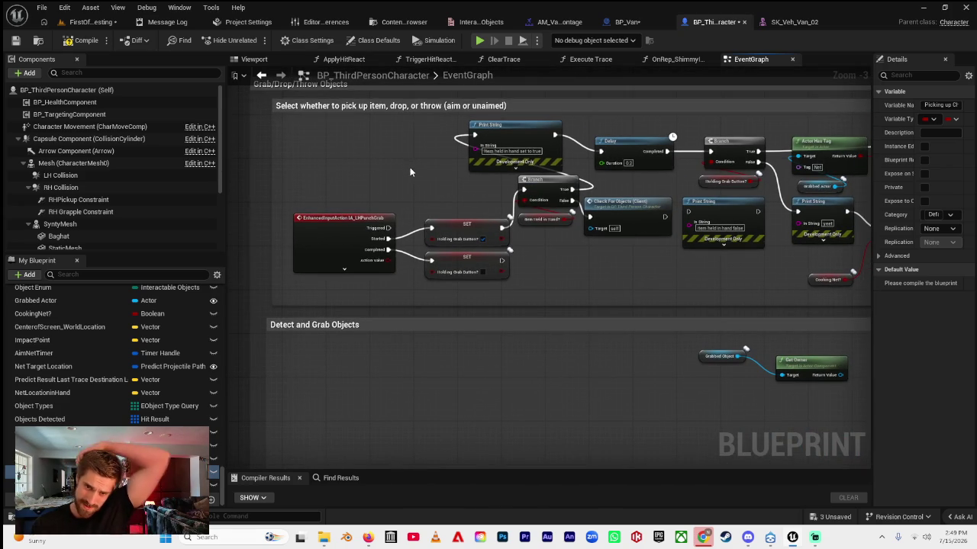
pyautogui.moveTo(666, 299)
pyautogui.mouseDown()
pyautogui.moveTo(539, 292)
pyautogui.moveTo(487, 273)
pyautogui.mouseUp()
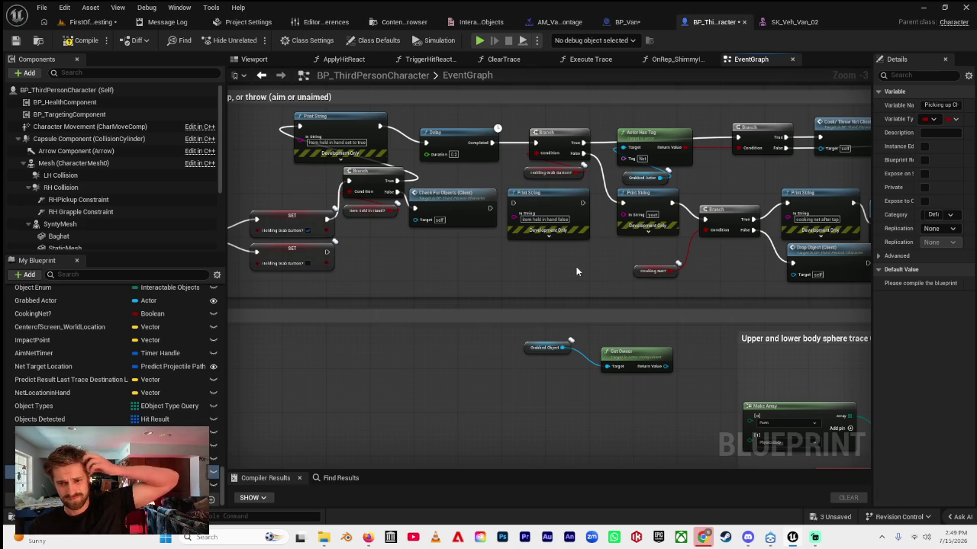
pyautogui.moveTo(576, 272); pyautogui.dragTo(519, 261)
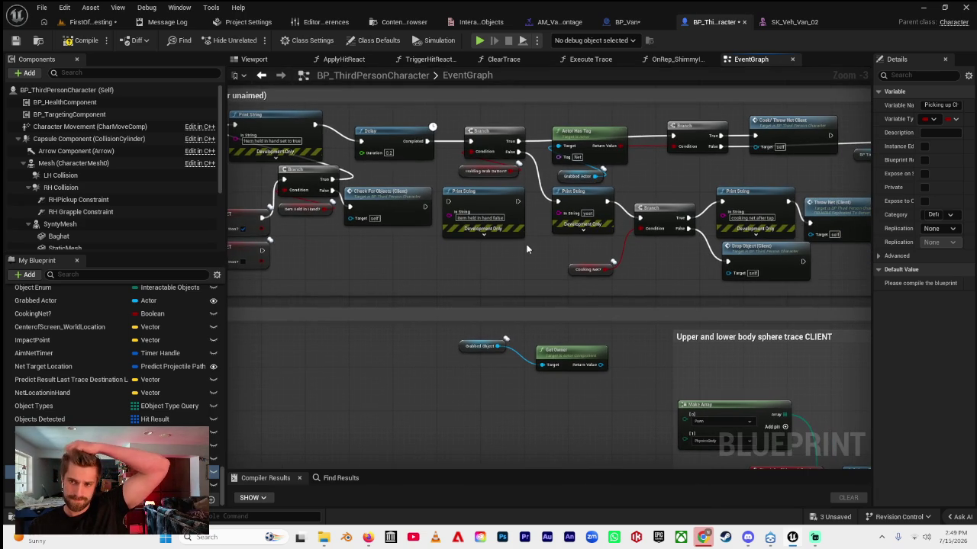
pyautogui.moveTo(530, 245); pyautogui.dragTo(641, 290)
pyautogui.moveTo(412, 229); pyautogui.dragTo(462, 245)
pyautogui.moveTo(458, 184)
pyautogui.mouseDown()
pyautogui.moveTo(635, 205)
pyautogui.moveTo(496, 203)
pyautogui.moveTo(490, 214)
pyautogui.moveTo(464, 192)
pyautogui.mouseUp()
pyautogui.click(494, 199)
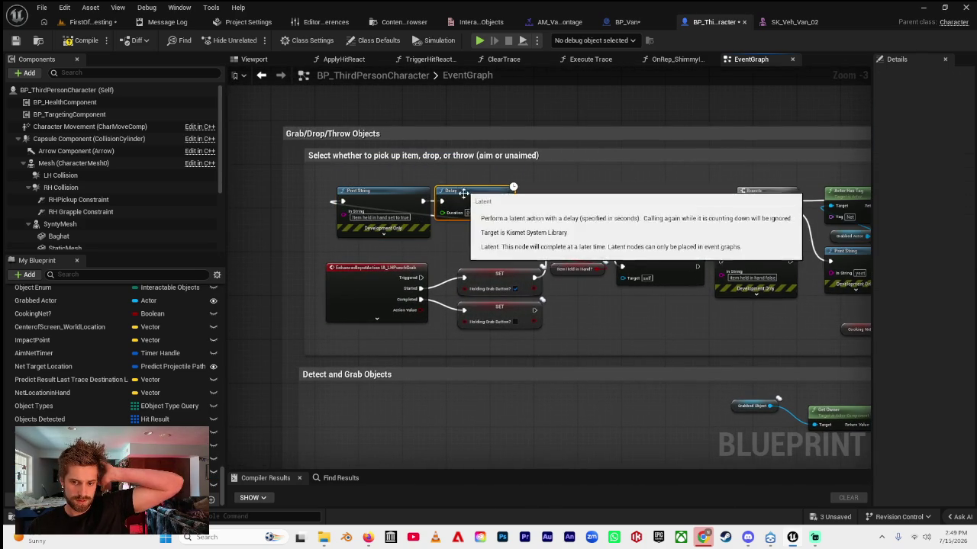
# - Remove the Print String node before the Delay and reconnect the execution flow around it
pyautogui.click(400, 202)
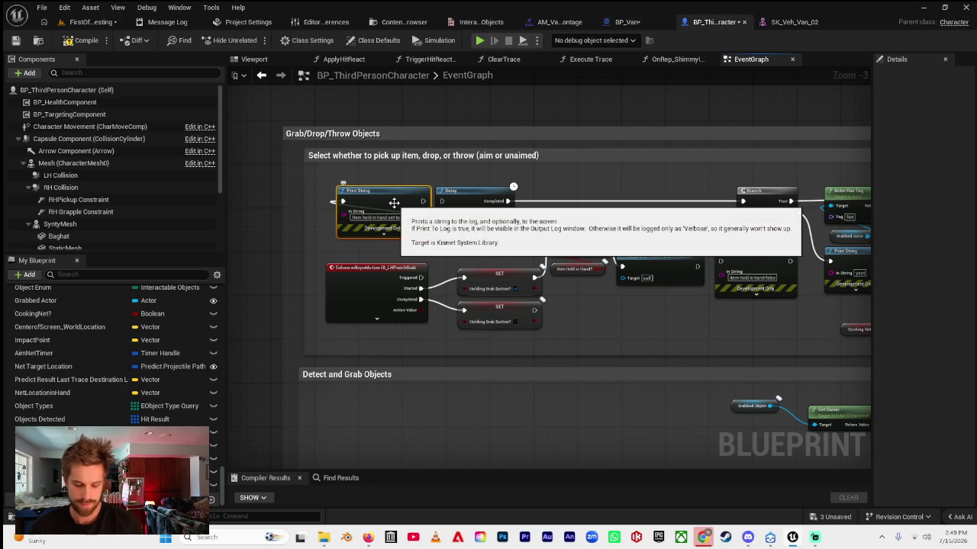
pyautogui.press('Delete')
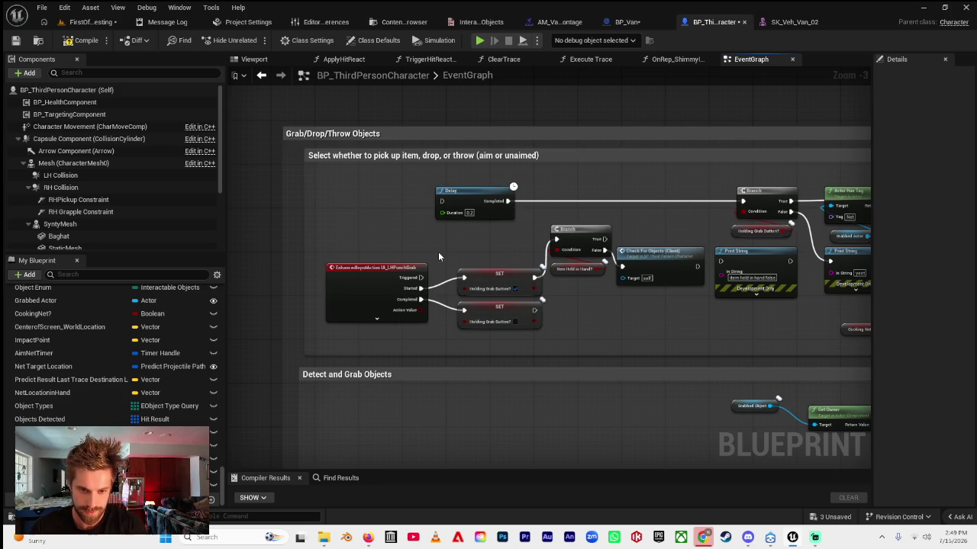
pyautogui.hotkey('ctrl', 'z')
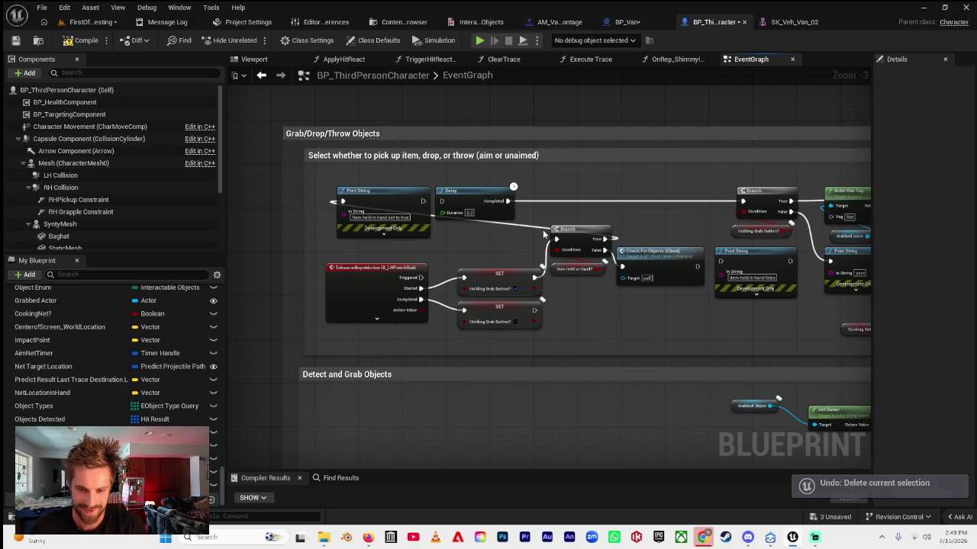
pyautogui.moveTo(604, 239)
pyautogui.mouseDown()
pyautogui.moveTo(617, 239)
pyautogui.moveTo(621, 267)
pyautogui.mouseUp()
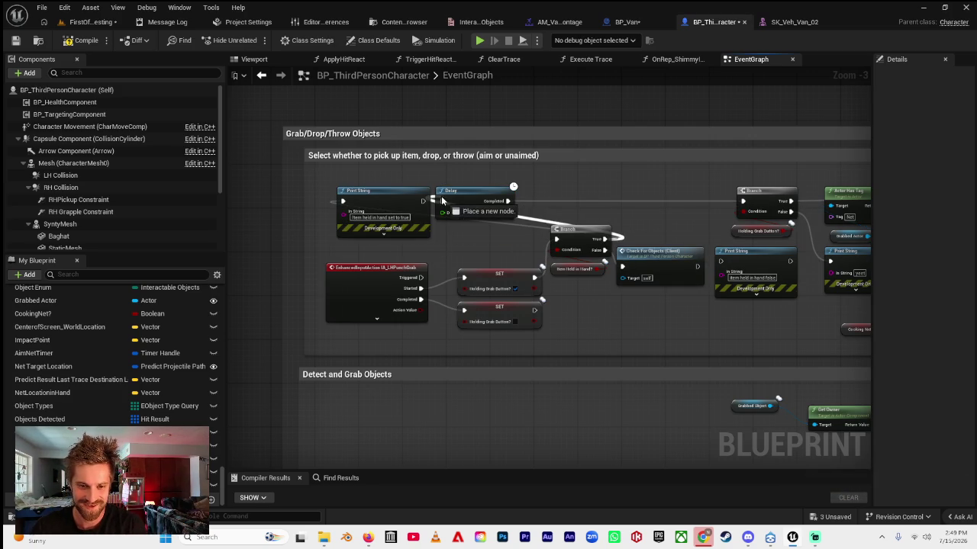
pyautogui.click(377, 188)
pyautogui.press('Delete')
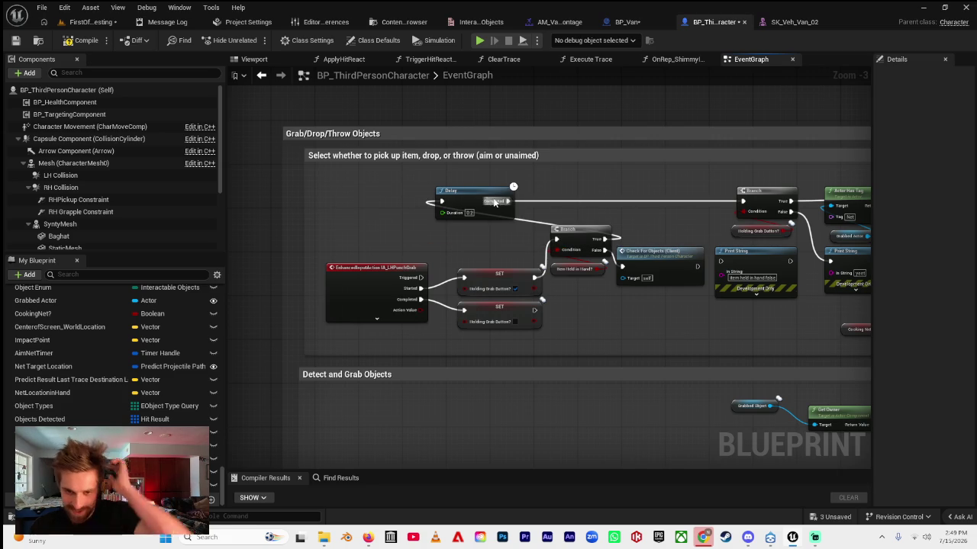
# - Shift the Delay, Branch and Check For Objects nodes up and left, then deselect them
pyautogui.moveTo(480, 194); pyautogui.dragTo(673, 211)
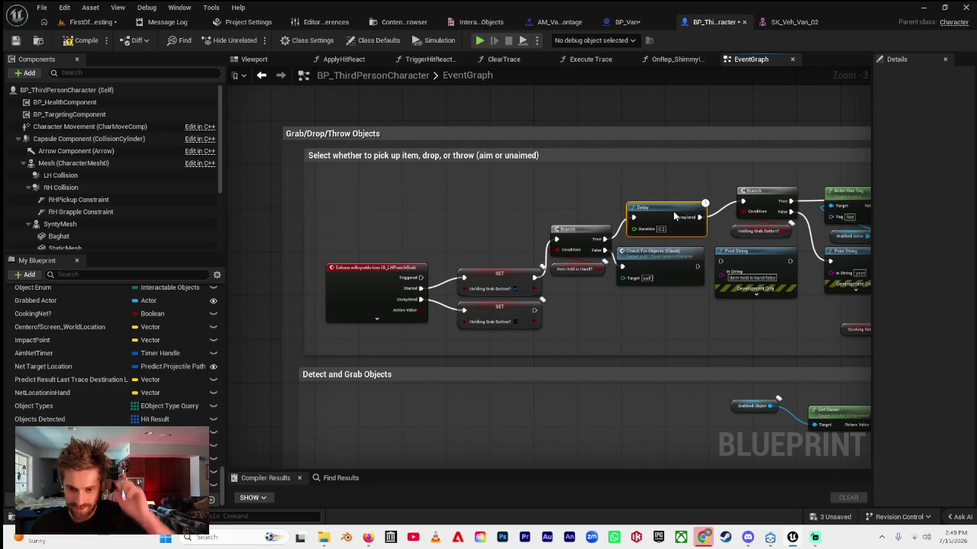
pyautogui.moveTo(569, 200); pyautogui.dragTo(649, 275)
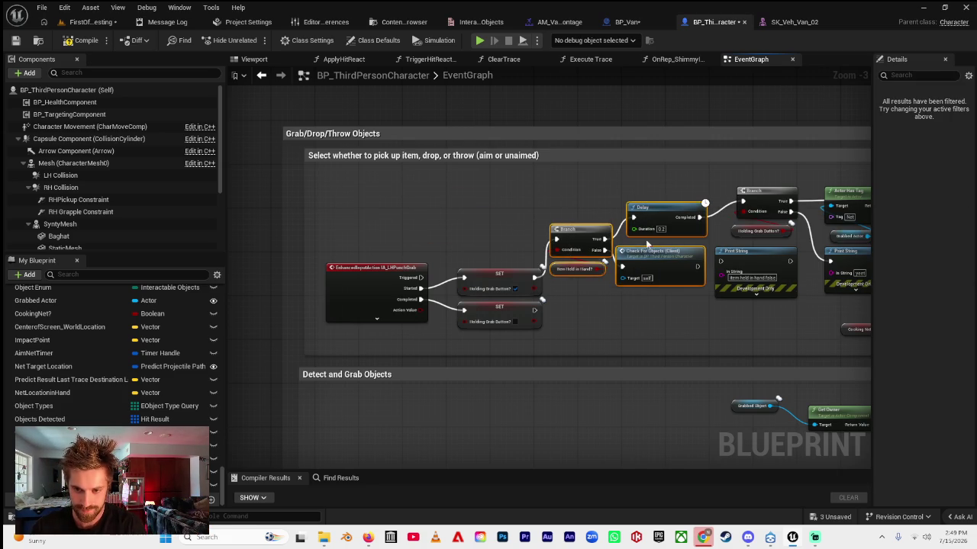
pyautogui.moveTo(655, 216); pyautogui.dragTo(486, 191)
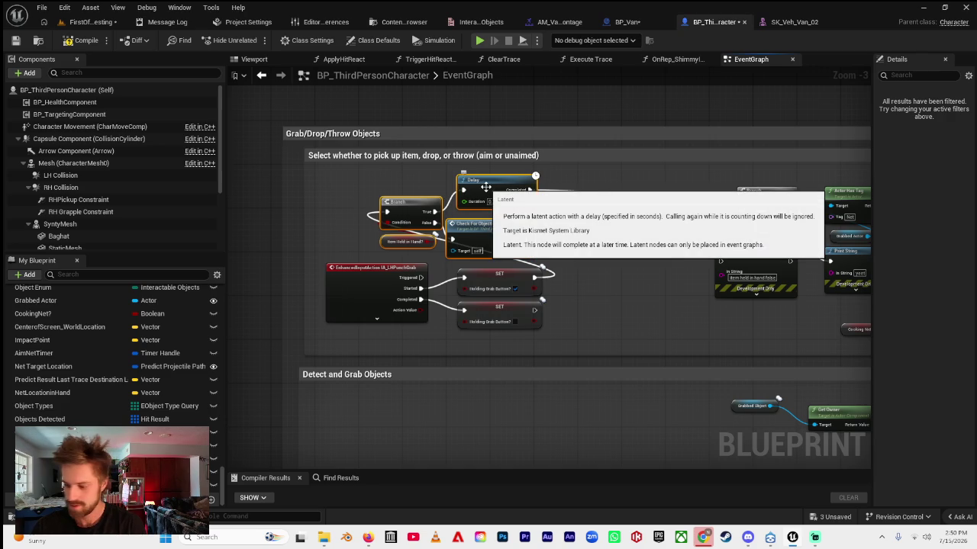
pyautogui.click(555, 185)
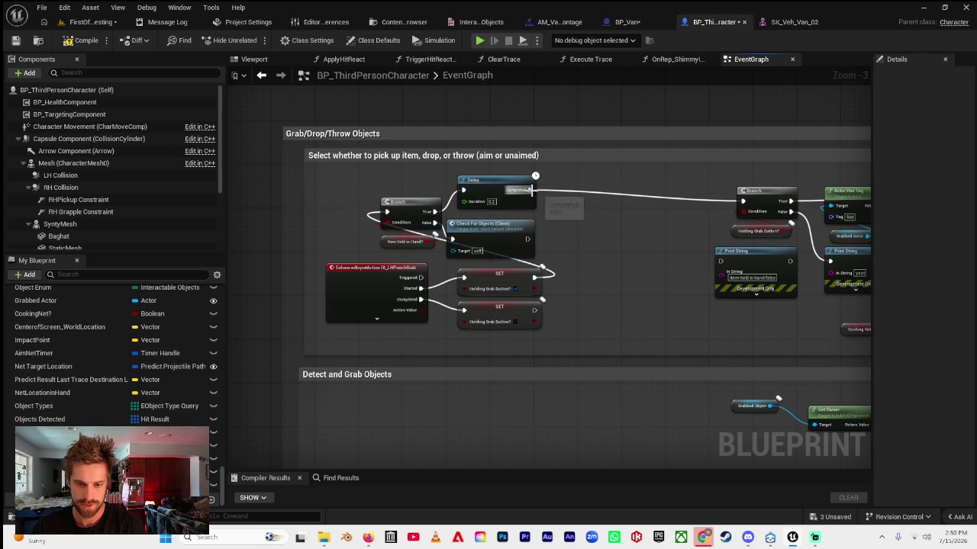
pyautogui.scroll(2, 530, 203)
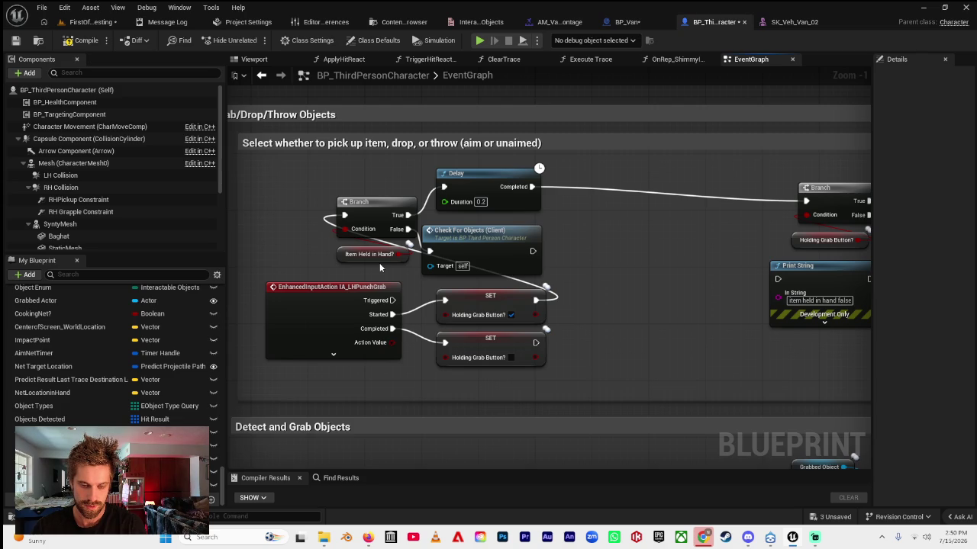
pyautogui.scroll(-8, 507, 239)
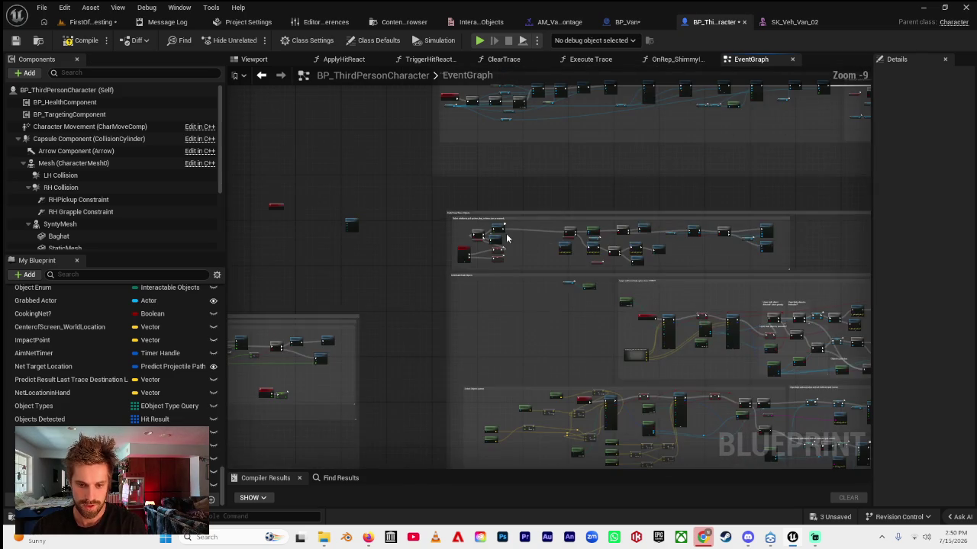
# - Add a SET ItemHeldInHand? node from the filtered My Blueprint variables
pyautogui.moveTo(563, 313)
pyautogui.mouseDown()
pyautogui.moveTo(359, 190)
pyautogui.moveTo(412, 168)
pyautogui.moveTo(501, 312)
pyautogui.moveTo(453, 318)
pyautogui.mouseUp()
pyautogui.scroll(6, 427, 201)
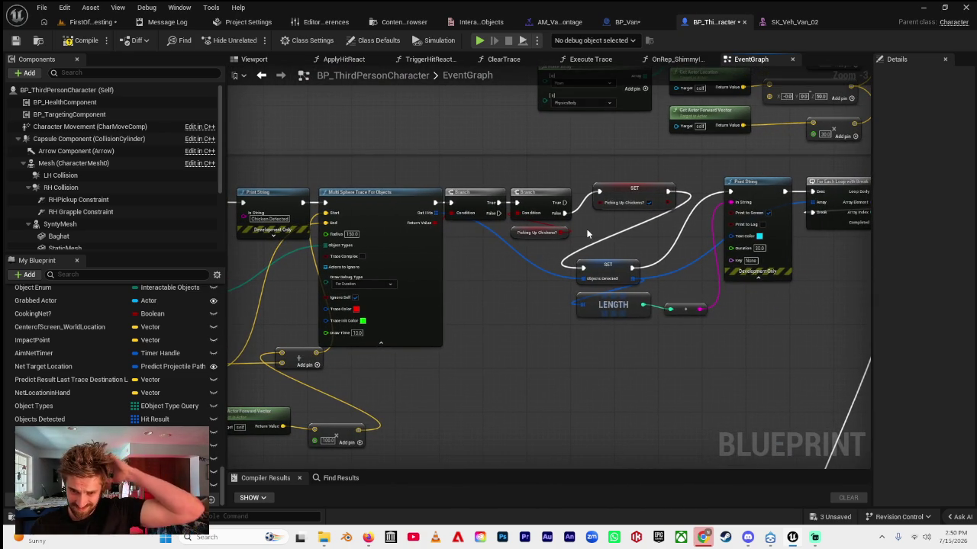
pyautogui.moveTo(603, 208); pyautogui.dragTo(585, 226)
pyautogui.click(74, 276)
pyautogui.write('item')
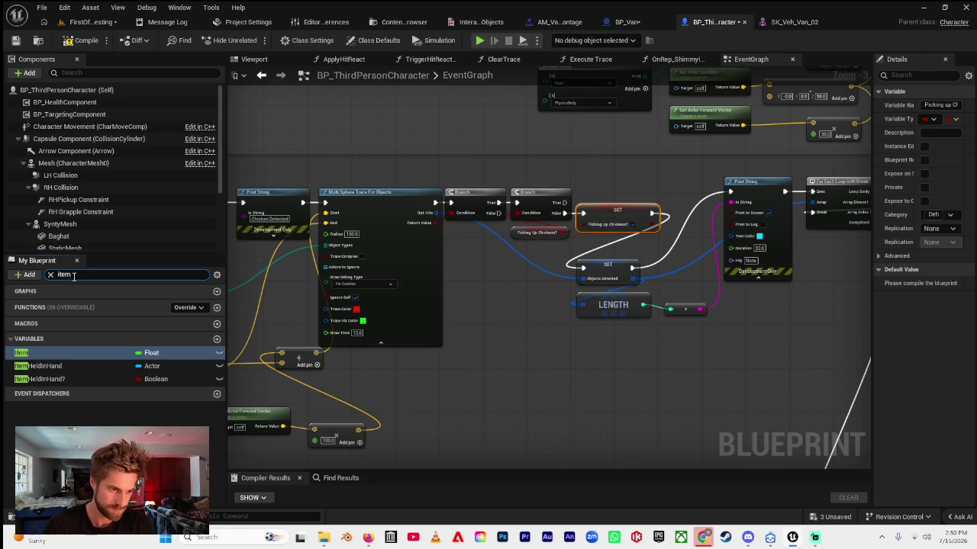
pyautogui.click(145, 378)
pyautogui.moveTo(175, 377); pyautogui.dragTo(634, 180)
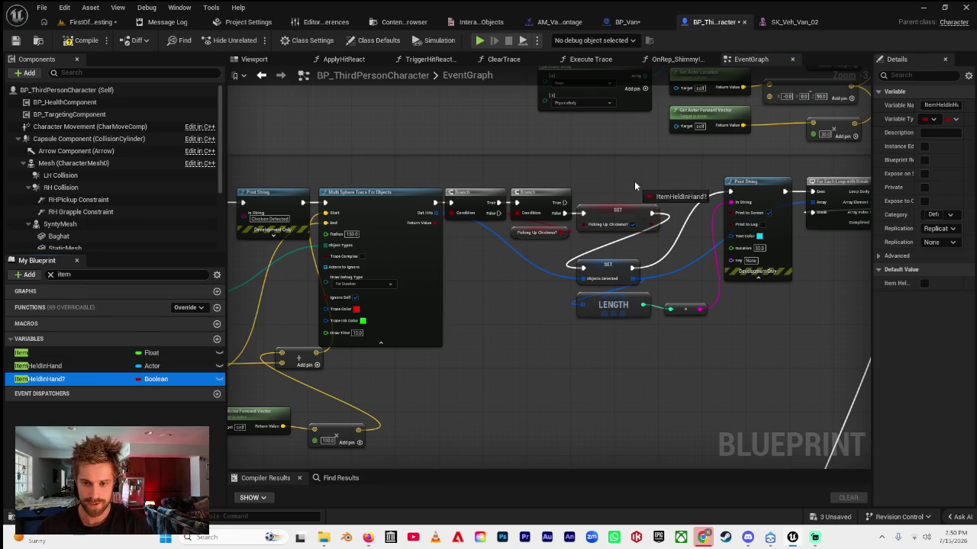
pyautogui.click(667, 216)
# - Move the new SET node beside the other SET and nudge the detection nodes right
pyautogui.scroll(2, 675, 207)
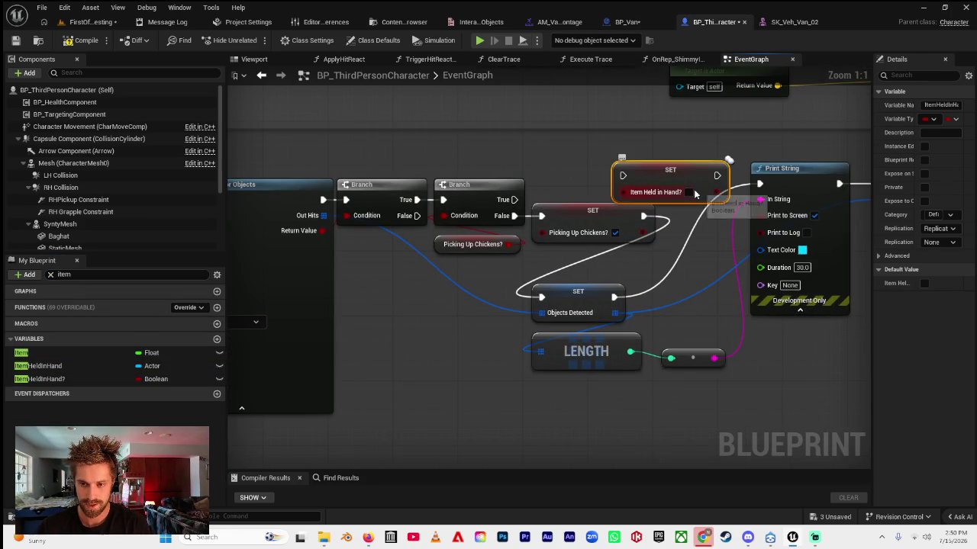
pyautogui.scroll(-3, 532, 165)
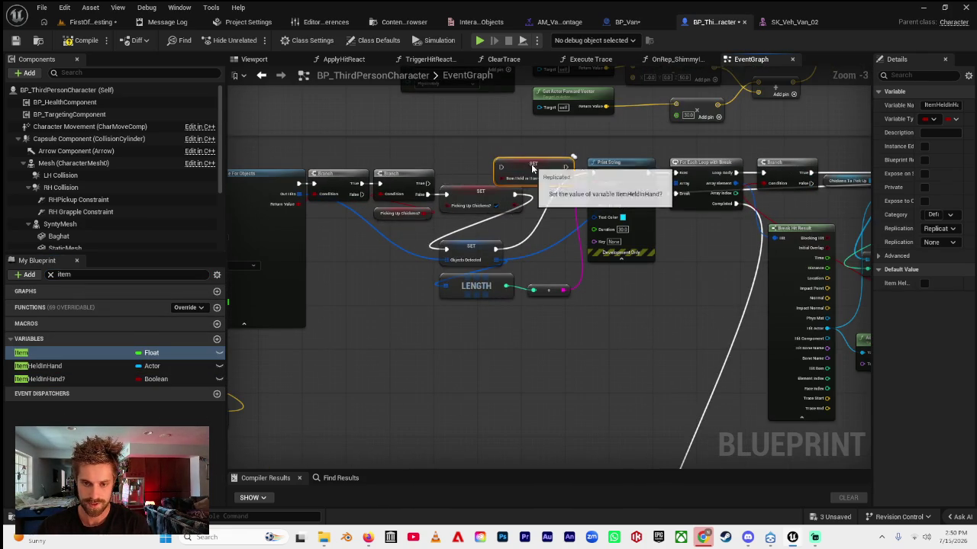
pyautogui.moveTo(532, 164); pyautogui.dragTo(383, 255)
pyautogui.moveTo(545, 229); pyautogui.dragTo(365, 232)
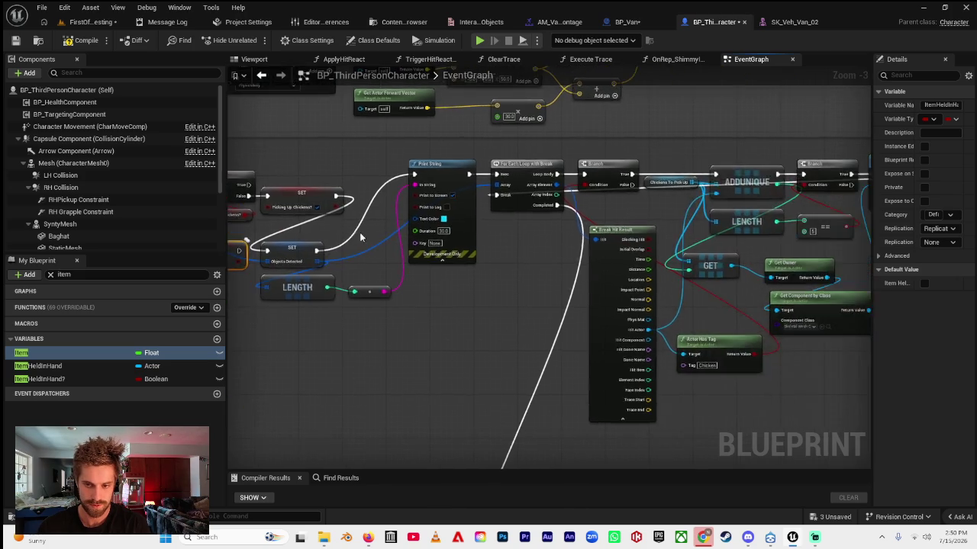
pyautogui.scroll(-3, 474, 238)
pyautogui.moveTo(598, 207); pyautogui.dragTo(383, 295)
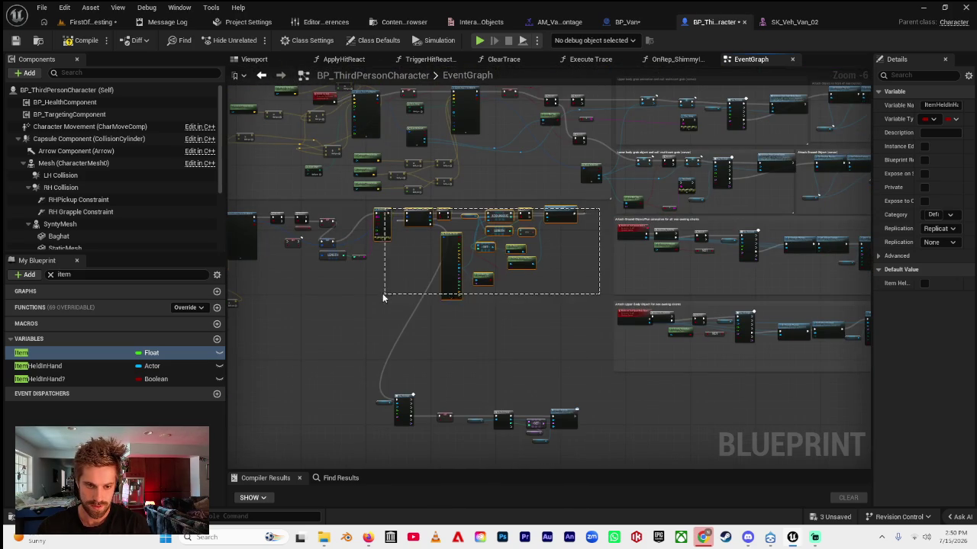
pyautogui.moveTo(379, 220); pyautogui.dragTo(409, 226)
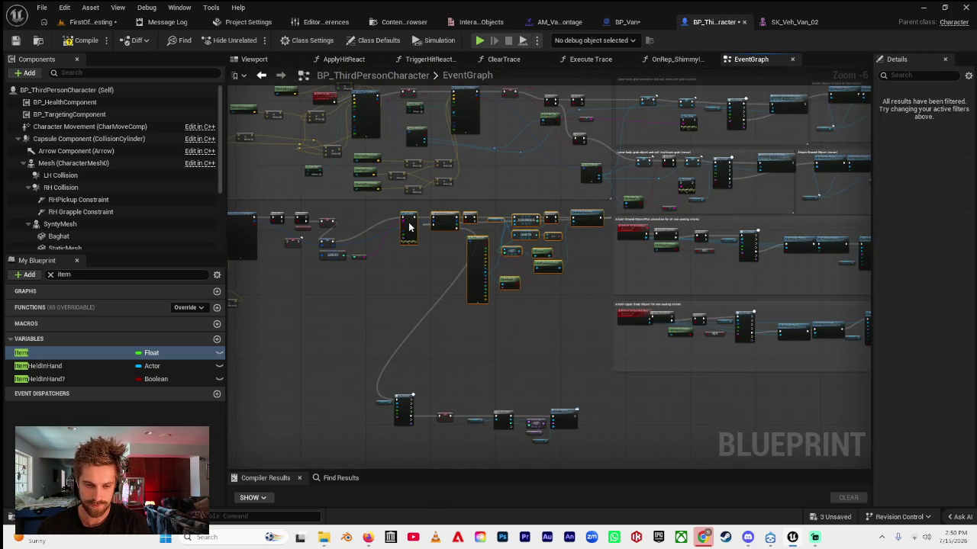
pyautogui.scroll(6, 407, 222)
pyautogui.scroll(1, 458, 243)
# - Place SET Item Held in Hand? (true) after SET Picking Up Chickens? and wire it before SET Objects Detected
pyautogui.moveTo(458, 243); pyautogui.dragTo(616, 359)
pyautogui.moveTo(483, 267)
pyautogui.mouseDown()
pyautogui.moveTo(616, 267)
pyautogui.moveTo(597, 268)
pyautogui.mouseUp()
pyautogui.moveTo(327, 266)
pyautogui.mouseDown()
pyautogui.moveTo(595, 185)
pyautogui.moveTo(577, 180)
pyautogui.mouseUp()
pyautogui.moveTo(671, 179)
pyautogui.mouseDown()
pyautogui.moveTo(689, 195)
pyautogui.moveTo(560, 260)
pyautogui.mouseUp()
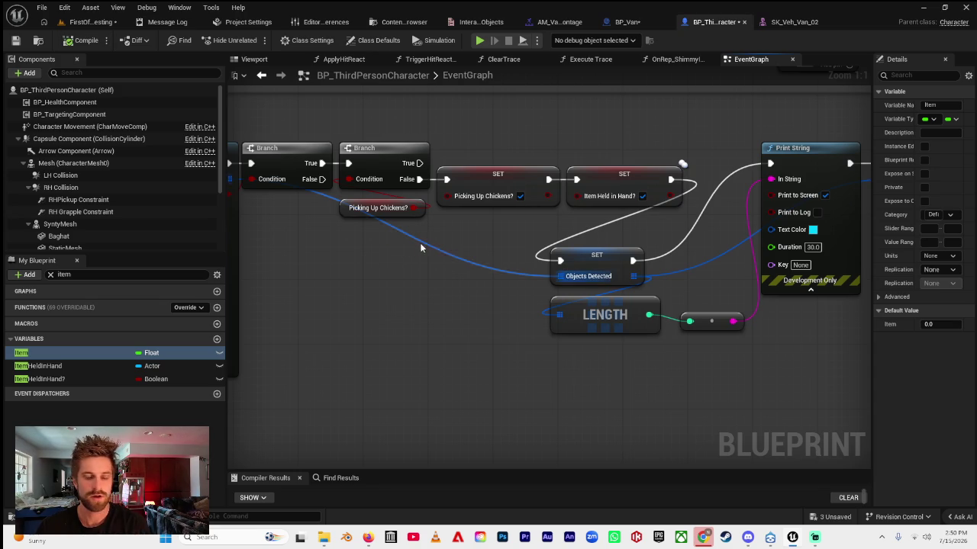
# - Add a Branch node off the Delay's Completed output
pyautogui.scroll(-6, 423, 239)
pyautogui.scroll(6, 423, 239)
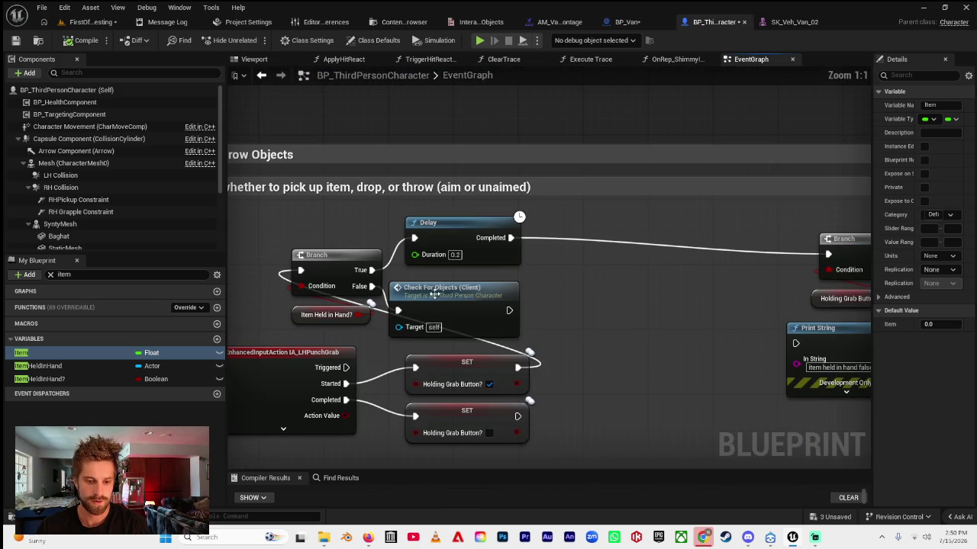
pyautogui.moveTo(434, 294); pyautogui.dragTo(530, 220)
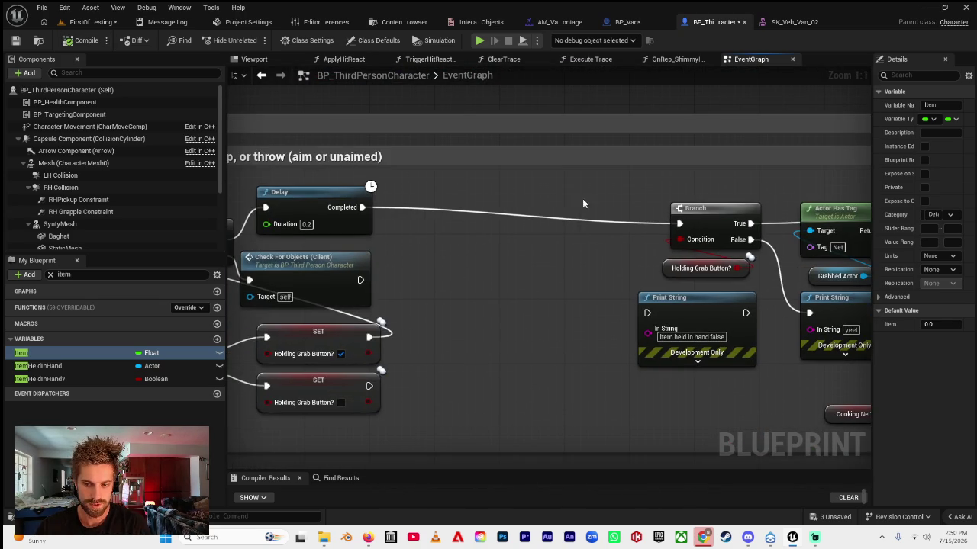
pyautogui.moveTo(624, 241)
pyautogui.mouseDown()
pyautogui.moveTo(489, 236)
pyautogui.moveTo(627, 248)
pyautogui.mouseUp()
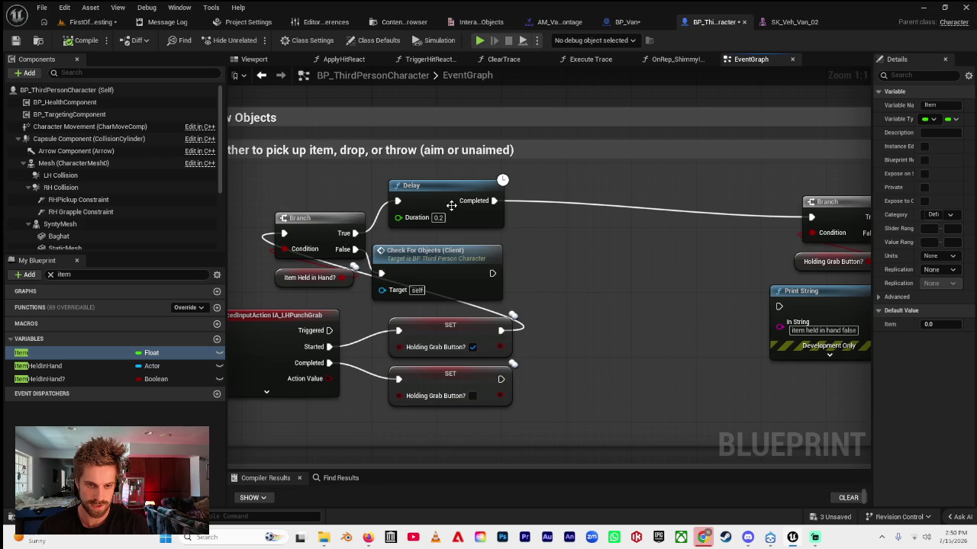
pyautogui.moveTo(537, 230); pyautogui.dragTo(505, 245)
pyautogui.moveTo(461, 215)
pyautogui.mouseDown()
pyautogui.moveTo(515, 207)
pyautogui.moveTo(530, 216)
pyautogui.mouseUp()
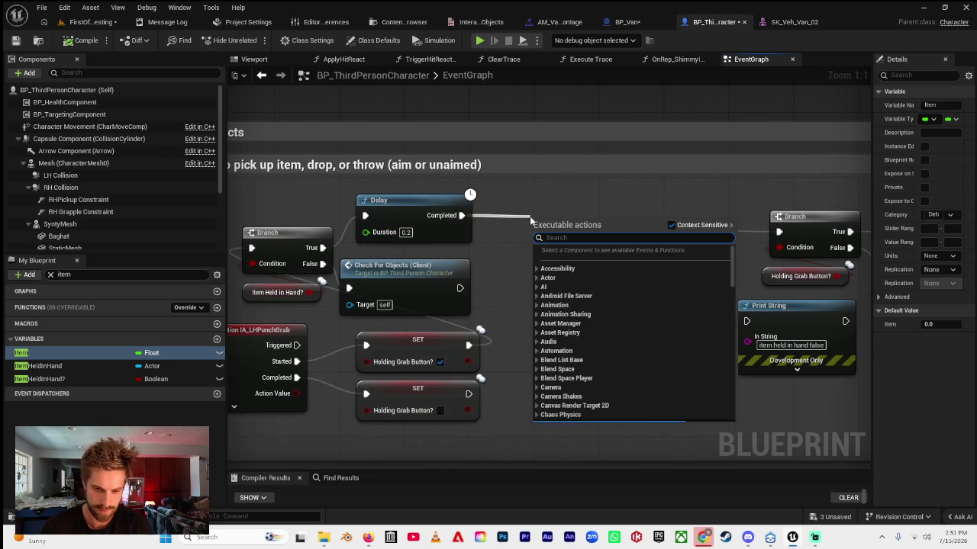
pyautogui.write('bran')
pyautogui.click(601, 329)
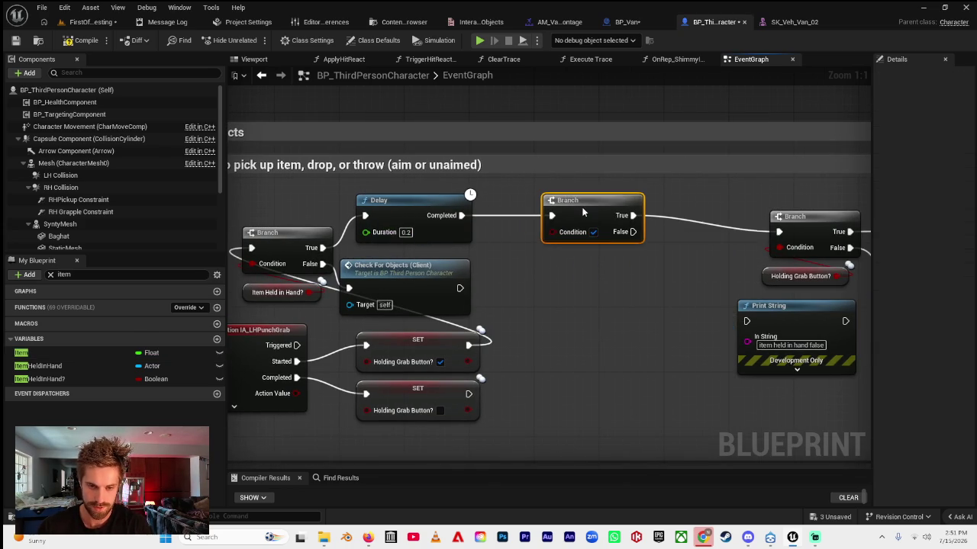
# - Search the variables for 'chicke' and pick Holding Chickens instead of Picking Up Chickens?
pyautogui.click(75, 275)
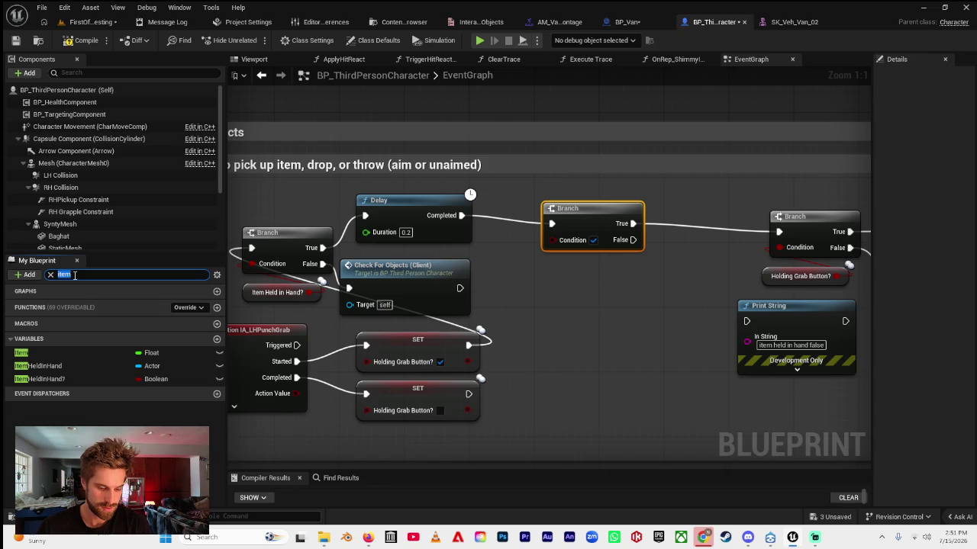
pyautogui.write('chicke')
pyautogui.moveTo(46, 428); pyautogui.dragTo(536, 342)
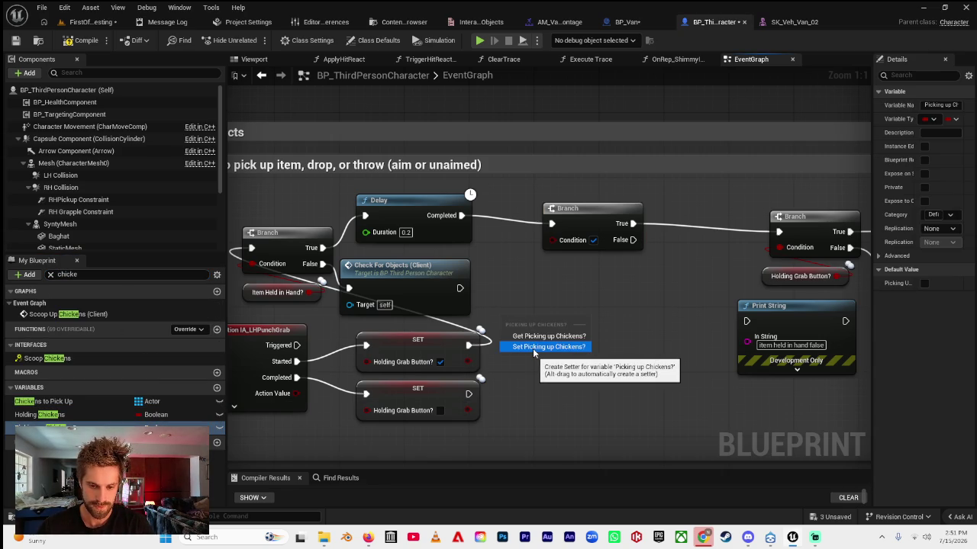
pyautogui.click(40, 414)
pyautogui.scroll(-7, 518, 356)
pyautogui.scroll(7, 517, 357)
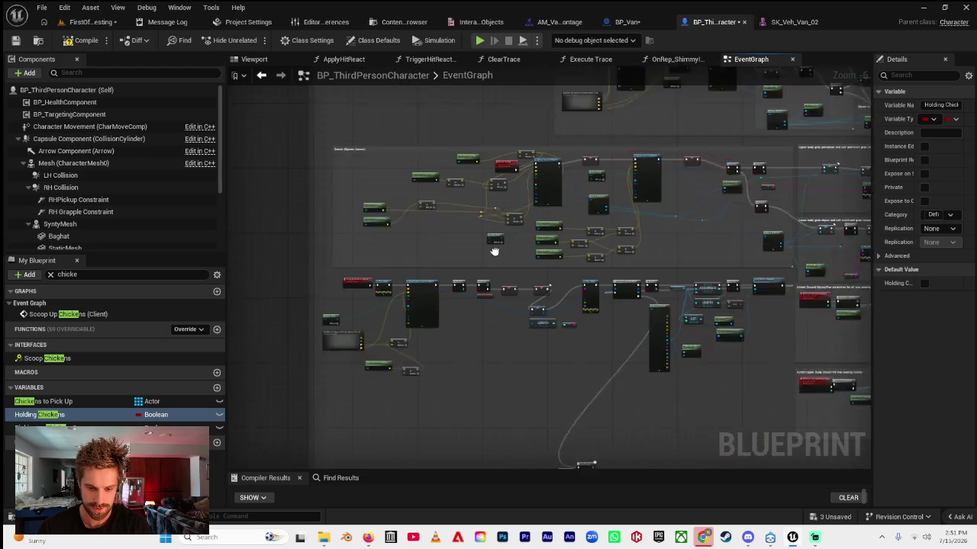
# - Add a Get Holding Chickens node and connect it to the Branch's Condition pin
pyautogui.moveTo(595, 307); pyautogui.dragTo(415, 294)
pyautogui.moveTo(615, 282); pyautogui.dragTo(355, 284)
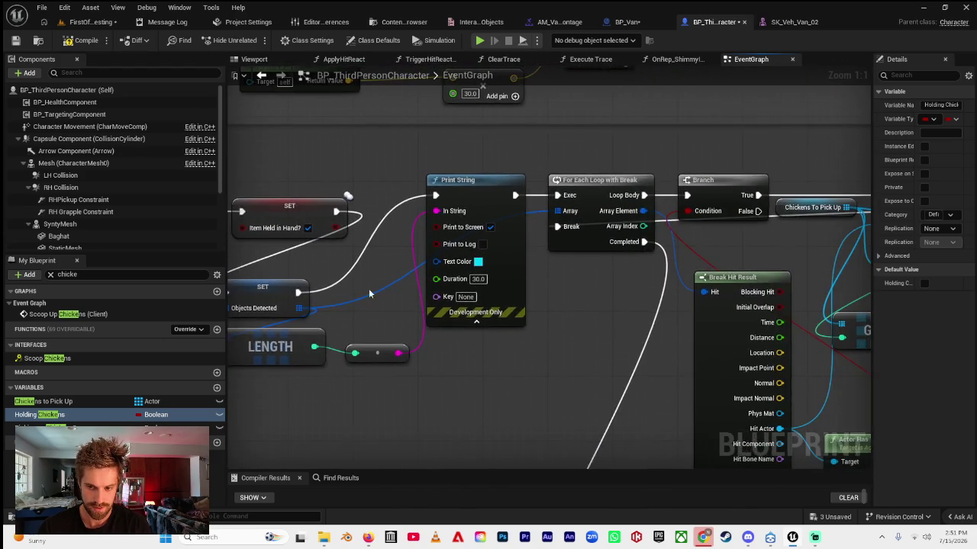
pyautogui.moveTo(687, 290); pyautogui.dragTo(439, 313)
pyautogui.moveTo(656, 297); pyautogui.dragTo(579, 298)
pyautogui.moveTo(727, 290)
pyautogui.mouseDown()
pyautogui.moveTo(486, 289)
pyautogui.moveTo(626, 187)
pyautogui.mouseUp()
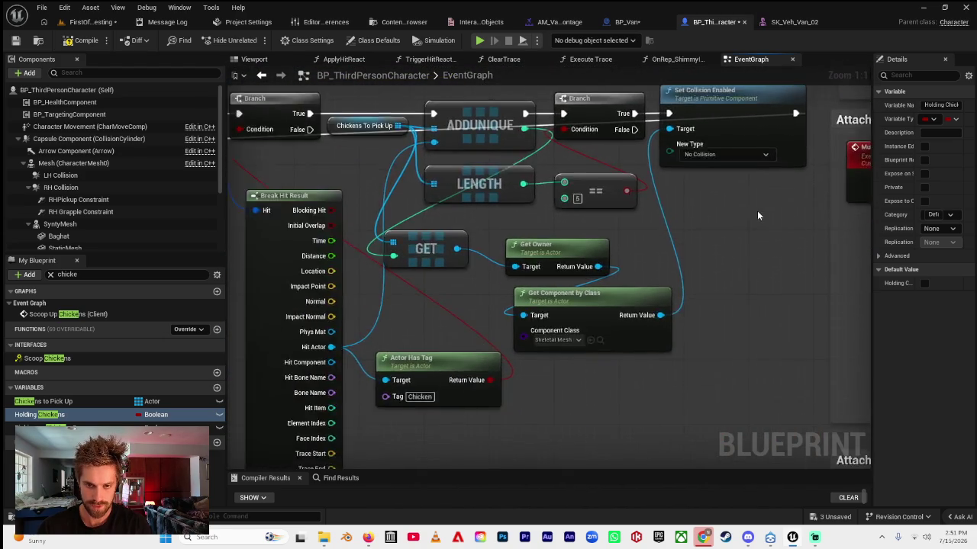
pyautogui.scroll(-2, 647, 316)
pyautogui.moveTo(648, 316); pyautogui.dragTo(666, 150)
pyautogui.scroll(-4, 610, 284)
pyautogui.scroll(5, 611, 283)
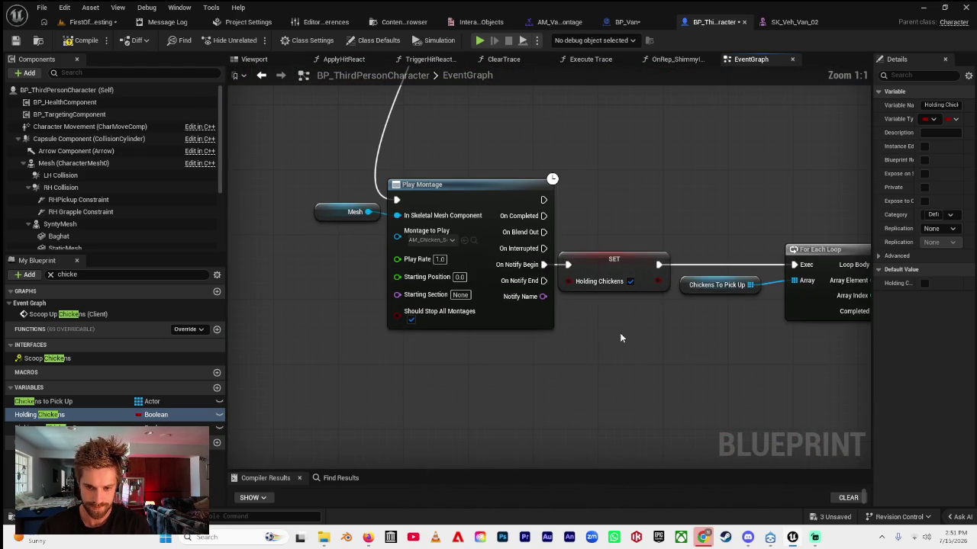
pyautogui.scroll(-8, 450, 200)
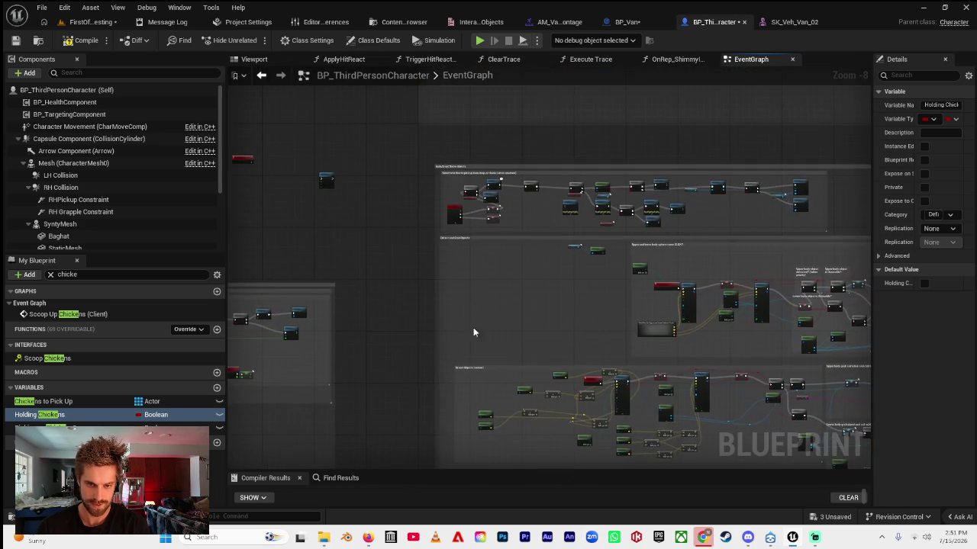
pyautogui.moveTo(472, 338); pyautogui.dragTo(413, 321)
pyautogui.scroll(5, 447, 227)
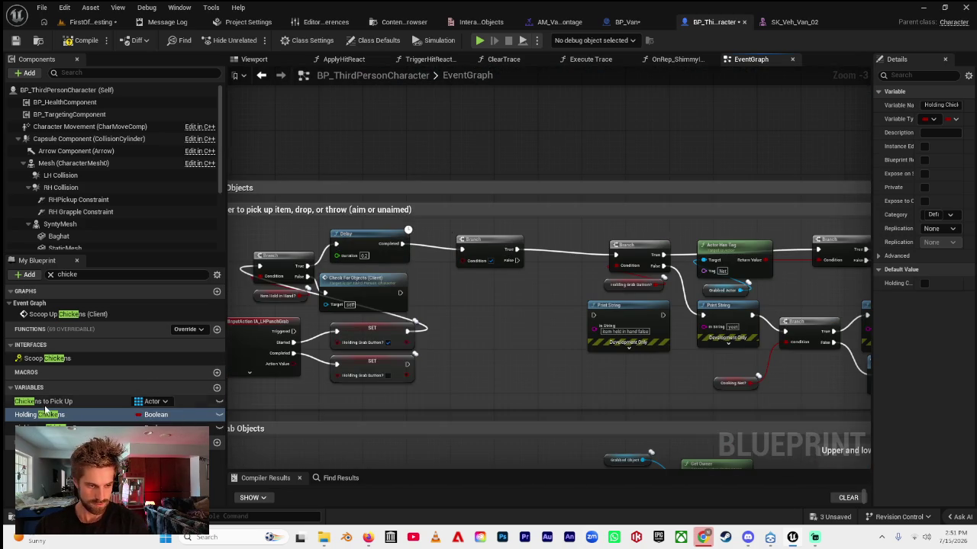
pyautogui.moveTo(46, 414)
pyautogui.mouseDown()
pyautogui.moveTo(443, 324)
pyautogui.moveTo(493, 261)
pyautogui.mouseUp()
pyautogui.click(457, 320)
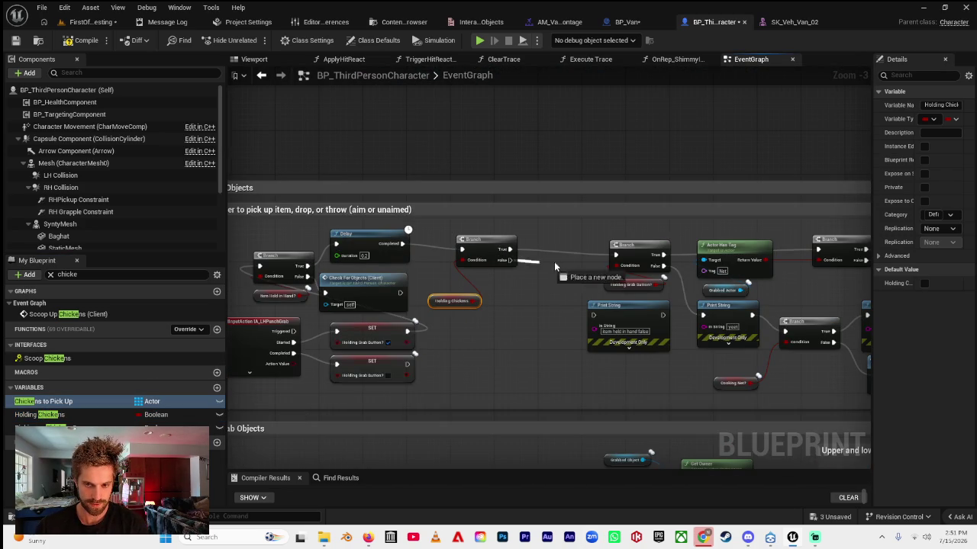
pyautogui.moveTo(621, 263); pyautogui.dragTo(617, 257)
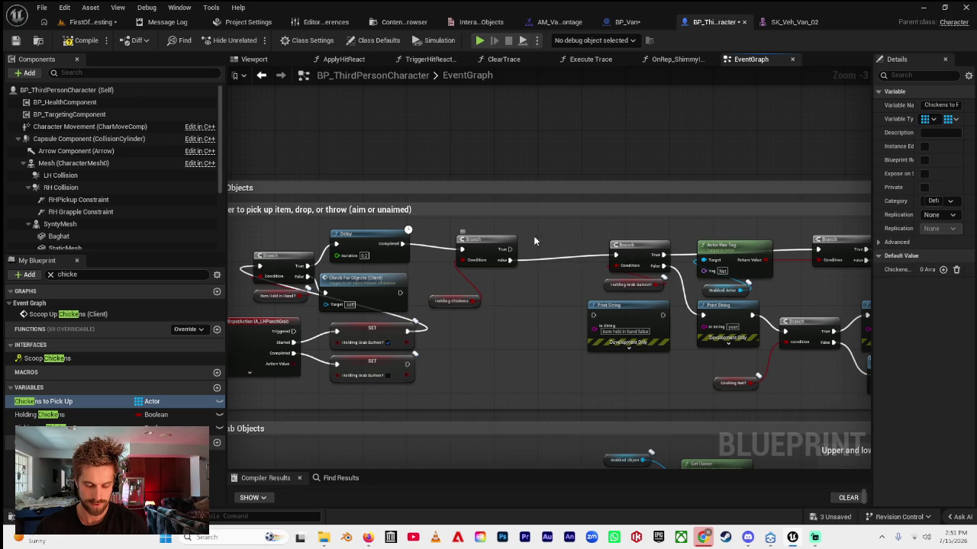
pyautogui.rightClick(516, 124)
# - Add a custom event named Drop Chickens (Client)
pyautogui.write('create a c')
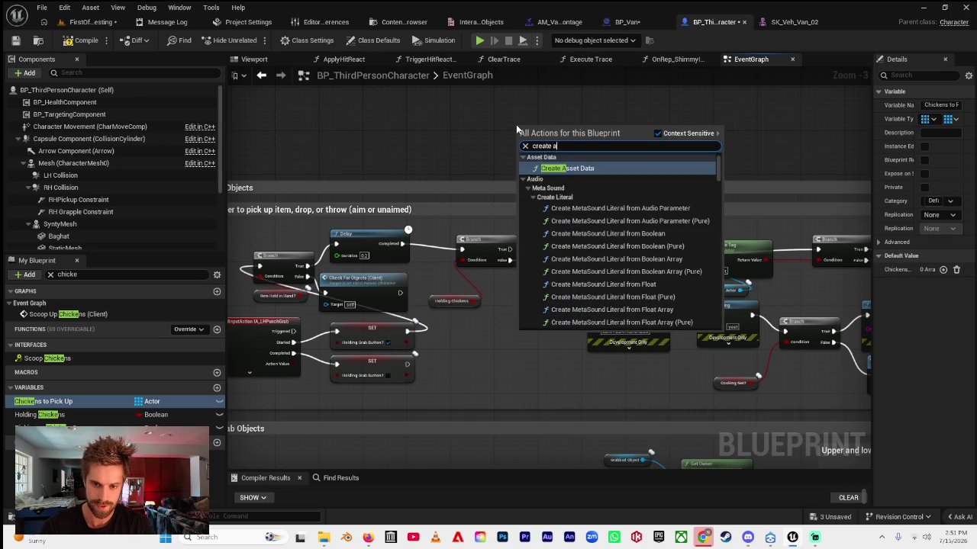
pyautogui.press('BackSpace')
pyautogui.press('BackSpace')
pyautogui.press('BackSpace')
pyautogui.press('BackSpace')
pyautogui.press('BackSpace')
pyautogui.press('BackSpace')
pyautogui.write('ustom')
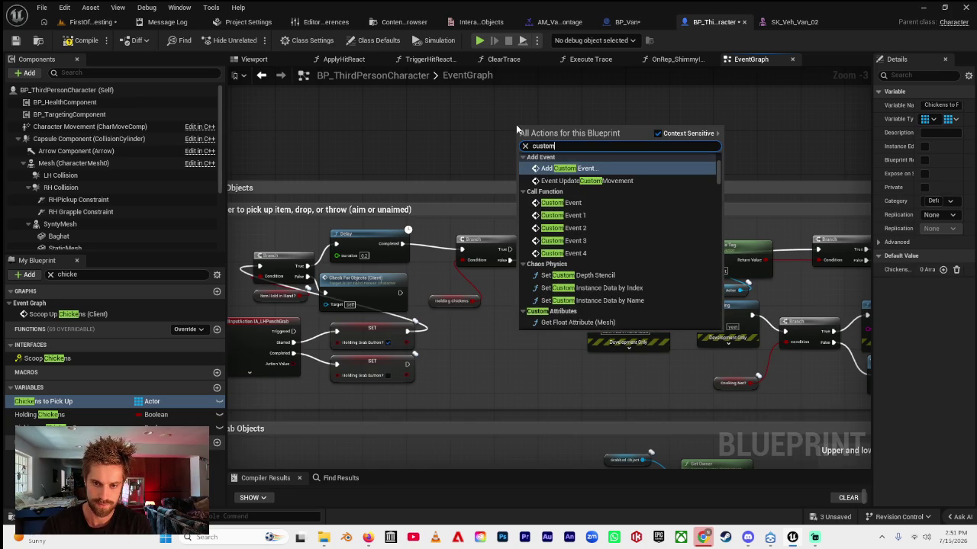
pyautogui.press('Escape')
pyautogui.write('Drop Chickens (Client)')
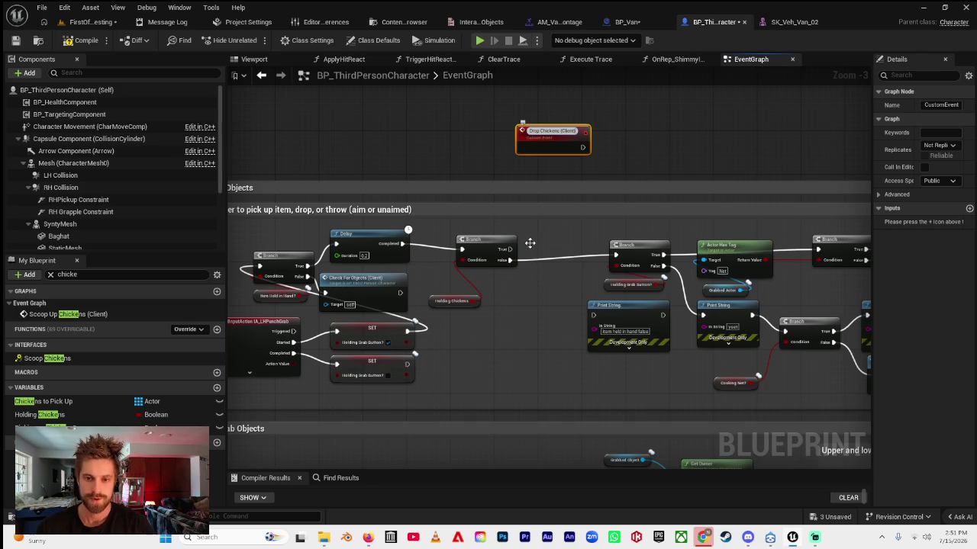
pyautogui.scroll(4, 531, 243)
# - Call Drop Chickens (Client) from the Branch's True output
pyautogui.moveTo(503, 245); pyautogui.dragTo(556, 248)
pyautogui.write('chickens')
pyautogui.click(590, 290)
pyautogui.moveTo(580, 246); pyautogui.dragTo(550, 223)
# - Align the Branch, Drop Chickens call and Holding Chickens getter neatly together
pyautogui.moveTo(401, 212)
pyautogui.mouseDown()
pyautogui.moveTo(489, 305)
pyautogui.moveTo(534, 324)
pyautogui.mouseUp()
pyautogui.moveTo(558, 236)
pyautogui.mouseDown()
pyautogui.moveTo(510, 229)
pyautogui.moveTo(553, 235)
pyautogui.mouseUp()
pyautogui.click(545, 227)
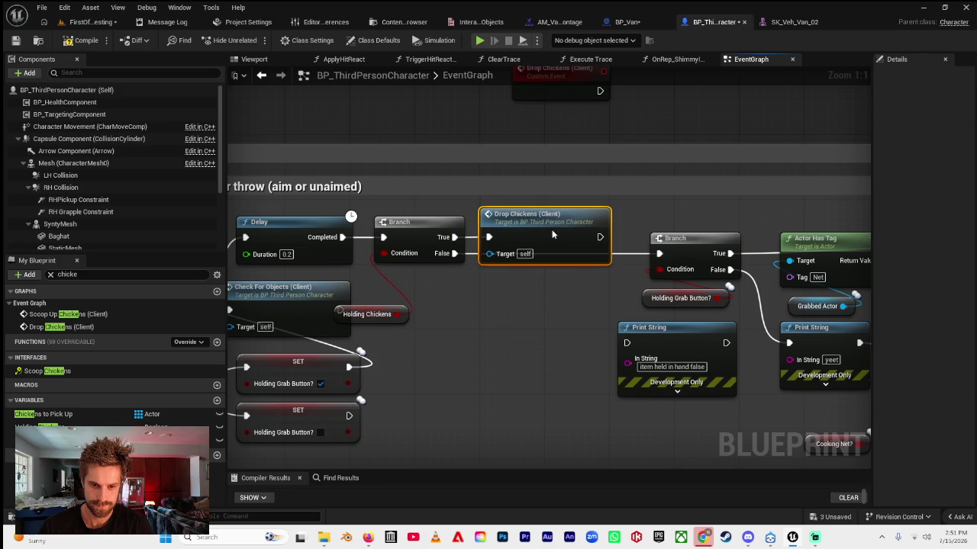
pyautogui.click(366, 312)
pyautogui.moveTo(366, 311)
pyautogui.mouseDown()
pyautogui.moveTo(417, 285)
pyautogui.moveTo(408, 279)
pyautogui.mouseUp()
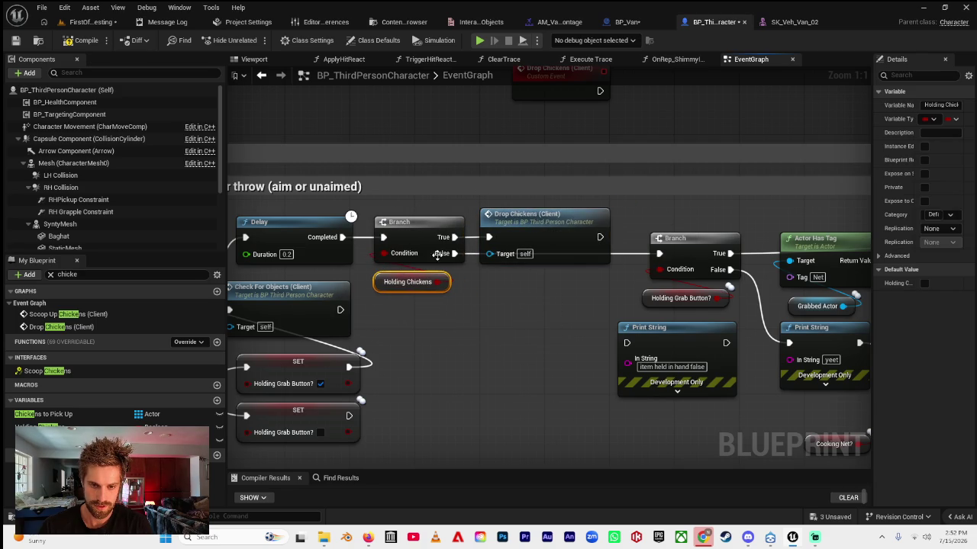
pyautogui.doubleClick(510, 223)
# - Move the Scoop Up Chickens (Client) event node slightly left
pyautogui.scroll(-6, 534, 255)
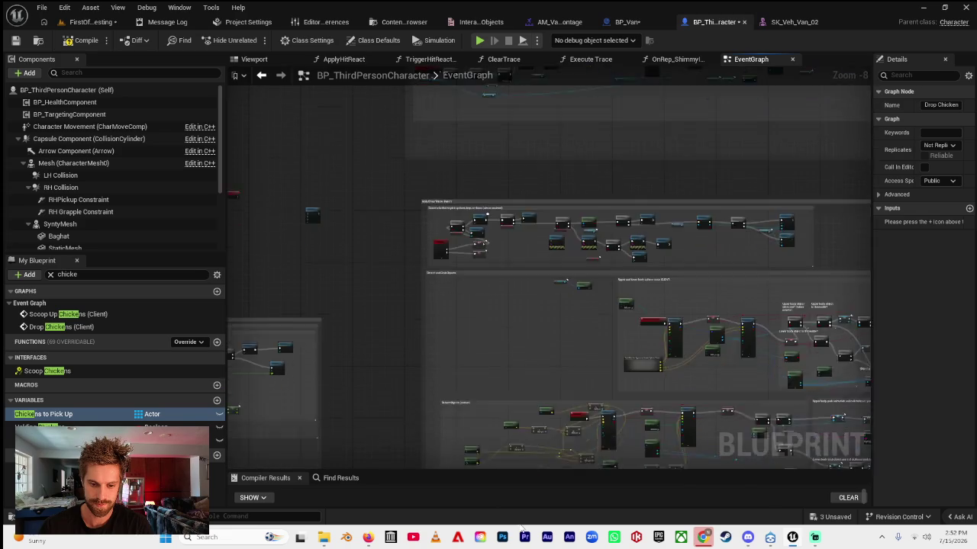
pyautogui.scroll(4, 465, 229)
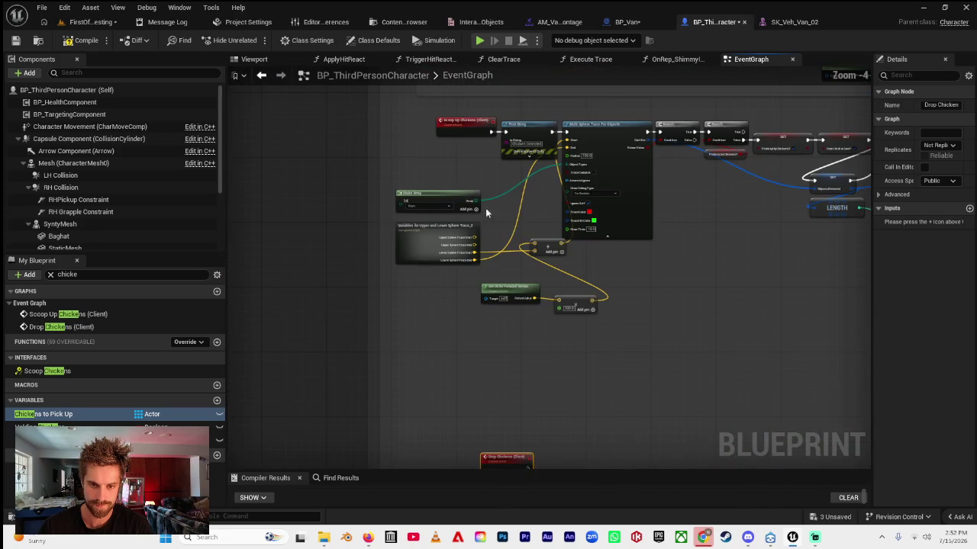
pyautogui.scroll(-4, 458, 267)
pyautogui.scroll(6, 518, 339)
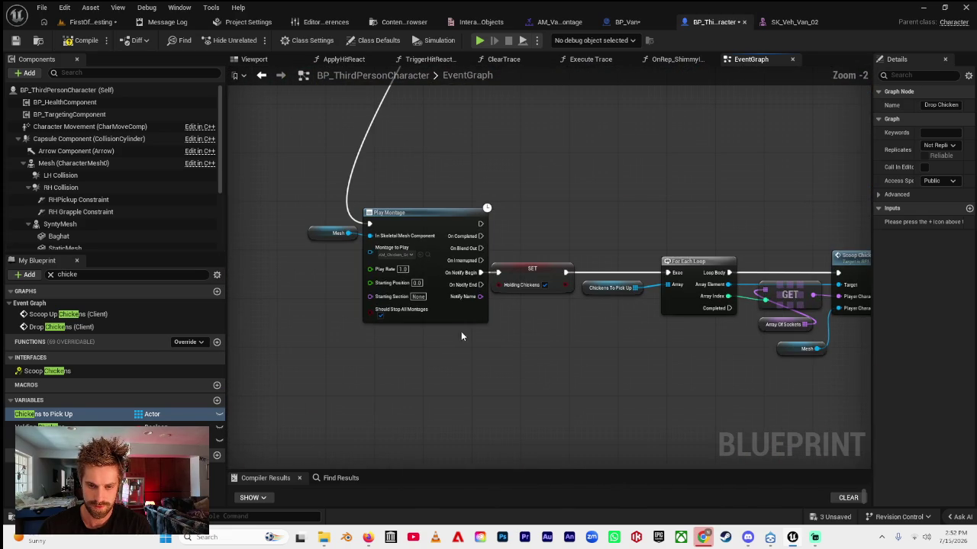
pyautogui.scroll(-4, 458, 340)
pyautogui.moveTo(517, 309); pyautogui.dragTo(509, 436)
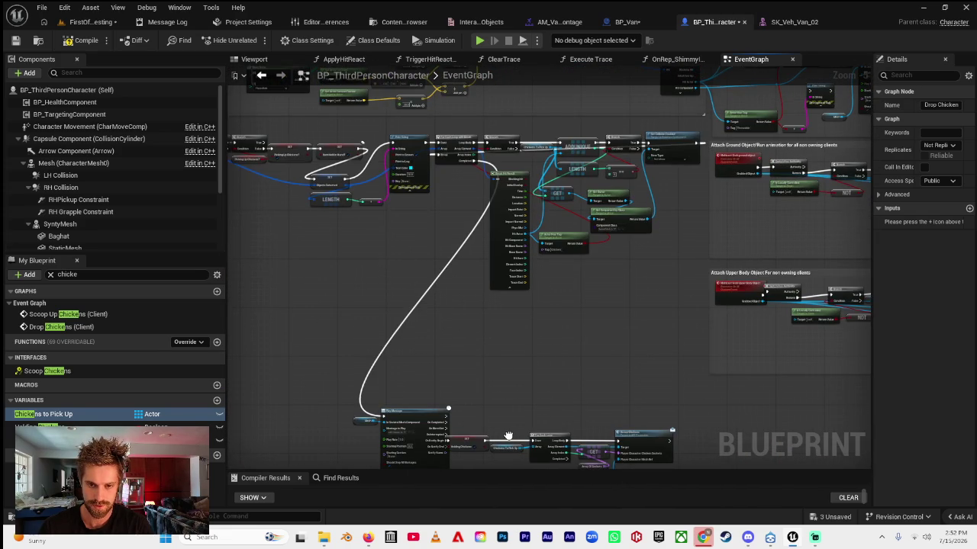
pyautogui.moveTo(526, 401)
pyautogui.mouseDown()
pyautogui.moveTo(621, 333)
pyautogui.moveTo(585, 322)
pyautogui.moveTo(480, 345)
pyautogui.moveTo(425, 270)
pyautogui.mouseUp()
pyautogui.moveTo(343, 217); pyautogui.dragTo(319, 220)
# - Gather the trace variable and helper nodes together and move Make Array below the trace
pyautogui.moveTo(338, 252)
pyautogui.mouseDown()
pyautogui.moveTo(279, 243)
pyautogui.moveTo(322, 328)
pyautogui.mouseUp()
pyautogui.moveTo(284, 258); pyautogui.dragTo(302, 244)
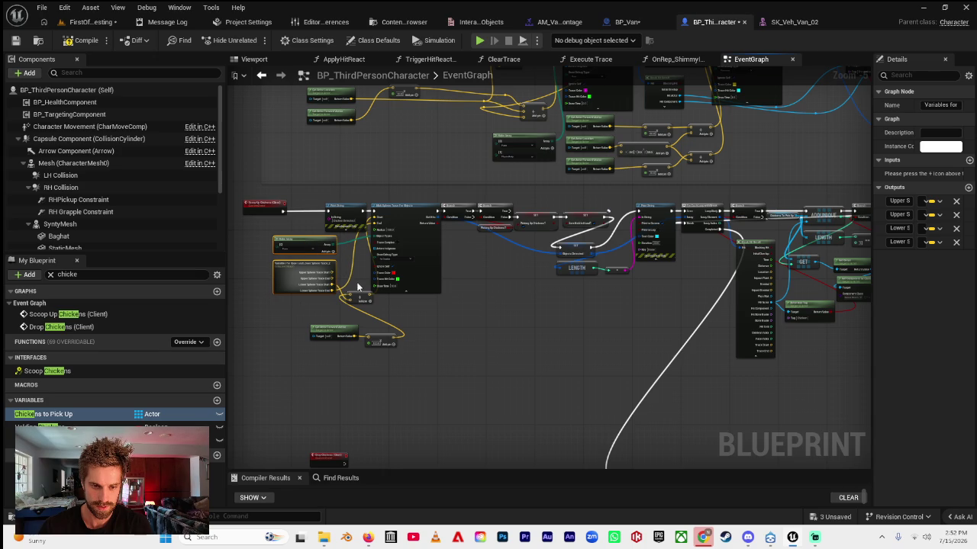
pyautogui.moveTo(360, 300); pyautogui.dragTo(356, 247)
pyautogui.moveTo(380, 334); pyautogui.dragTo(355, 262)
pyautogui.moveTo(346, 328); pyautogui.dragTo(313, 309)
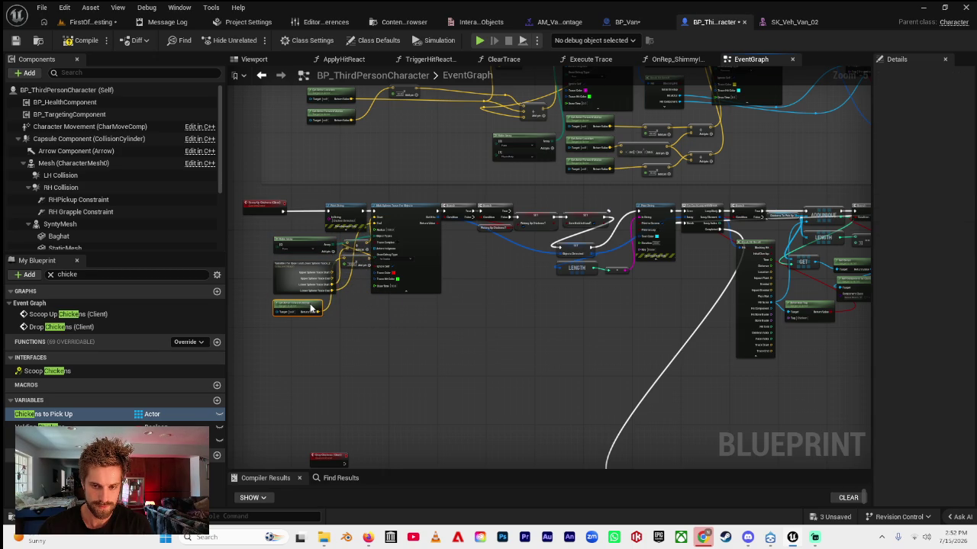
pyautogui.scroll(3, 302, 286)
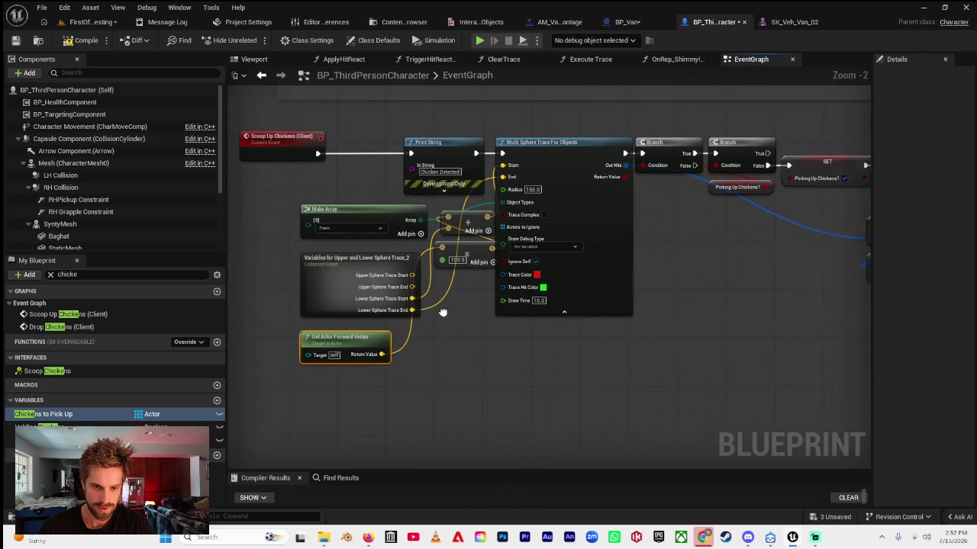
pyautogui.moveTo(363, 211)
pyautogui.mouseDown()
pyautogui.moveTo(534, 343)
pyautogui.moveTo(654, 375)
pyautogui.mouseUp()
pyautogui.moveTo(299, 211); pyautogui.dragTo(466, 368)
# - Collapse the trace helper nodes into 'Chicken Sphere Trace Start and End' and place it beside Print String
pyautogui.rightClick(359, 261)
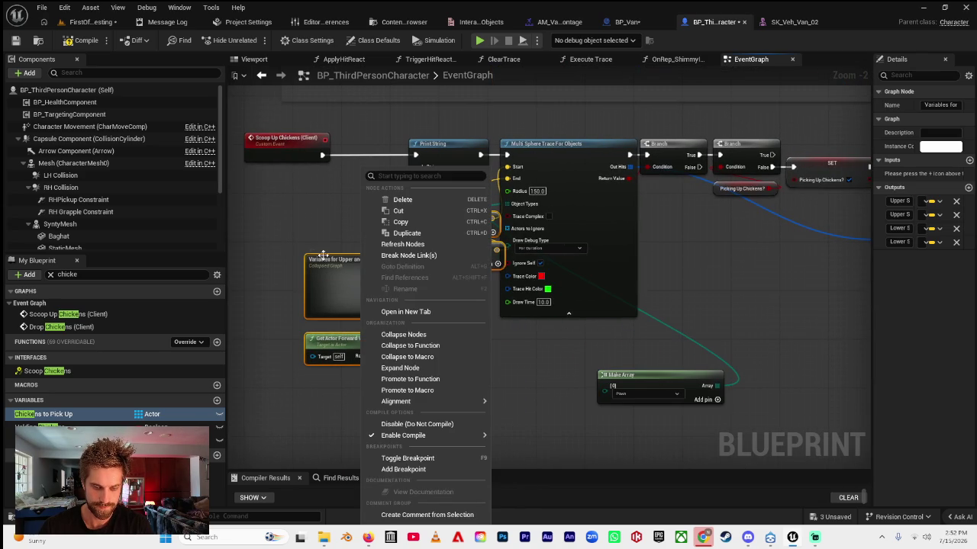
pyautogui.click(295, 239)
pyautogui.moveTo(294, 211); pyautogui.dragTo(473, 370)
pyautogui.rightClick(359, 262)
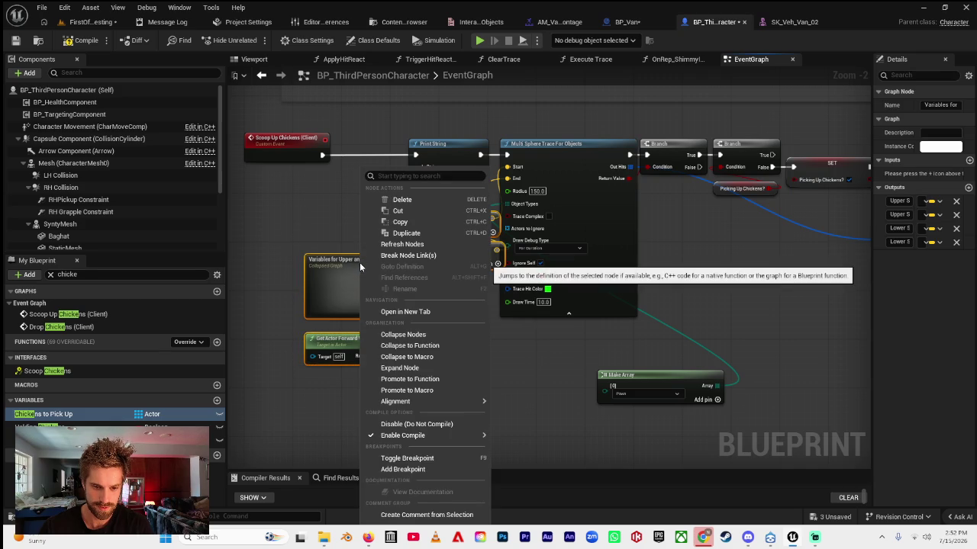
pyautogui.click(401, 336)
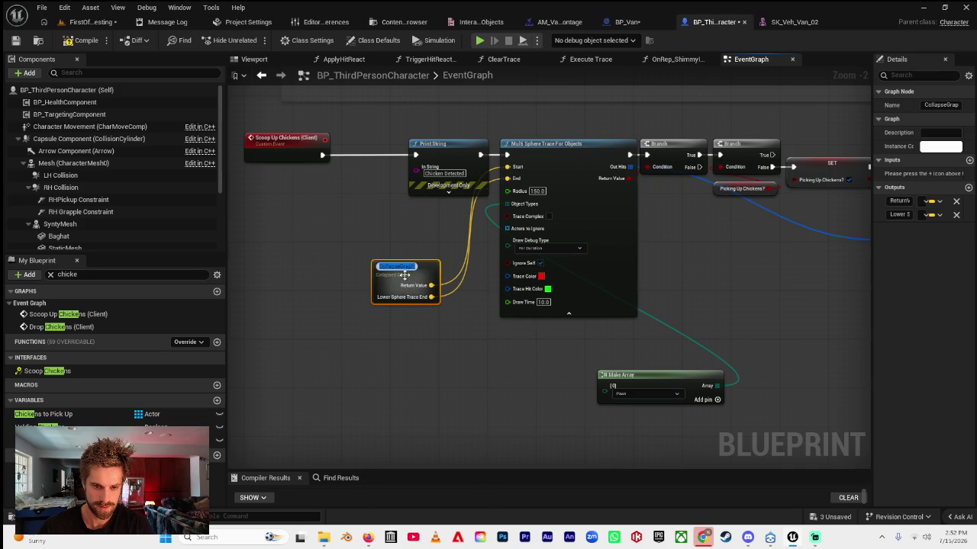
pyautogui.write('Chic')
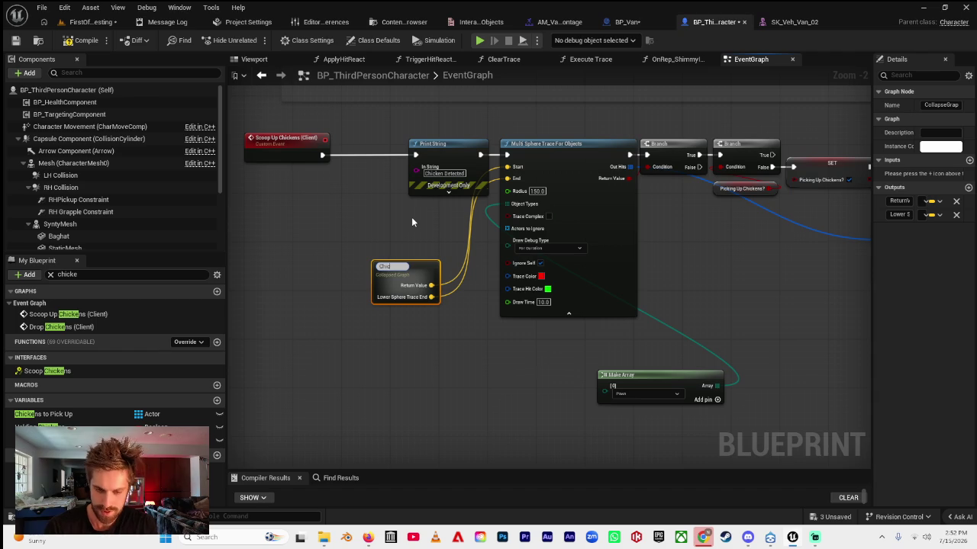
pyautogui.write('ken Sphere Tra')
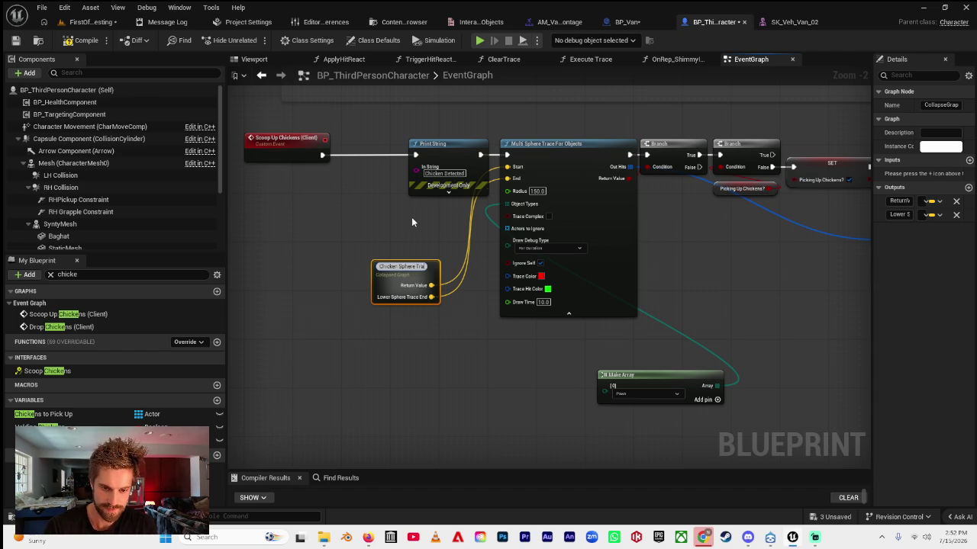
pyautogui.write('ce Start and End')
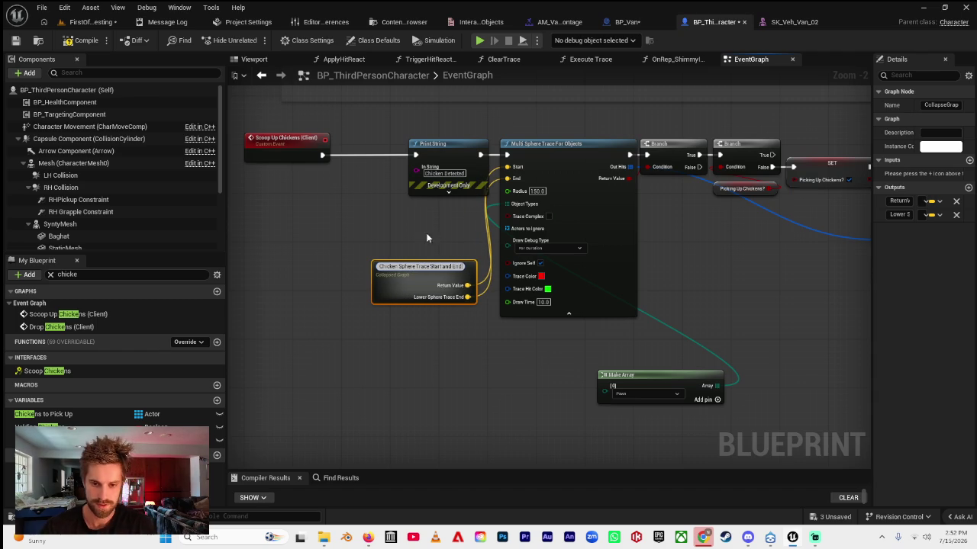
pyautogui.press('Return')
pyautogui.moveTo(428, 271); pyautogui.dragTo(443, 212)
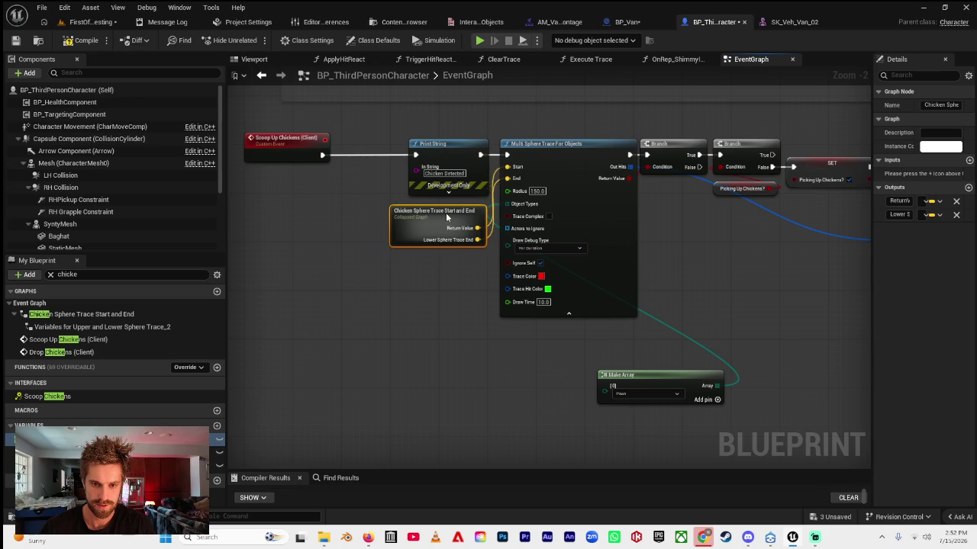
pyautogui.scroll(-1, 422, 271)
# - Wrap the whole chicken detection node chain in a comment box
pyautogui.moveTo(383, 309)
pyautogui.mouseDown()
pyautogui.moveTo(415, 338)
pyautogui.moveTo(272, 287)
pyautogui.moveTo(416, 278)
pyautogui.mouseUp()
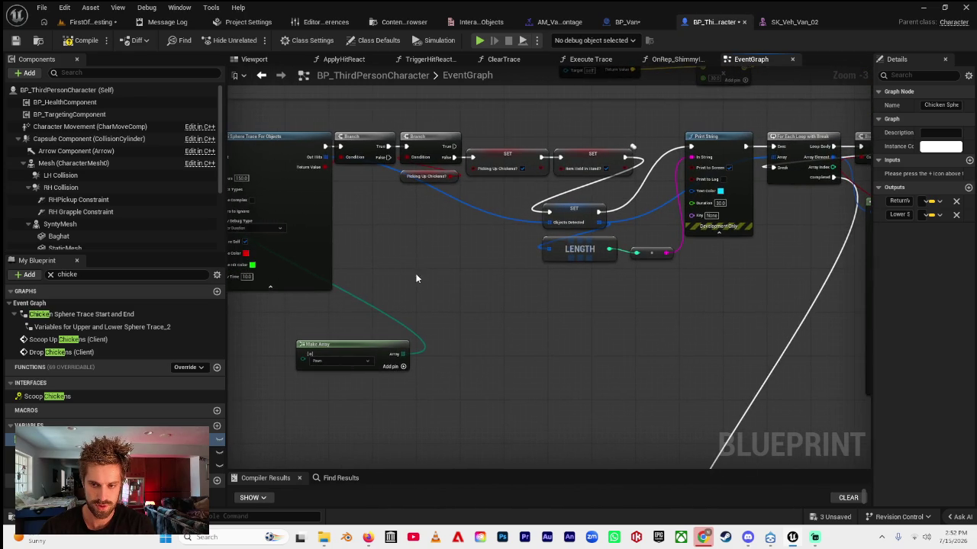
pyautogui.moveTo(671, 302)
pyautogui.mouseDown()
pyautogui.moveTo(451, 291)
pyautogui.moveTo(290, 239)
pyautogui.moveTo(352, 267)
pyautogui.mouseUp()
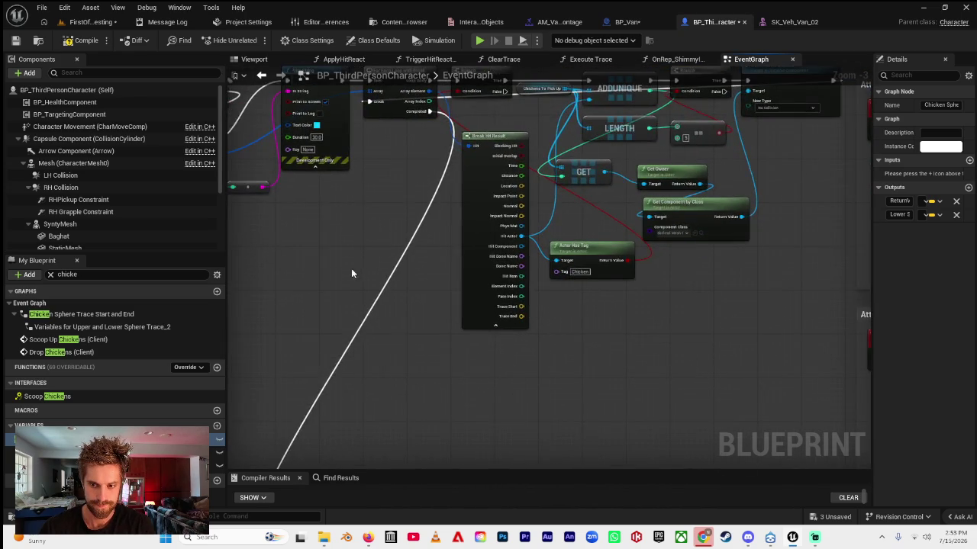
pyautogui.scroll(-1, 583, 305)
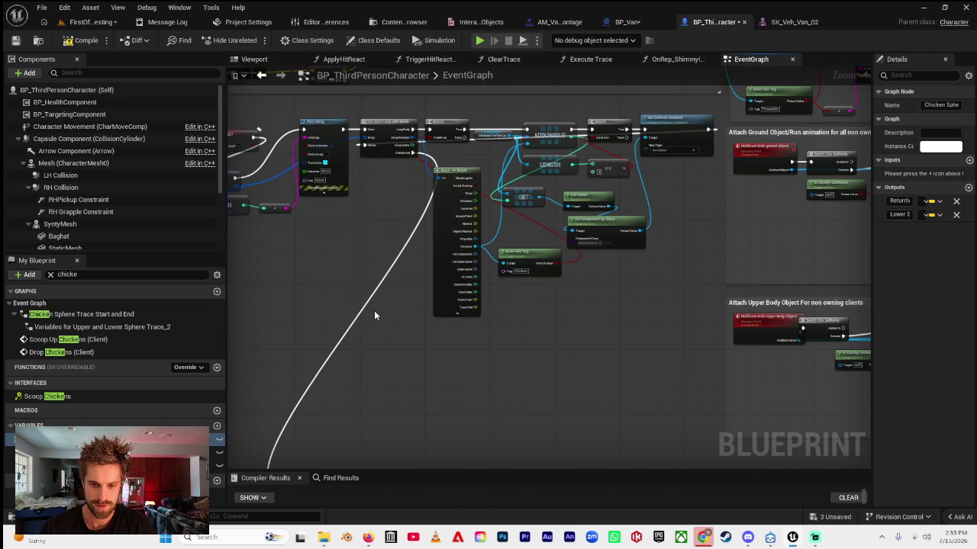
pyautogui.moveTo(351, 288)
pyautogui.mouseDown()
pyautogui.moveTo(560, 290)
pyautogui.moveTo(569, 312)
pyautogui.mouseUp()
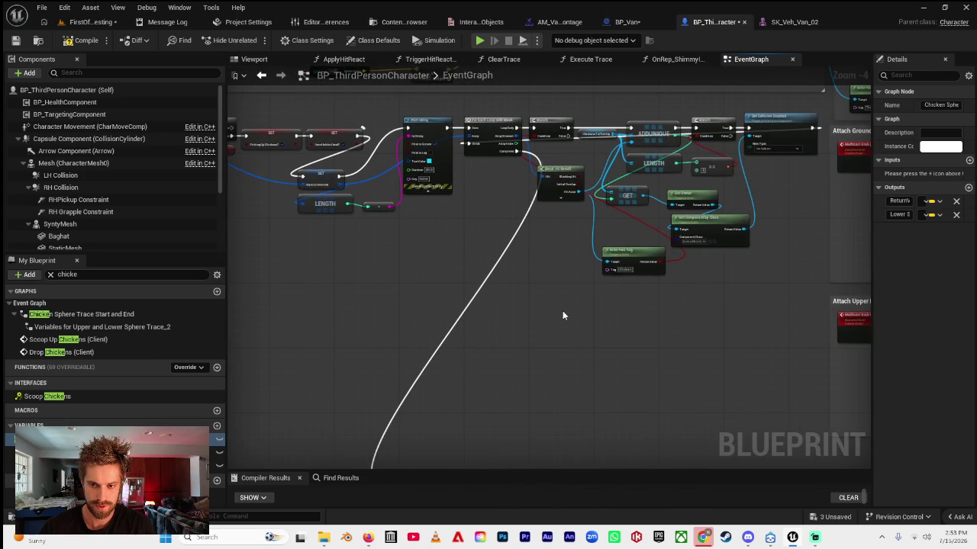
pyautogui.moveTo(386, 263)
pyautogui.mouseDown()
pyautogui.moveTo(432, 264)
pyautogui.moveTo(551, 294)
pyautogui.mouseUp()
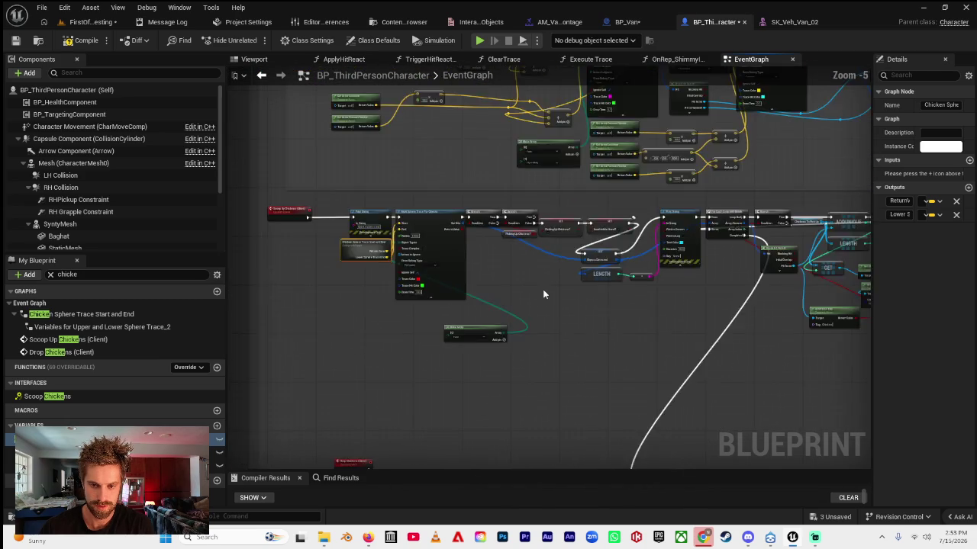
pyautogui.scroll(-2, 544, 309)
pyautogui.scroll(2, 365, 239)
pyautogui.click(385, 242)
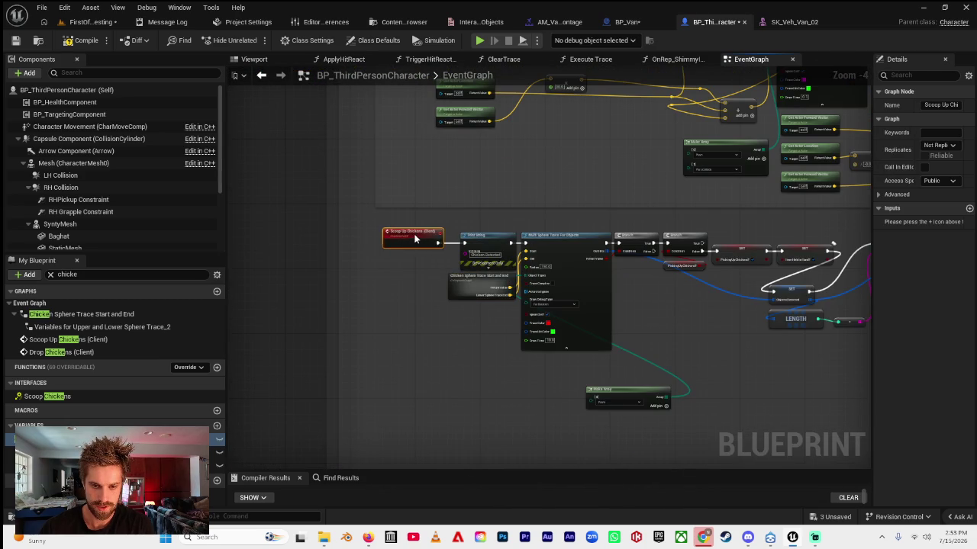
pyautogui.moveTo(400, 264); pyautogui.dragTo(309, 247)
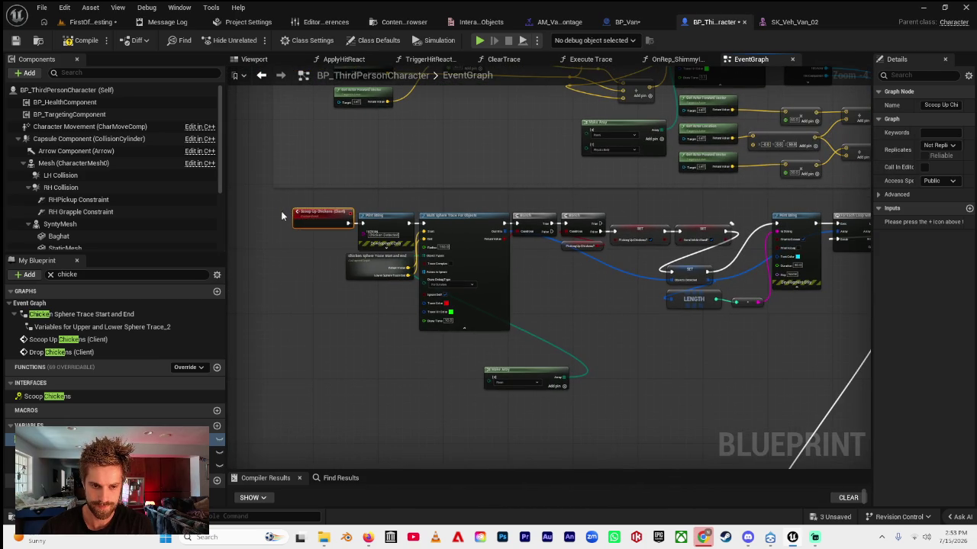
pyautogui.scroll(-3, 291, 216)
pyautogui.moveTo(291, 214)
pyautogui.mouseDown()
pyautogui.moveTo(461, 292)
pyautogui.moveTo(687, 307)
pyautogui.mouseUp()
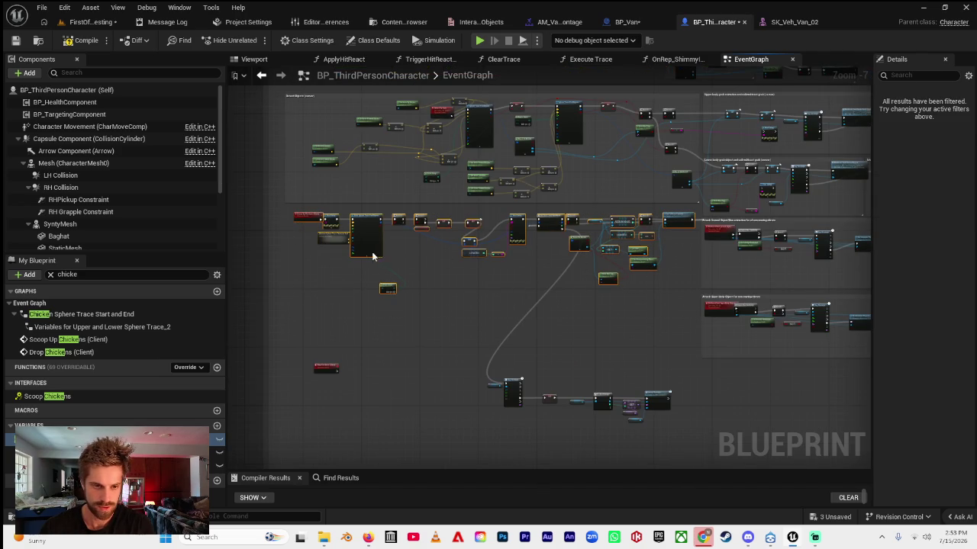
pyautogui.write('cS')
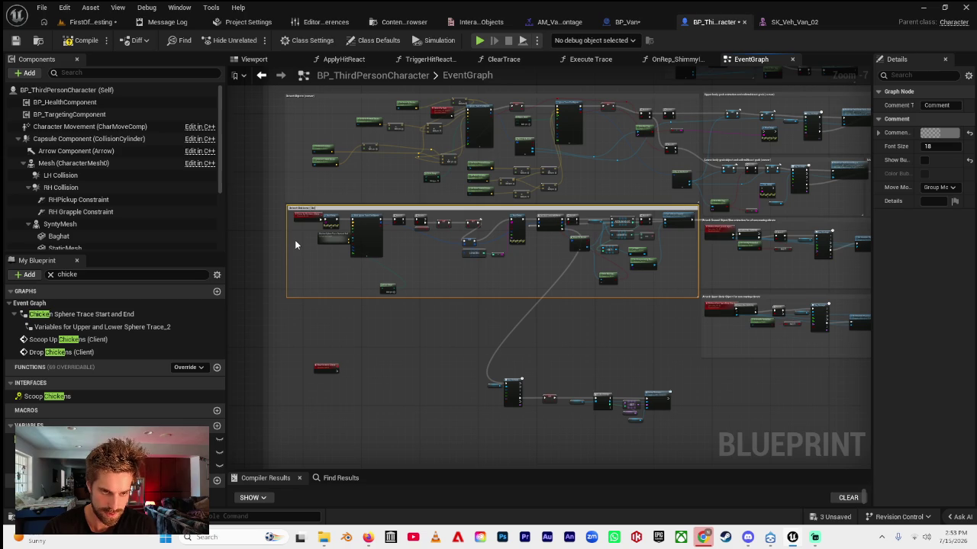
pyautogui.press('Return')
# - Wrap the lower montage and attach node group in a 'Scoop up chickens' comment
pyautogui.scroll(5, 363, 181)
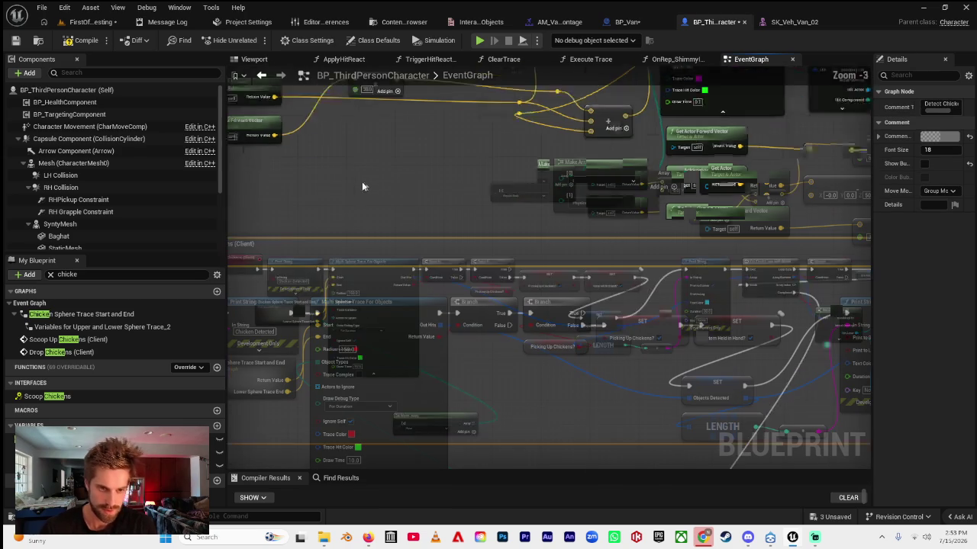
pyautogui.scroll(-3, 366, 275)
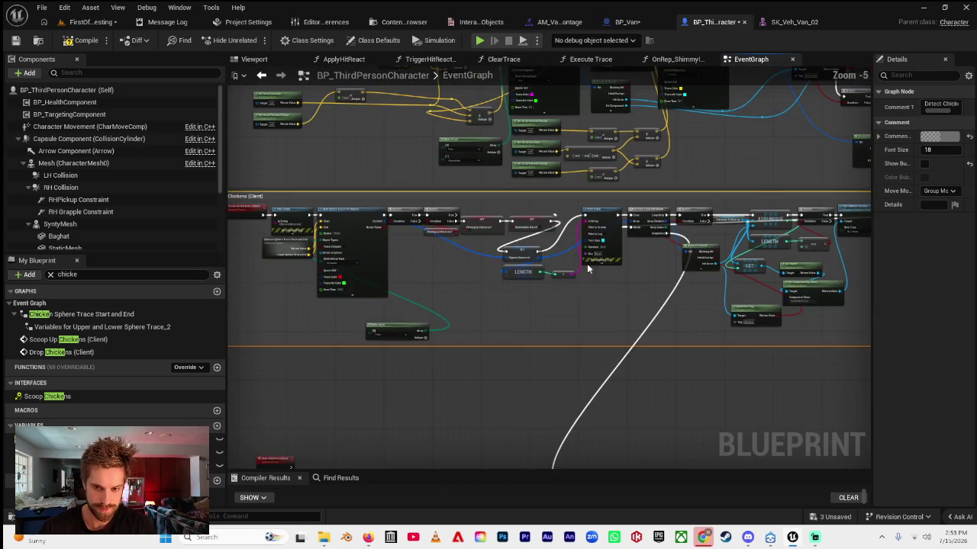
pyautogui.moveTo(402, 331); pyautogui.dragTo(776, 445)
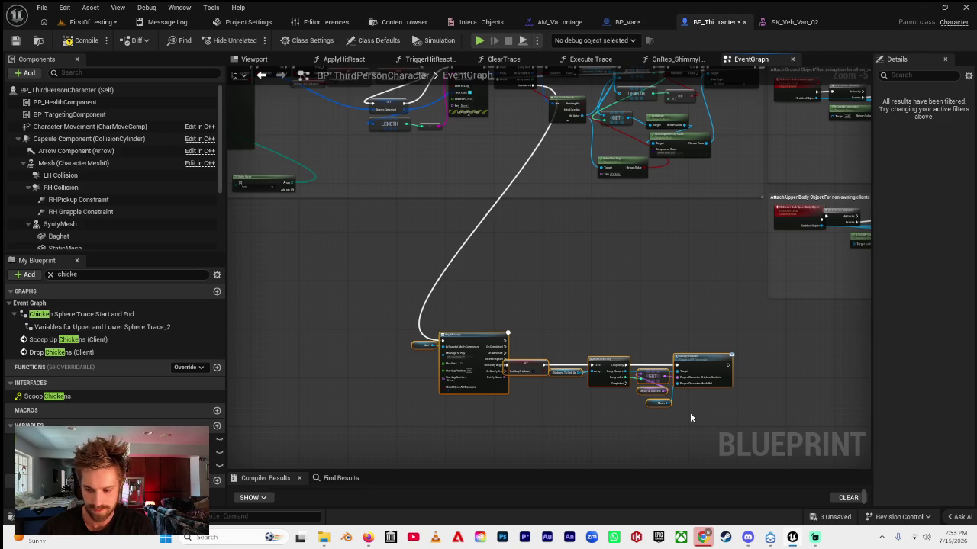
pyautogui.press('c')
pyautogui.write('Scoop up chickens')
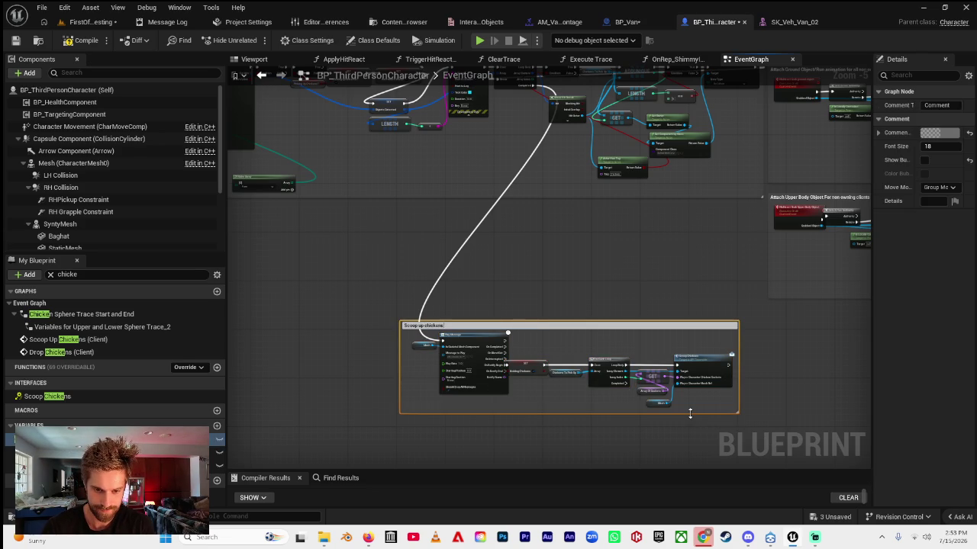
pyautogui.press('Return')
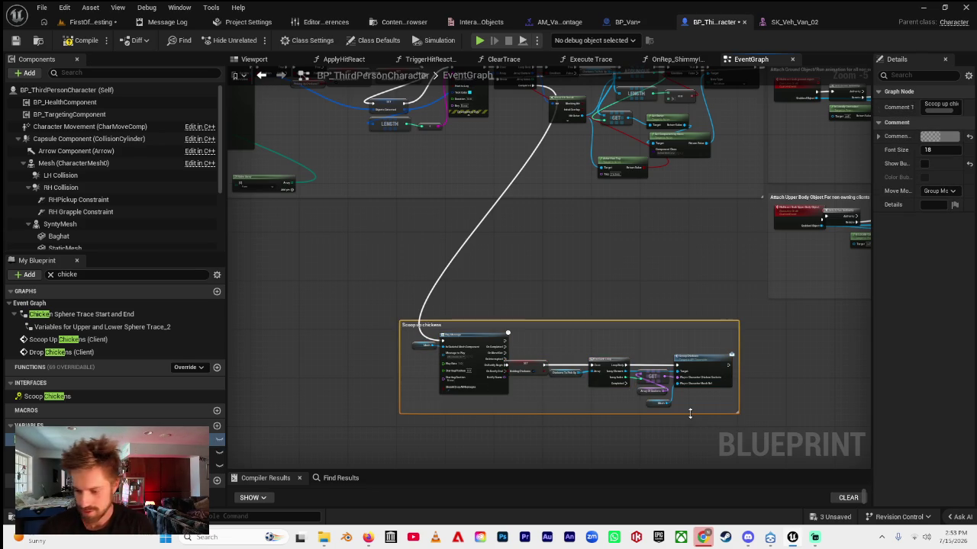
pyautogui.click(821, 541)
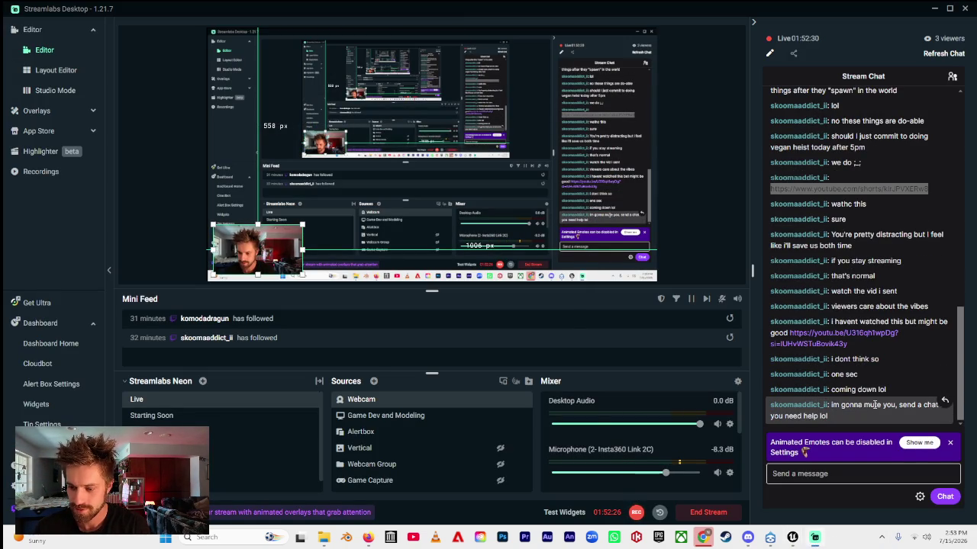
# - Scroll through the Streamlabs stream chat, then bring the Unreal blueprint editor back
pyautogui.scroll(5, 874, 403)
pyautogui.scroll(-5, 877, 339)
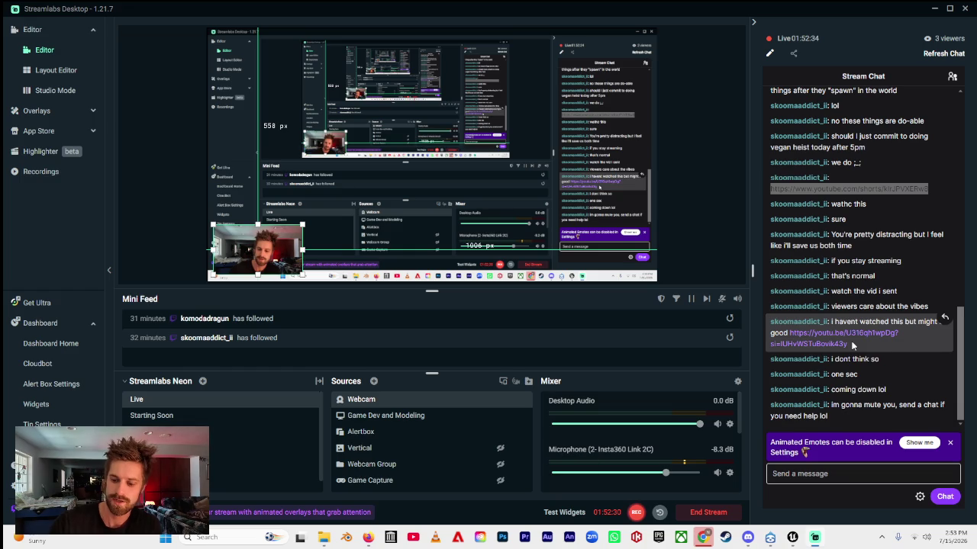
pyautogui.click(793, 538)
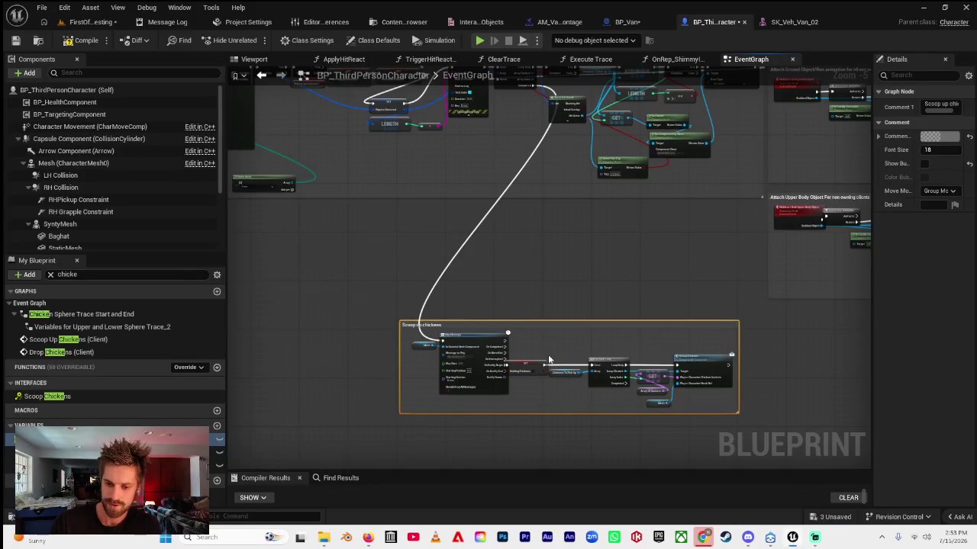
# - Raise the Scoop up chickens group, compile, and play-test the level until the runtime error
pyautogui.moveTo(547, 326)
pyautogui.mouseDown()
pyautogui.moveTo(595, 236)
pyautogui.moveTo(571, 210)
pyautogui.mouseUp()
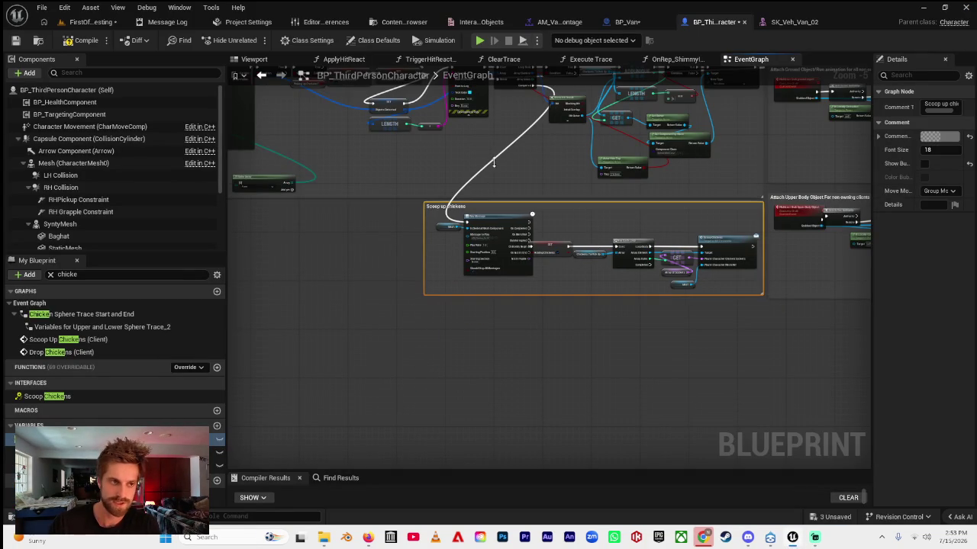
pyautogui.click(80, 40)
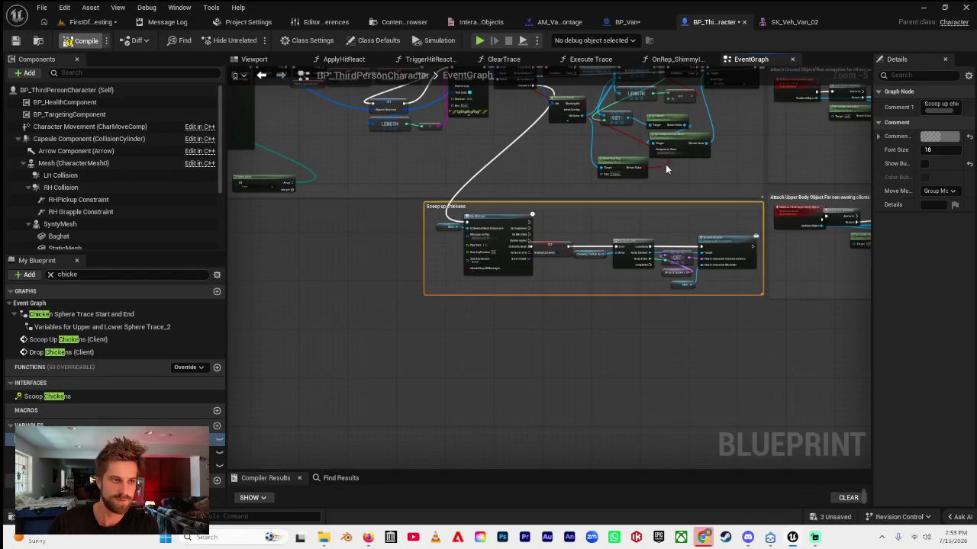
pyautogui.click(88, 22)
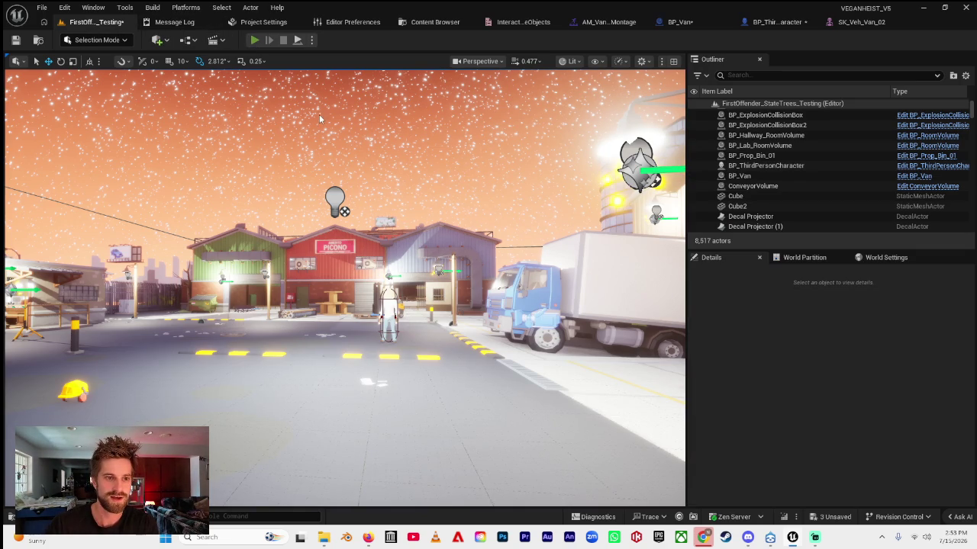
pyautogui.press('w')
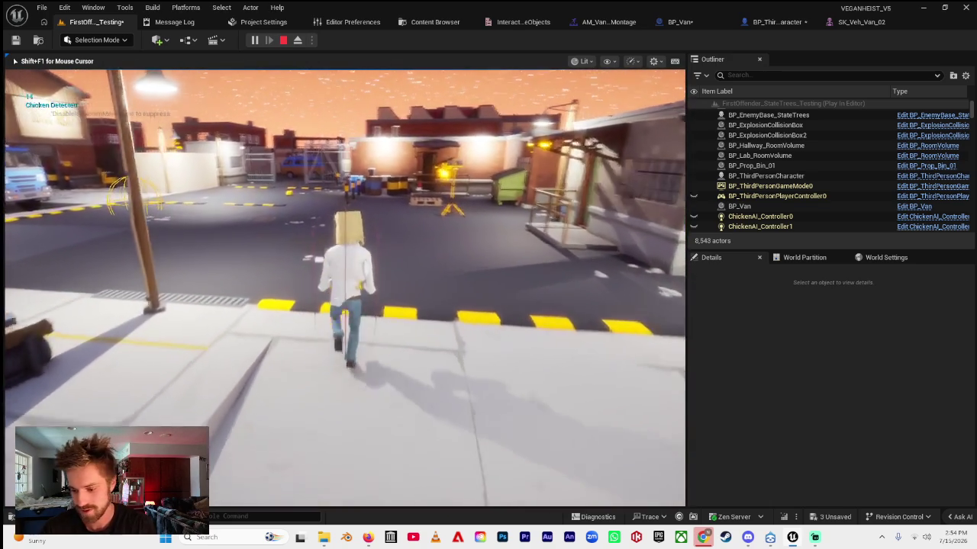
pyautogui.press('Escape')
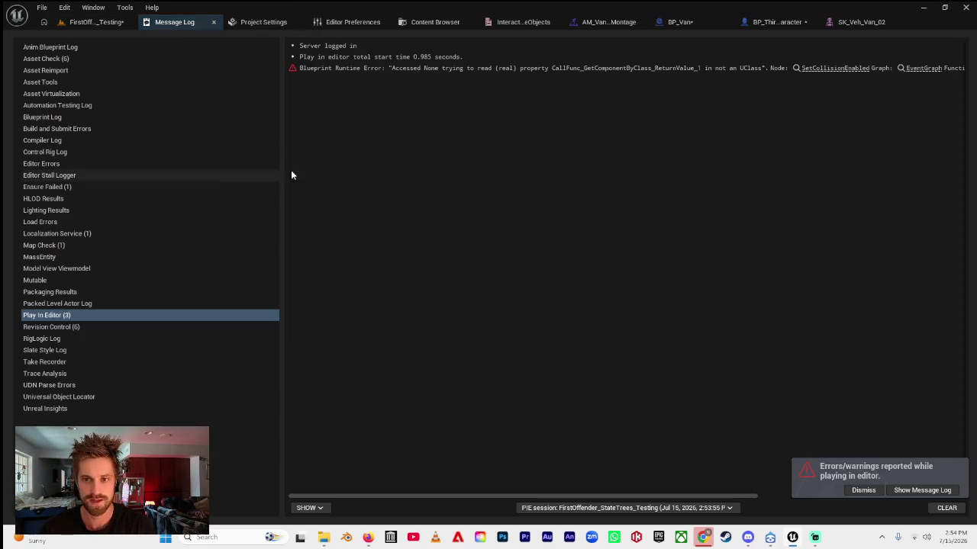
# - Read the Accessed None SetCollisionEnabled error in the Message Log, then return to BP_ThirdPersonCharacter's graph
pyautogui.click(772, 25)
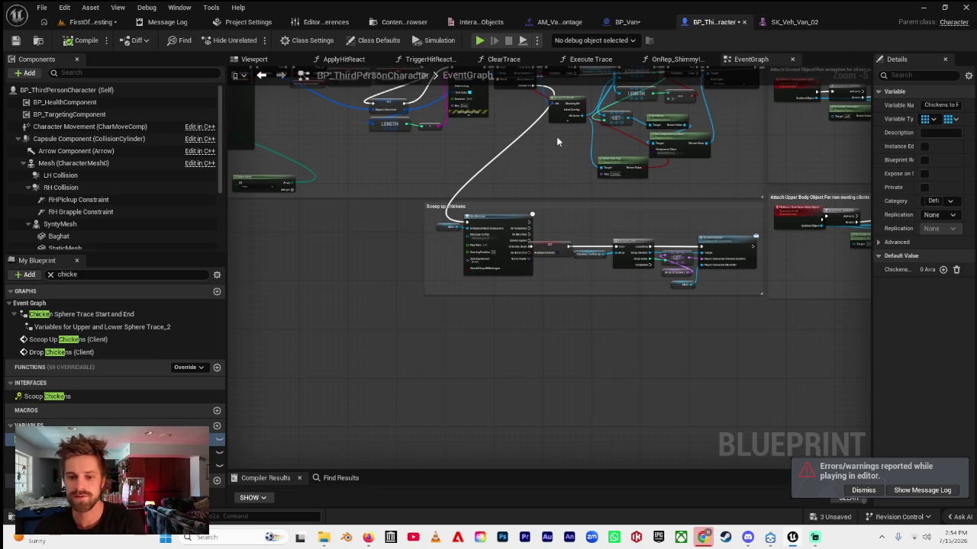
pyautogui.scroll(-5, 480, 206)
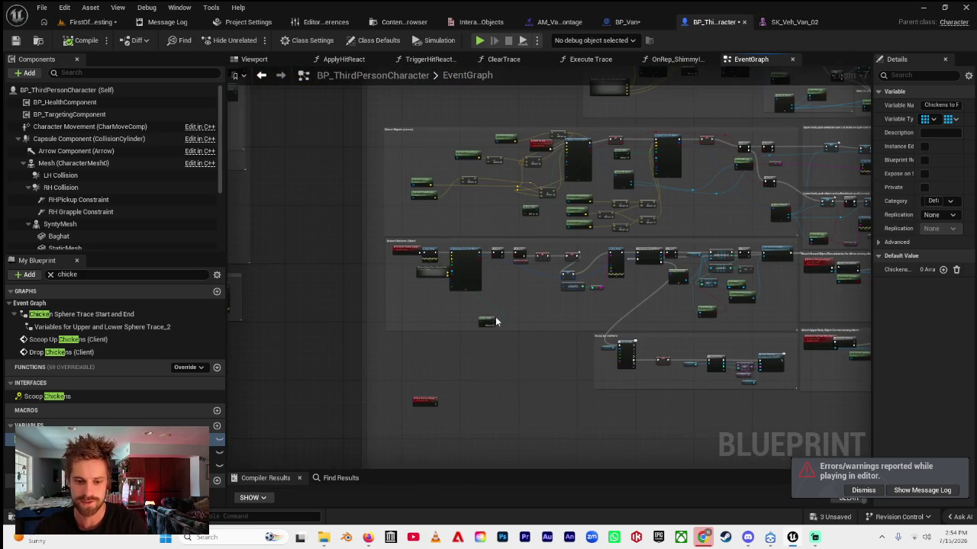
pyautogui.scroll(5, 486, 418)
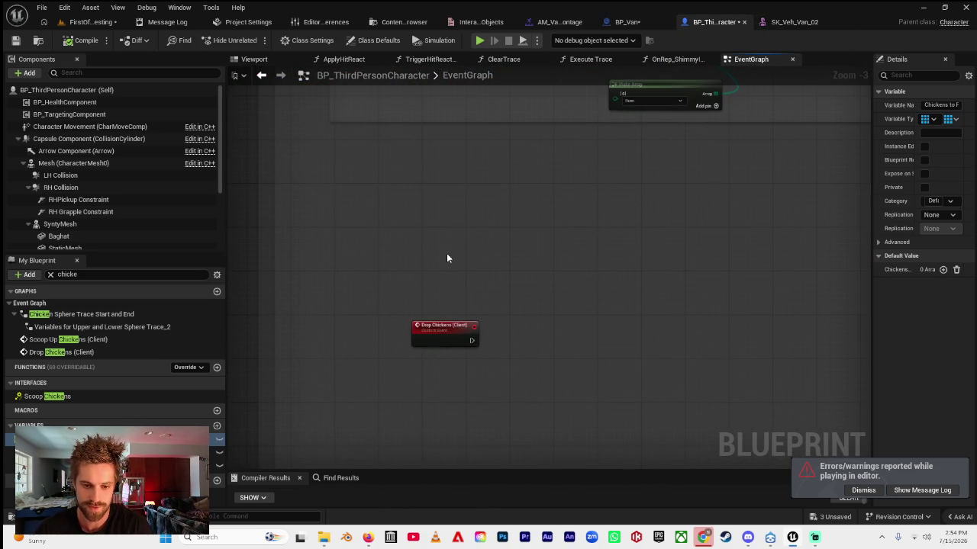
pyautogui.scroll(-4, 431, 268)
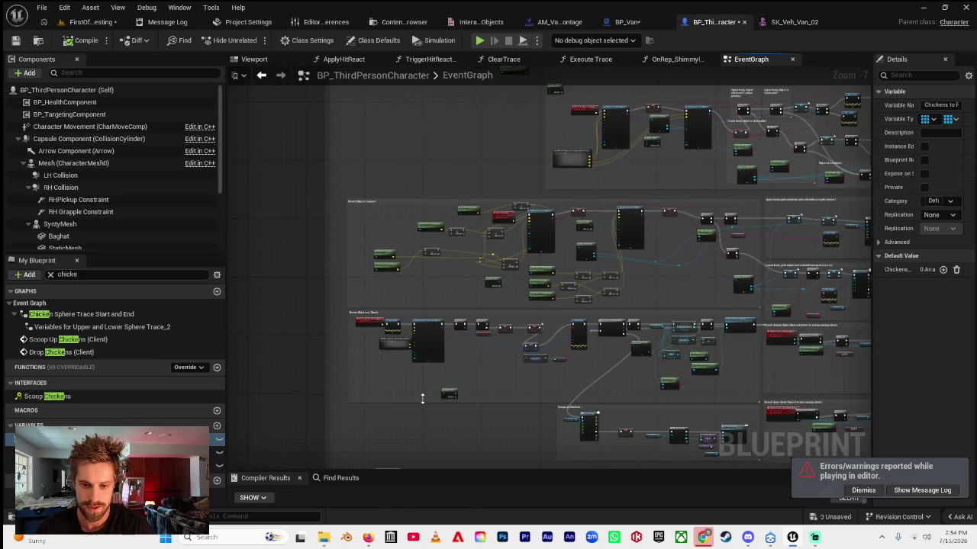
pyautogui.scroll(-5, 524, 357)
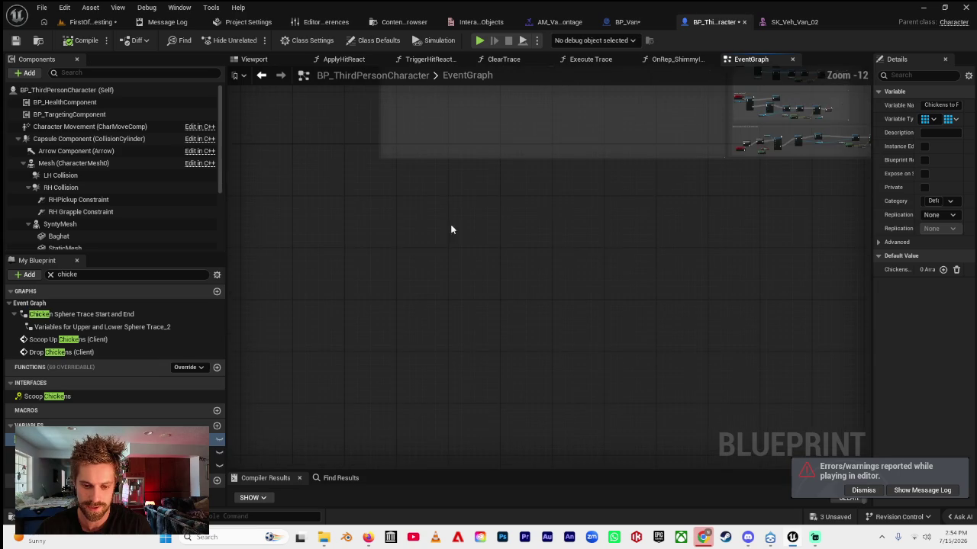
pyautogui.moveTo(312, 196); pyautogui.dragTo(774, 468)
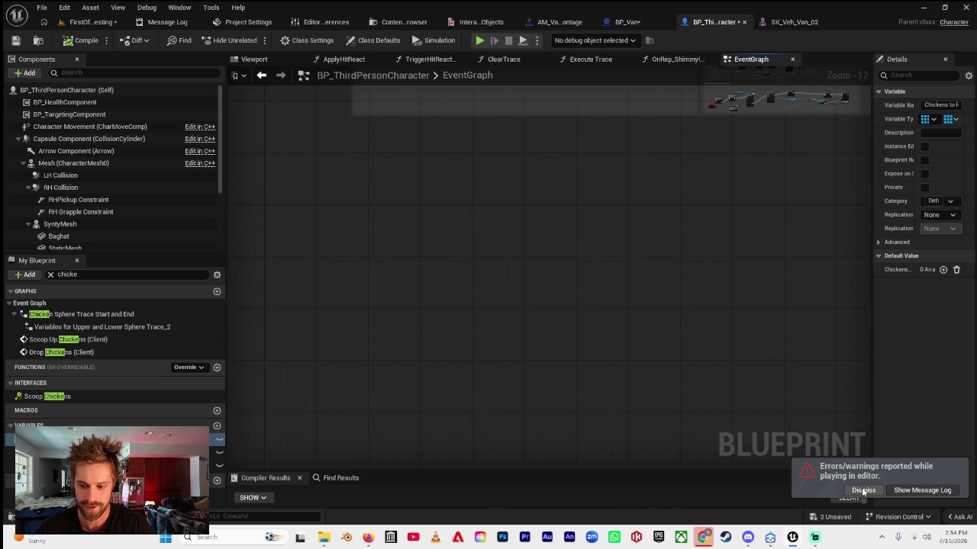
pyautogui.click(908, 491)
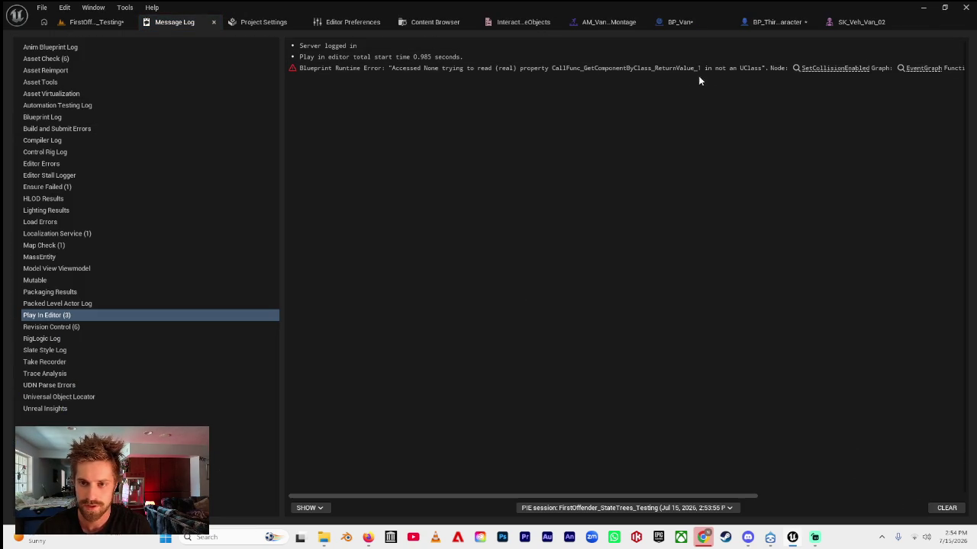
pyautogui.click(748, 22)
pyautogui.moveTo(490, 176)
pyautogui.mouseDown()
pyautogui.moveTo(429, 421)
pyautogui.moveTo(438, 351)
pyautogui.moveTo(504, 462)
pyautogui.moveTo(668, 374)
pyautogui.moveTo(545, 327)
pyautogui.mouseUp()
# - Pan and zoom through the Misc. Attempts nodes and other node groups in the EventGraph
pyautogui.scroll(2, 386, 227)
pyautogui.scroll(4, 636, 174)
pyautogui.scroll(2, 450, 375)
pyautogui.moveTo(450, 375)
pyautogui.mouseDown()
pyautogui.moveTo(397, 427)
pyautogui.moveTo(379, 465)
pyautogui.mouseUp()
pyautogui.scroll(-5, 363, 399)
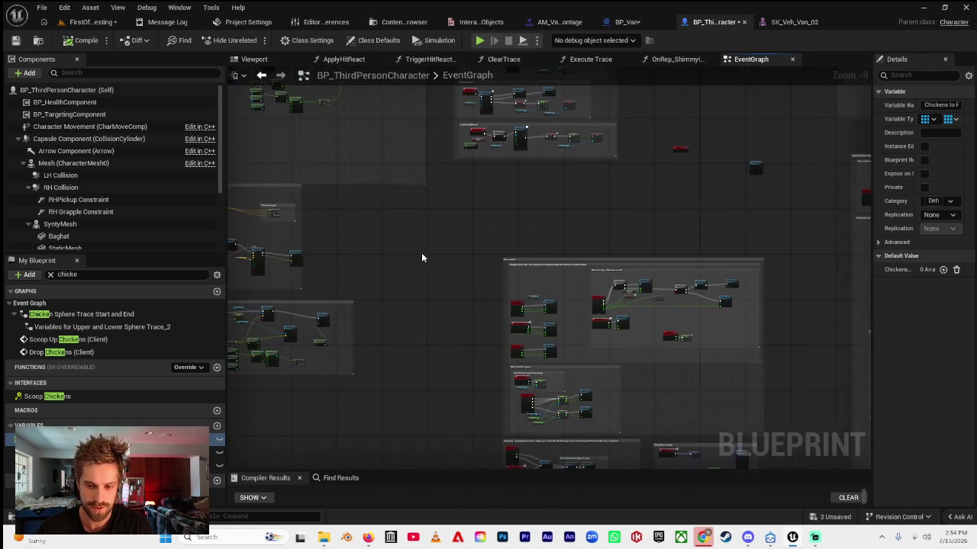
pyautogui.moveTo(422, 253)
pyautogui.mouseDown()
pyautogui.moveTo(338, 244)
pyautogui.moveTo(412, 240)
pyautogui.moveTo(333, 448)
pyautogui.moveTo(407, 212)
pyautogui.moveTo(399, 296)
pyautogui.moveTo(308, 253)
pyautogui.moveTo(391, 286)
pyautogui.moveTo(328, 209)
pyautogui.moveTo(364, 290)
pyautogui.moveTo(344, 334)
pyautogui.moveTo(484, 303)
pyautogui.mouseUp()
pyautogui.scroll(-1, 344, 333)
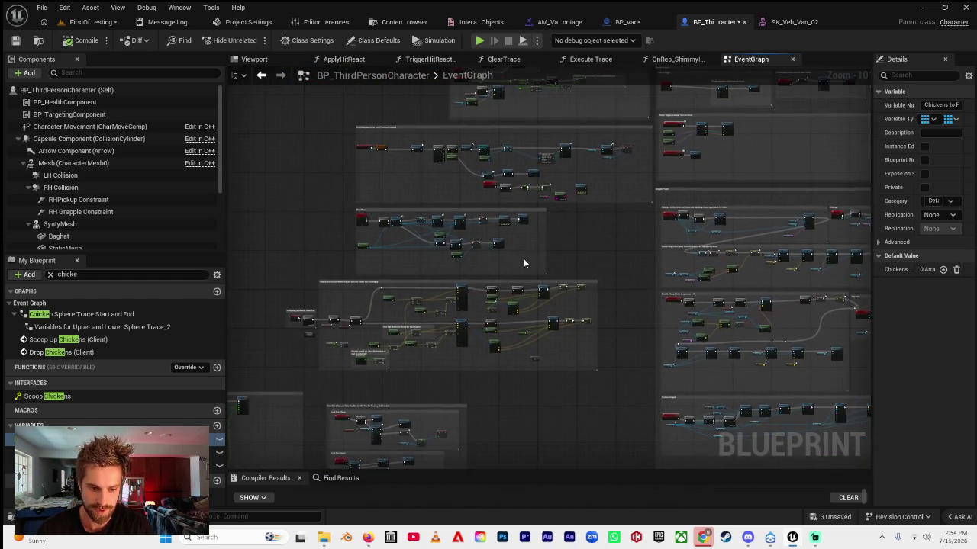
pyautogui.scroll(6, 348, 286)
pyautogui.moveTo(360, 295)
pyautogui.mouseDown()
pyautogui.moveTo(374, 244)
pyautogui.moveTo(386, 263)
pyautogui.moveTo(395, 252)
pyautogui.moveTo(351, 230)
pyautogui.moveTo(354, 264)
pyautogui.moveTo(315, 289)
pyautogui.moveTo(279, 394)
pyautogui.mouseUp()
# - Follow Event SetInteractableObject and Switch on InteractableObjects down to the Billboard/Map branches
pyautogui.scroll(-5, 279, 394)
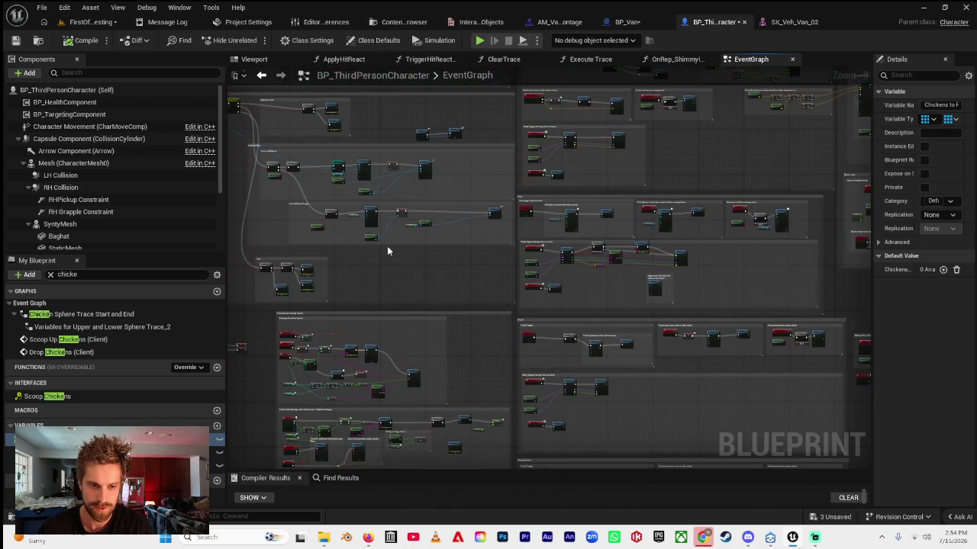
pyautogui.scroll(4, 322, 156)
pyautogui.moveTo(448, 228)
pyautogui.mouseDown()
pyautogui.moveTo(443, 209)
pyautogui.moveTo(398, 191)
pyautogui.mouseUp()
pyautogui.scroll(4, 397, 190)
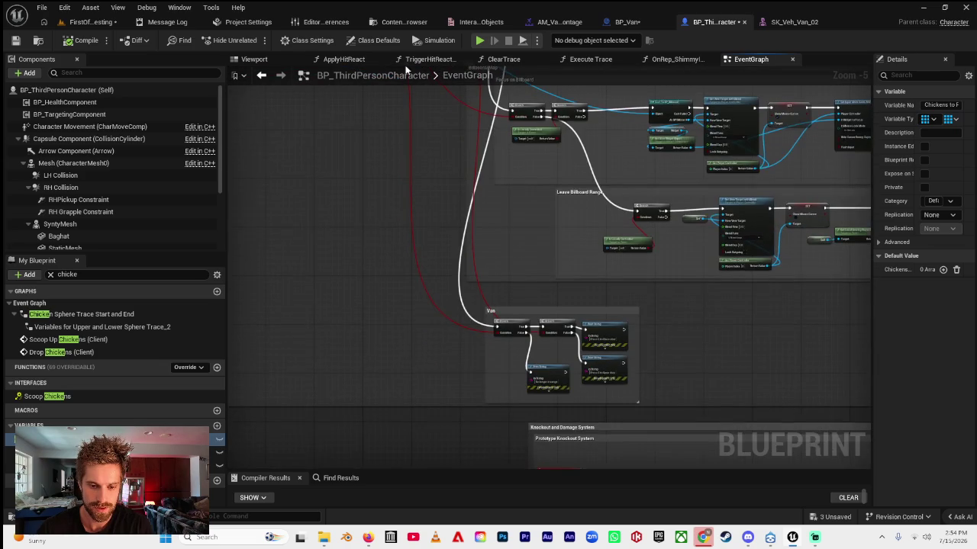
pyautogui.moveTo(592, 188); pyautogui.dragTo(365, 178)
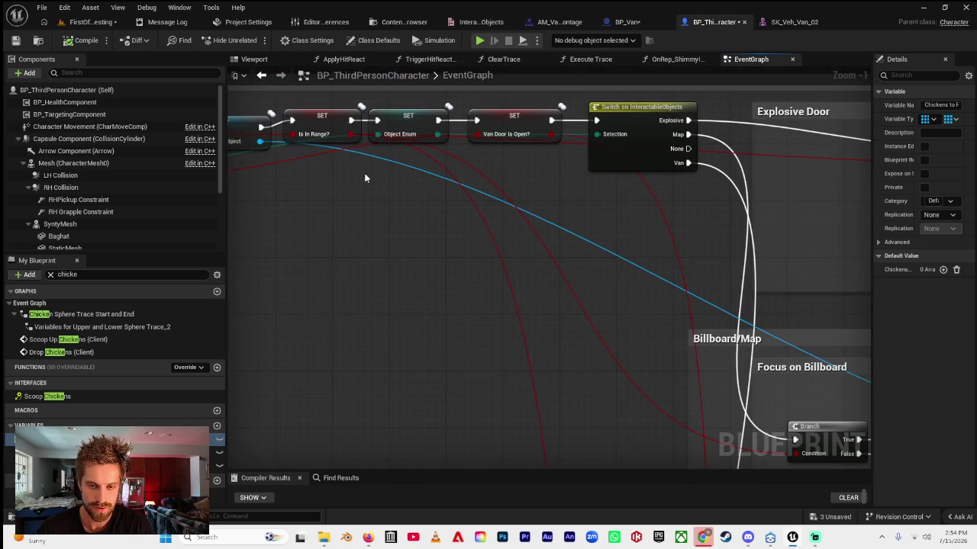
pyautogui.moveTo(479, 162); pyautogui.dragTo(649, 159)
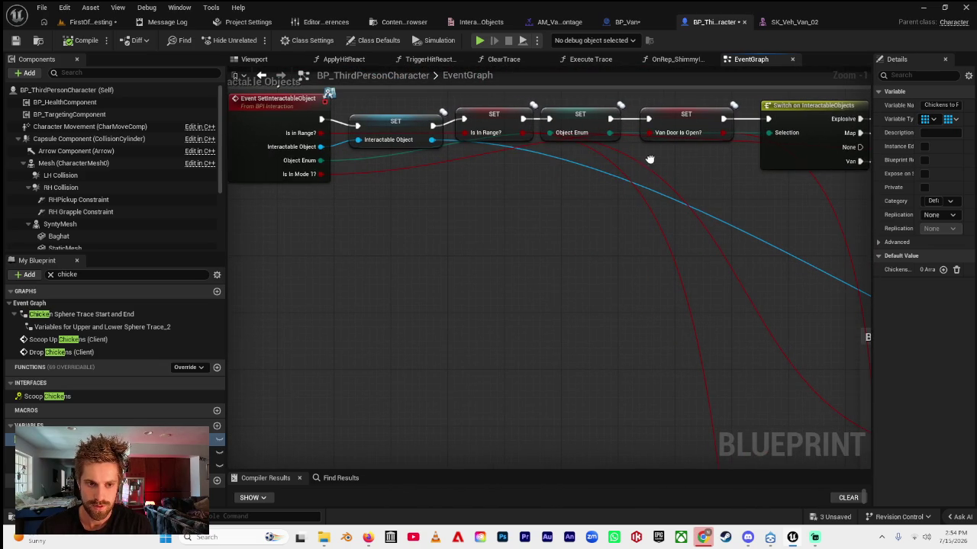
pyautogui.moveTo(578, 202); pyautogui.dragTo(331, 151)
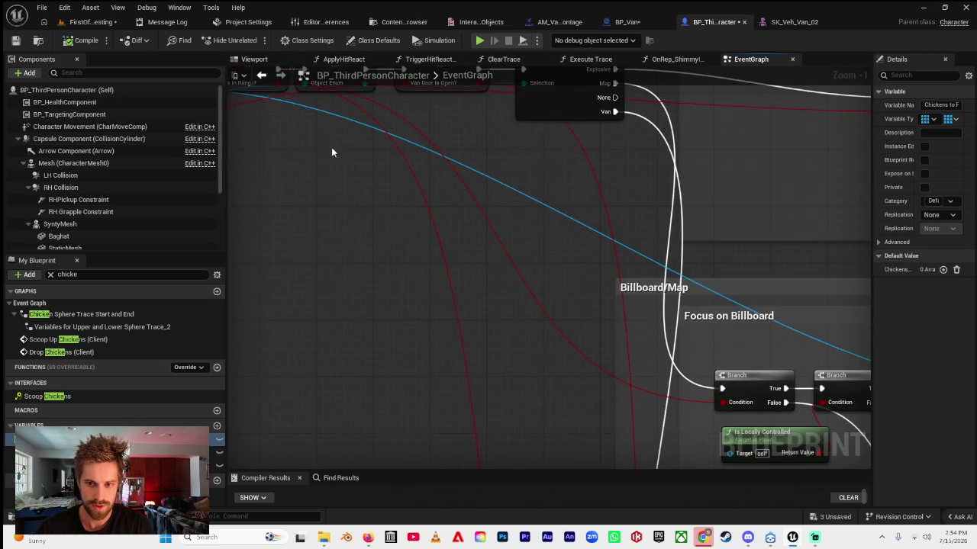
pyautogui.moveTo(553, 165)
pyautogui.mouseDown()
pyautogui.moveTo(438, 175)
pyautogui.moveTo(356, 81)
pyautogui.moveTo(710, 355)
pyautogui.moveTo(658, 358)
pyautogui.mouseUp()
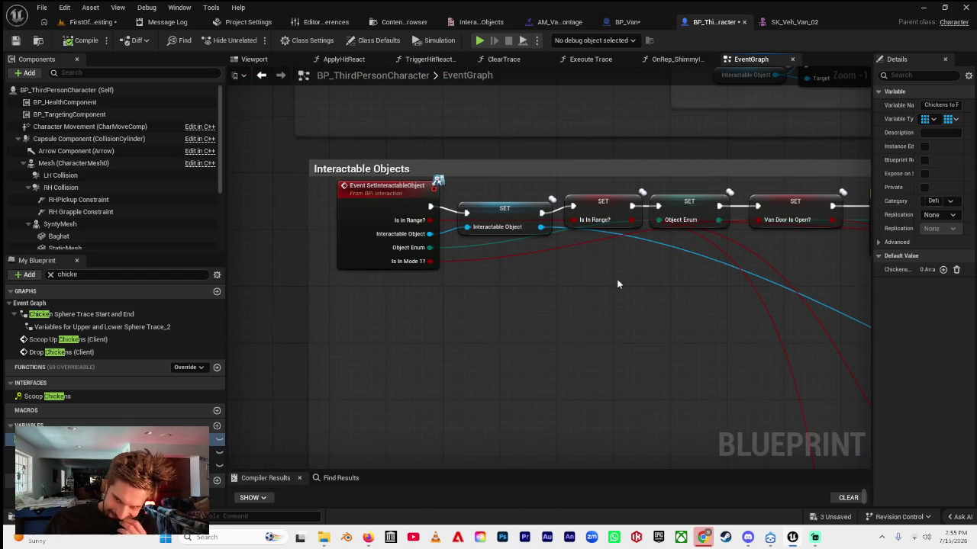
# - Select the SET Object Enum node by the Van section to show its Explosive default in Details
pyautogui.scroll(-3, 645, 286)
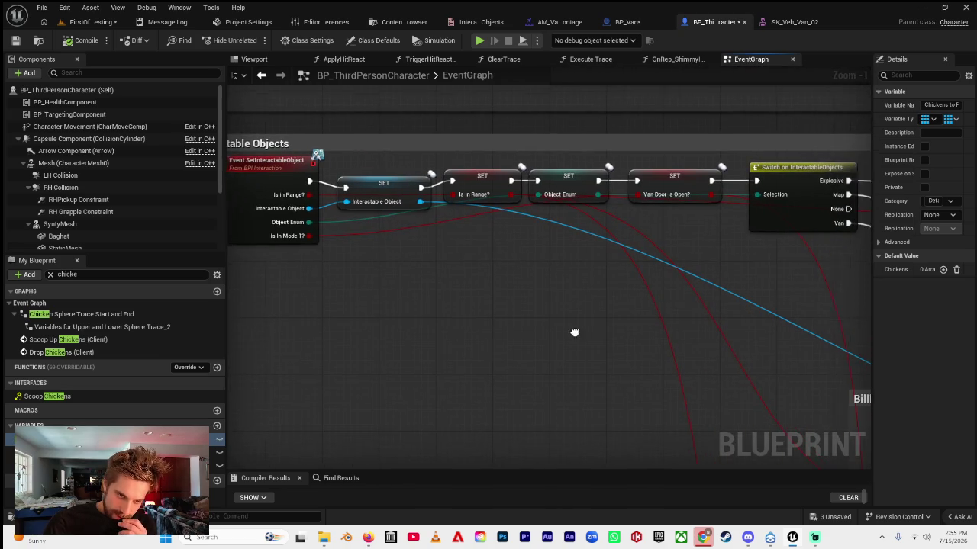
pyautogui.scroll(-5, 458, 300)
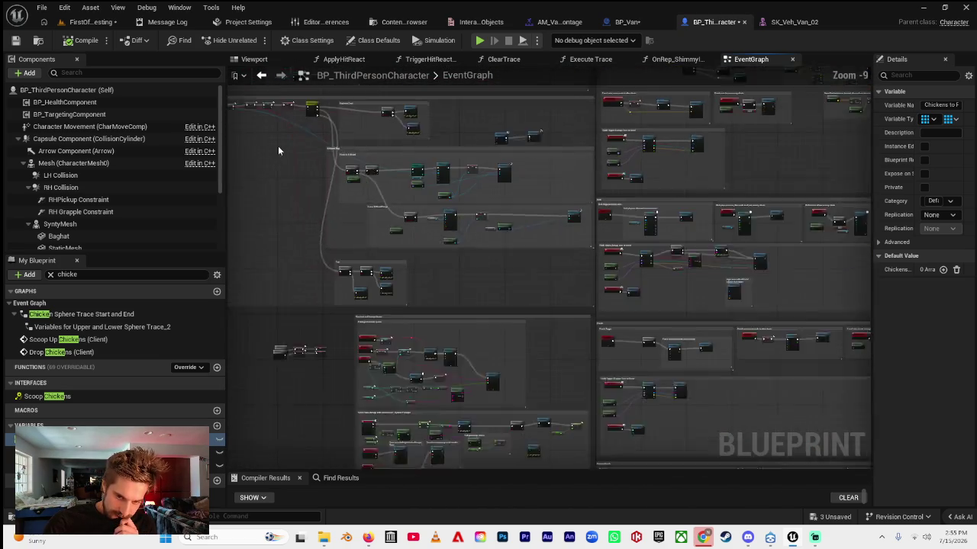
pyautogui.scroll(4, 283, 190)
pyautogui.scroll(3, 416, 262)
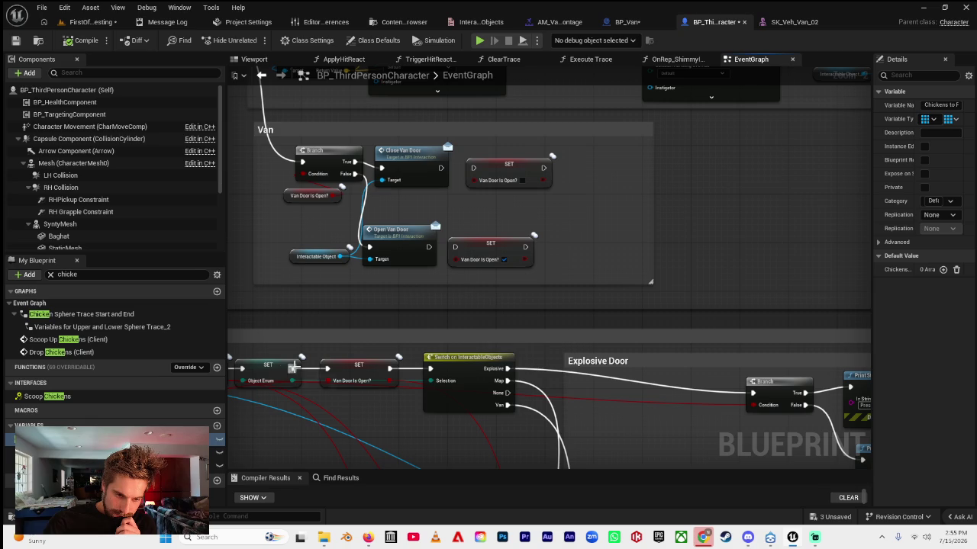
pyautogui.moveTo(275, 371)
pyautogui.mouseDown()
pyautogui.moveTo(339, 209)
pyautogui.moveTo(404, 219)
pyautogui.moveTo(394, 219)
pyautogui.mouseUp()
pyautogui.click(394, 219)
pyautogui.moveTo(315, 364); pyautogui.dragTo(307, 309)
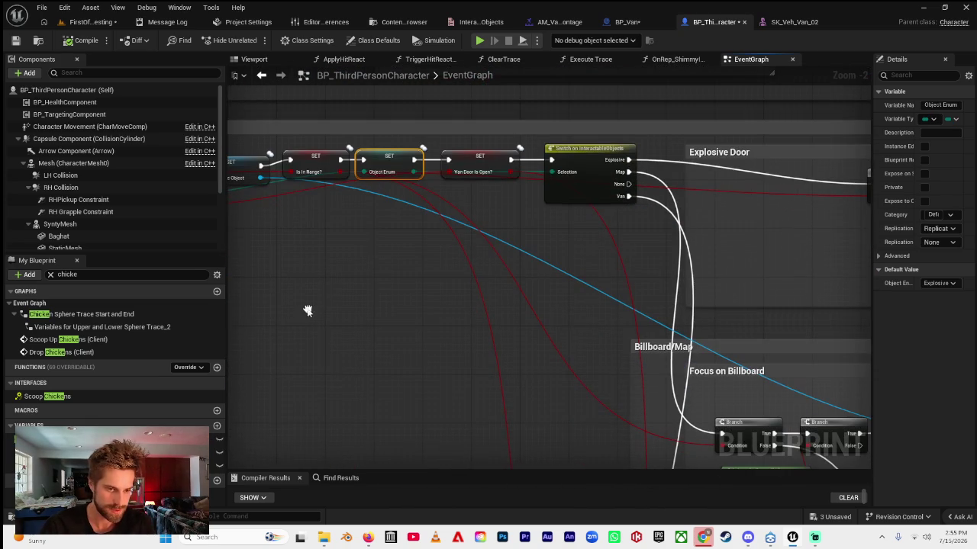
# - Search members for 'get obje', clear the filter, and centre the Drop Chickens (Client) event
pyautogui.click(79, 274)
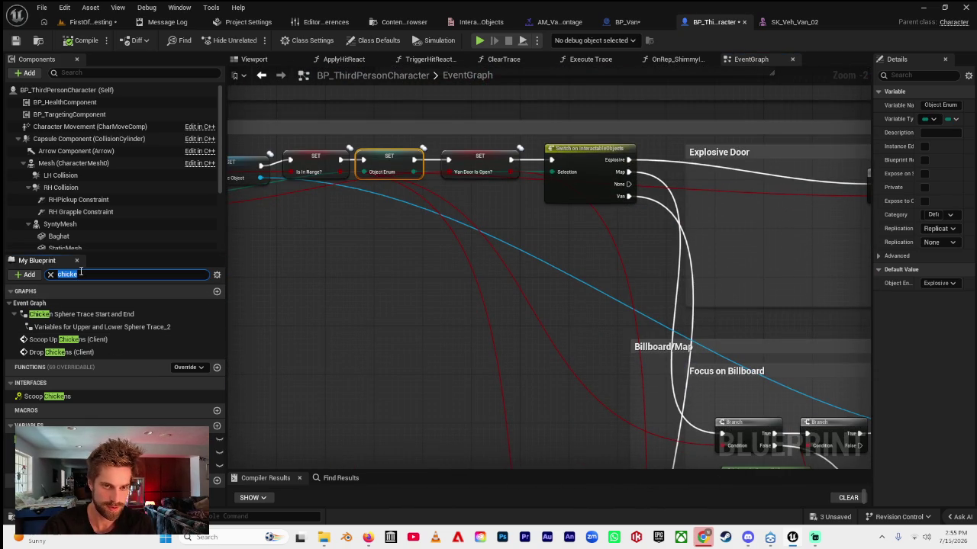
pyautogui.write('get obje')
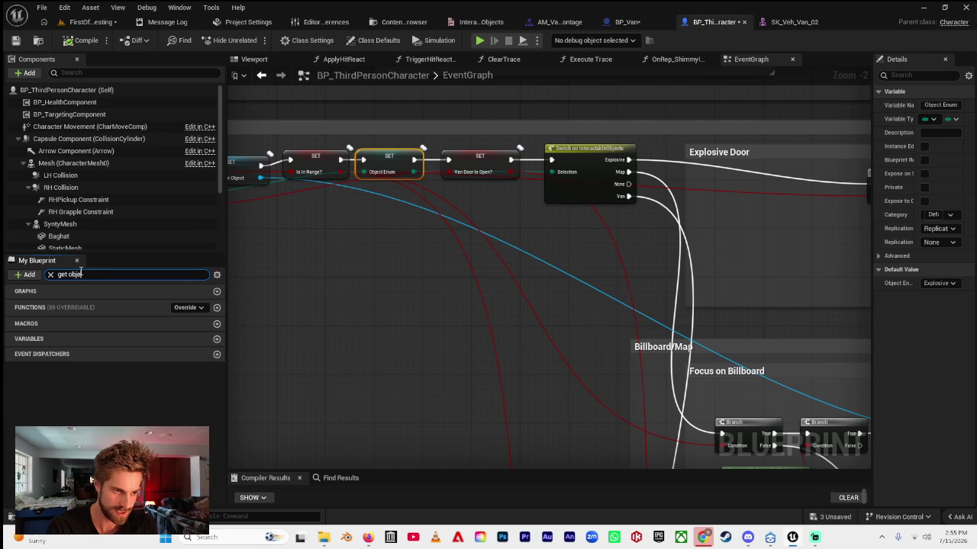
pyautogui.press('BackSpace')
pyautogui.press('BackSpace')
pyautogui.press('BackSpace')
pyautogui.scroll(-10, 430, 202)
pyautogui.moveTo(600, 315)
pyautogui.mouseDown()
pyautogui.moveTo(535, 275)
pyautogui.moveTo(512, 148)
pyautogui.moveTo(489, 310)
pyautogui.moveTo(473, 176)
pyautogui.mouseUp()
pyautogui.scroll(8, 441, 320)
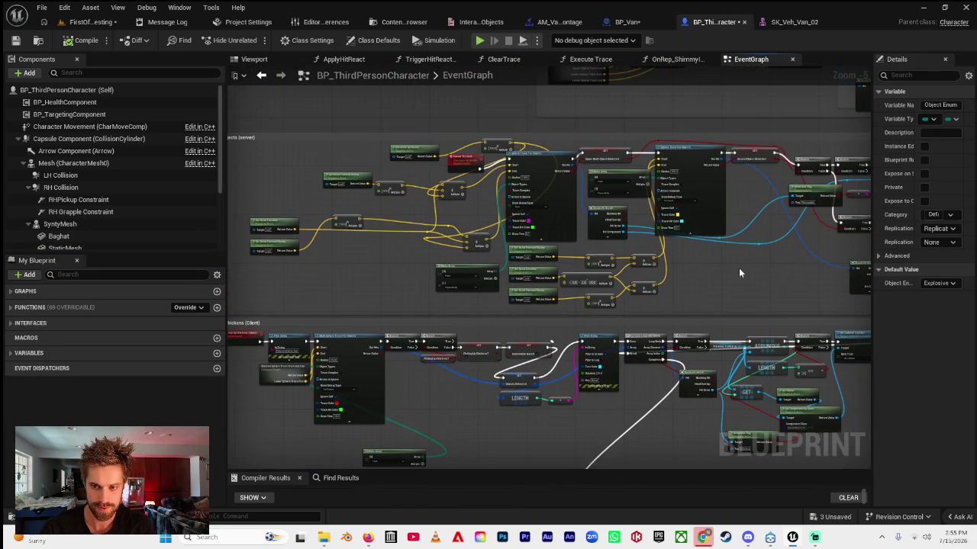
pyautogui.scroll(2, 671, 329)
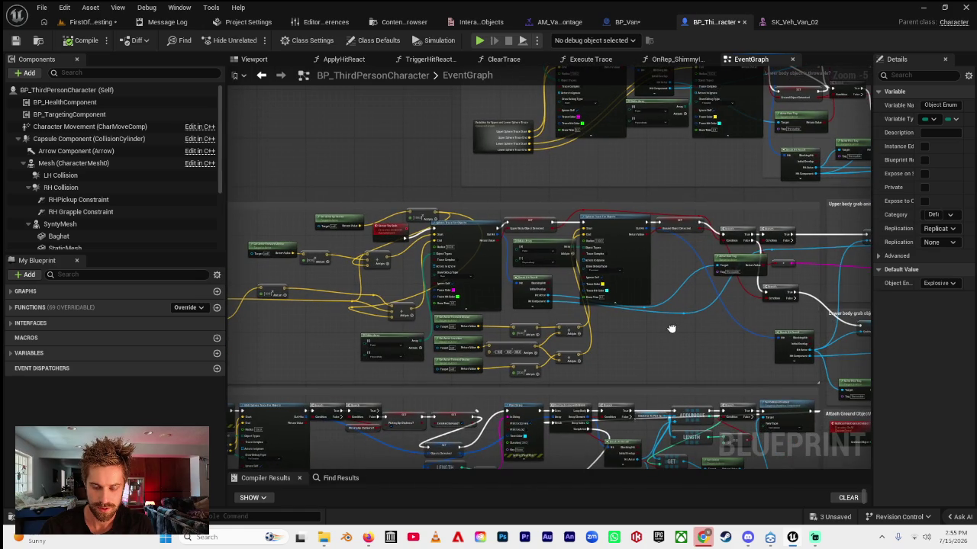
pyautogui.scroll(5, 458, 267)
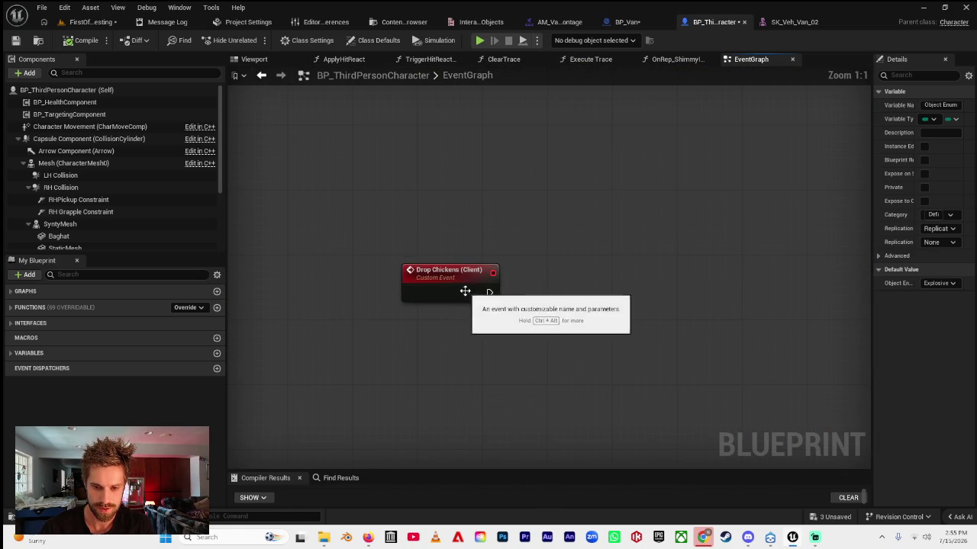
pyautogui.moveTo(558, 298); pyautogui.dragTo(522, 267)
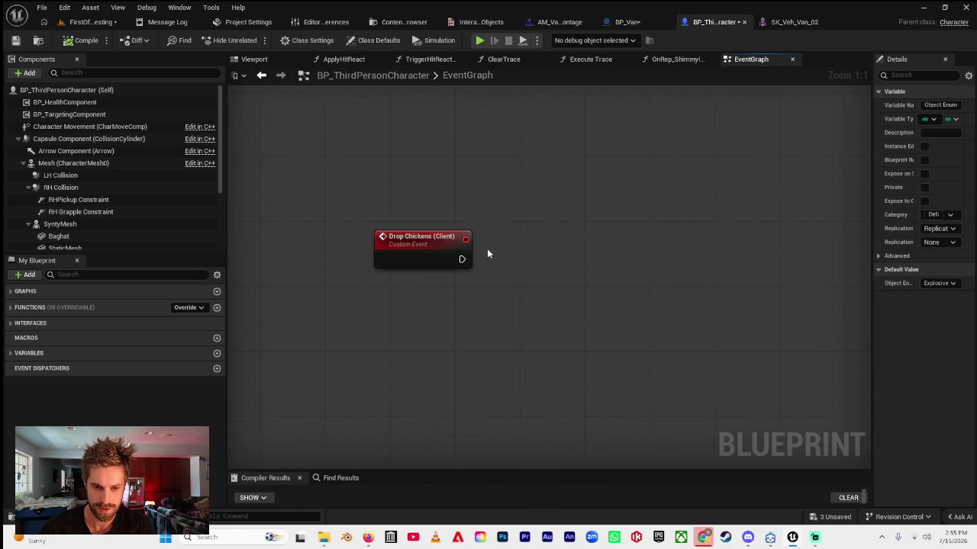
# - Add a Get Object Enum node beside the Drop Chickens (Client) event
pyautogui.moveTo(462, 259); pyautogui.dragTo(519, 260)
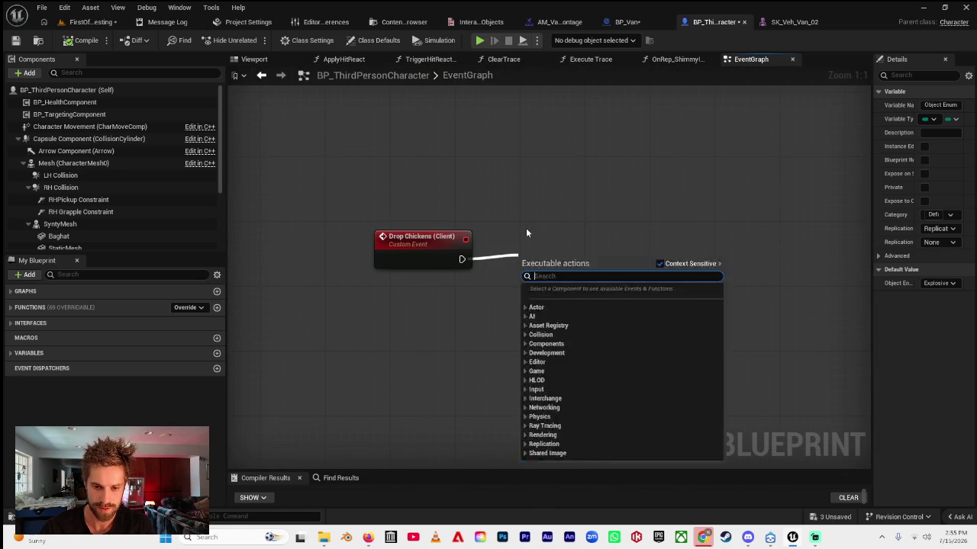
pyautogui.click(525, 238)
pyautogui.rightClick(533, 276)
pyautogui.write('get object enum')
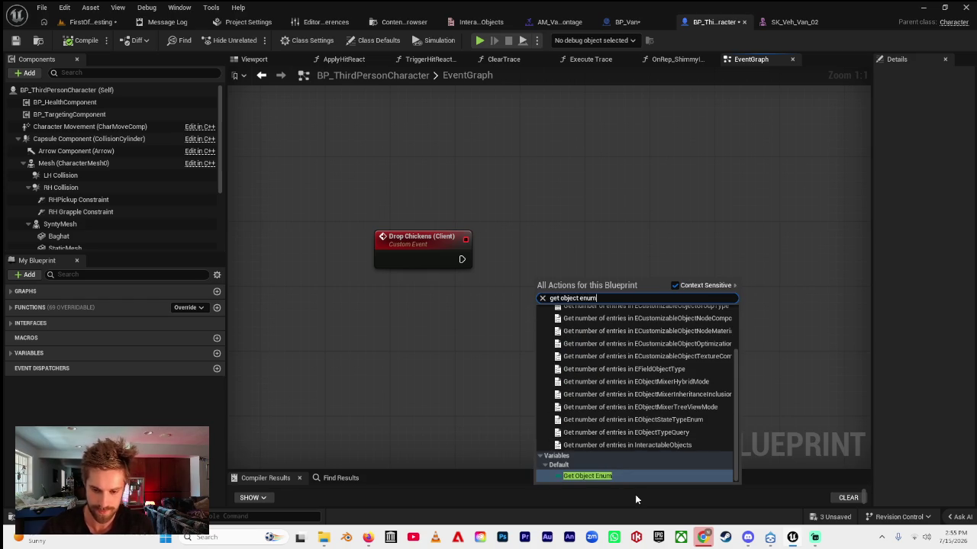
pyautogui.click(612, 476)
# - Try a Branch, then add a Select node from Object Enum and delete it
pyautogui.moveTo(584, 280); pyautogui.dragTo(634, 277)
pyautogui.write('bran')
pyautogui.click(672, 252)
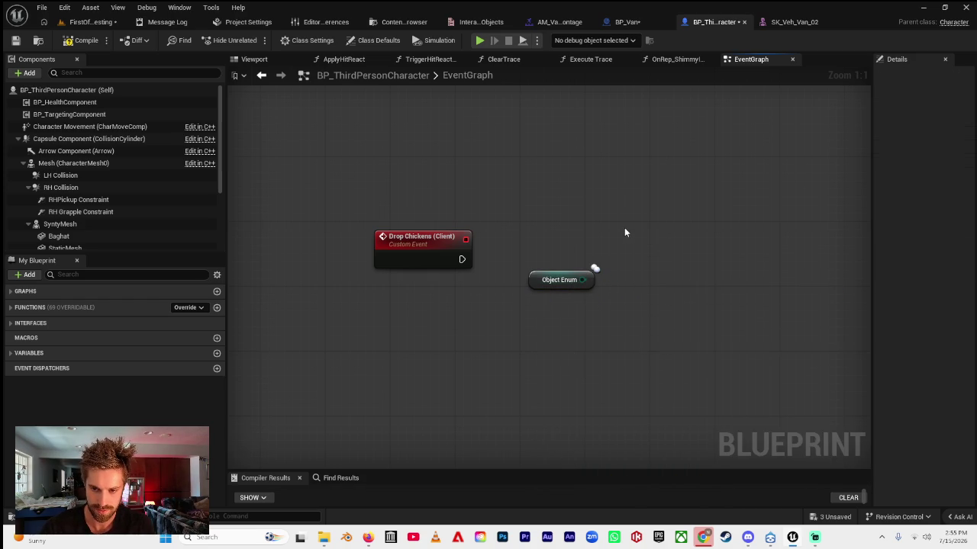
pyautogui.rightClick(624, 227)
pyautogui.click(591, 198)
pyautogui.moveTo(583, 280); pyautogui.dragTo(616, 278)
pyautogui.write('selec')
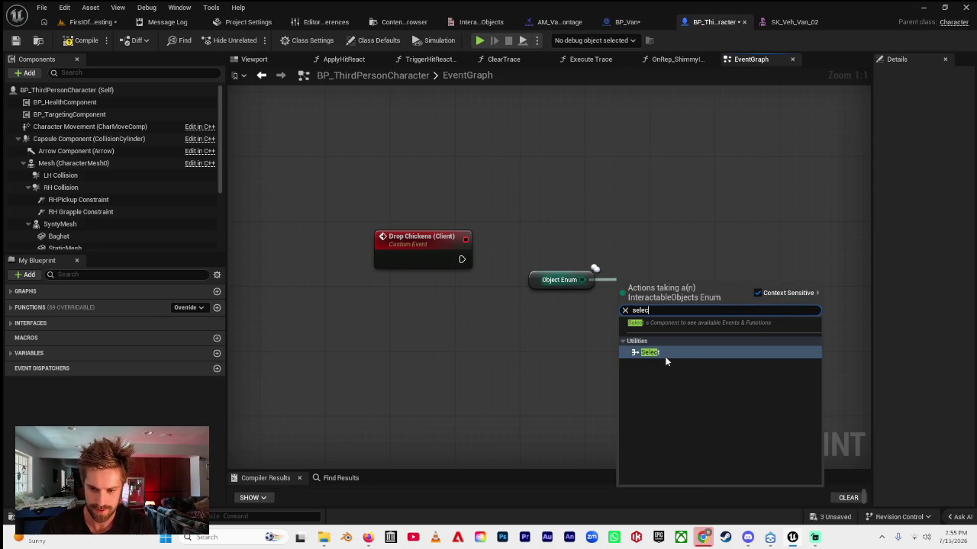
pyautogui.click(666, 353)
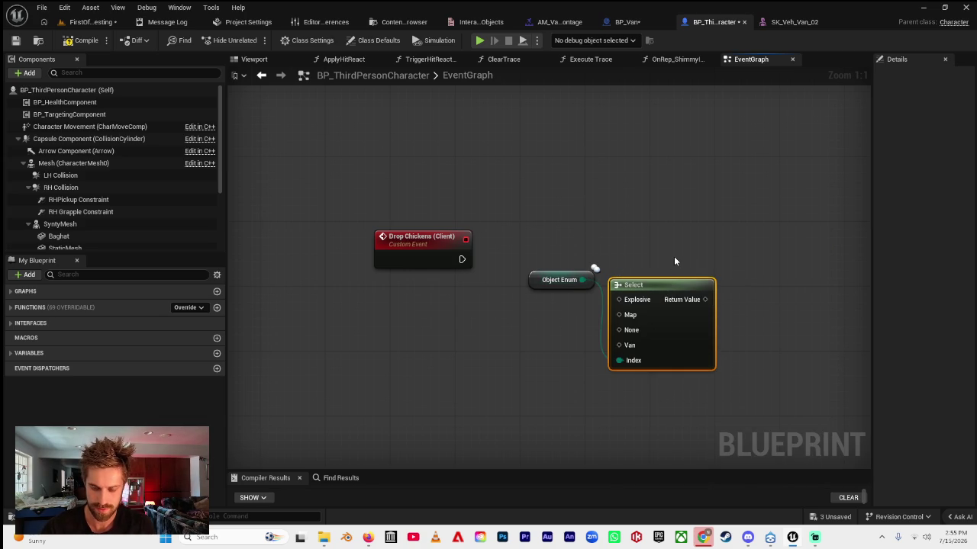
pyautogui.press('Delete')
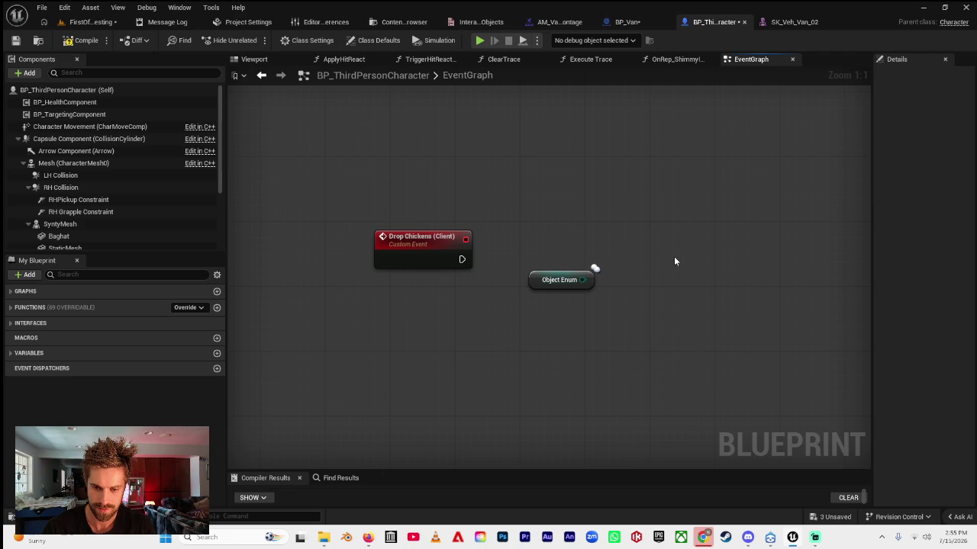
# - Add an == comparison from Object Enum, undo it, and drag from the pin again
pyautogui.moveTo(582, 280); pyautogui.dragTo(619, 288)
pyautogui.write('=')
pyautogui.press('Return')
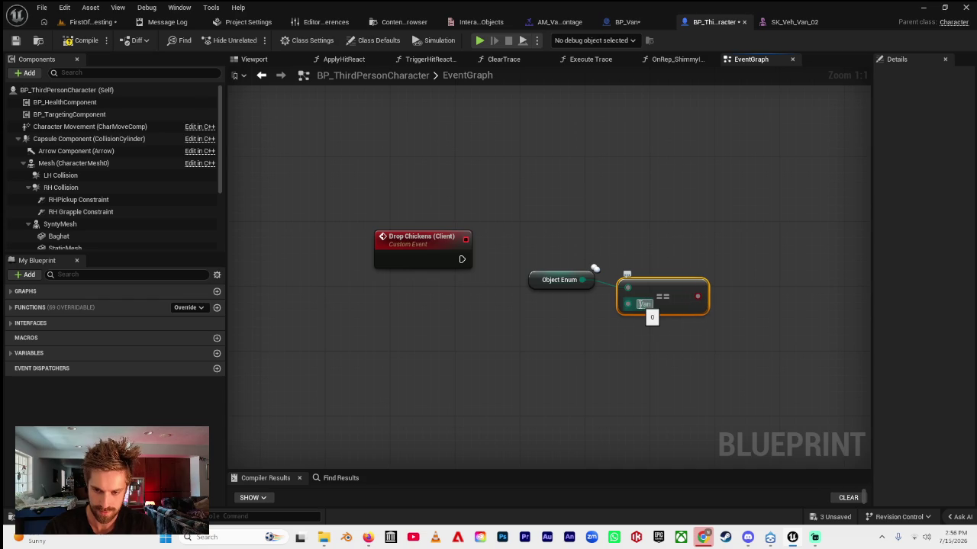
pyautogui.hotkey('ctrl', 'z')
pyautogui.hotkey('ctrl', 'z')
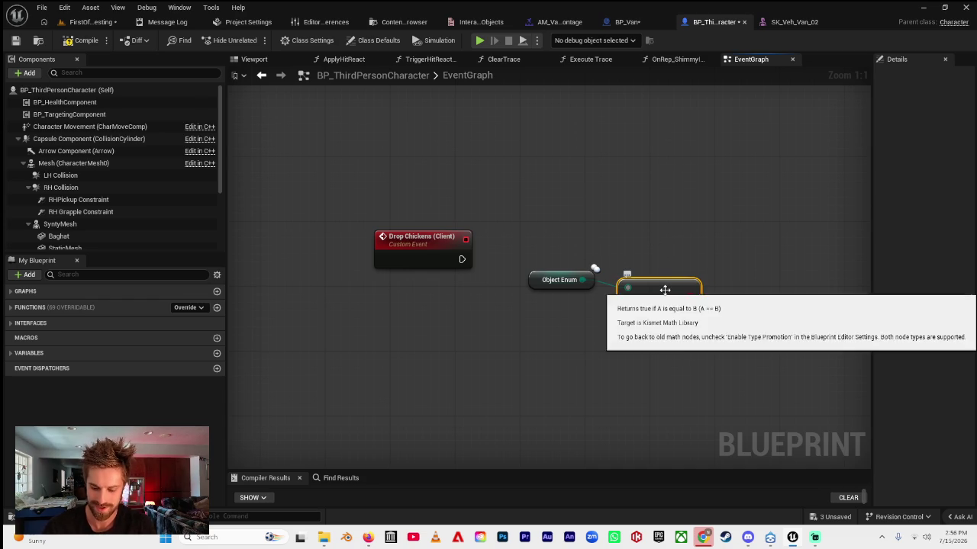
pyautogui.moveTo(586, 285); pyautogui.dragTo(615, 275)
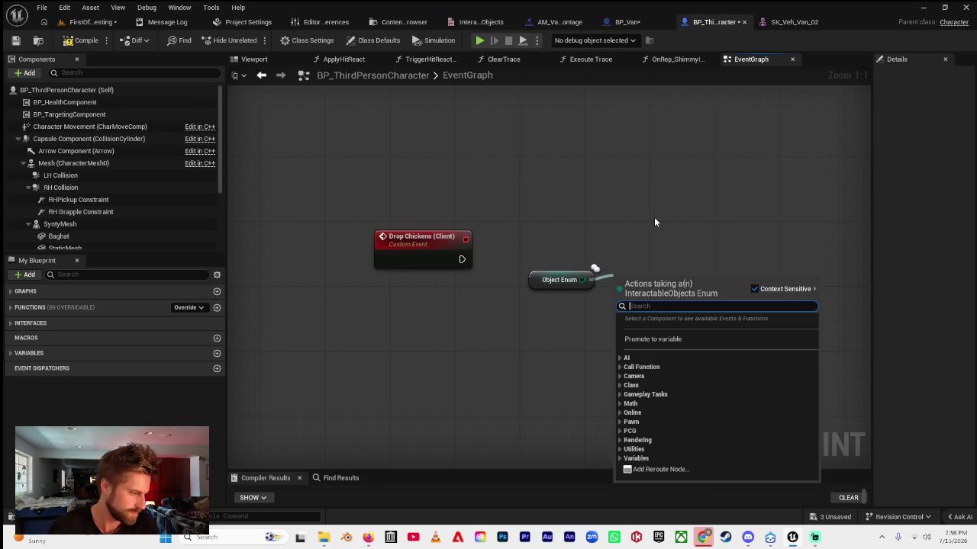
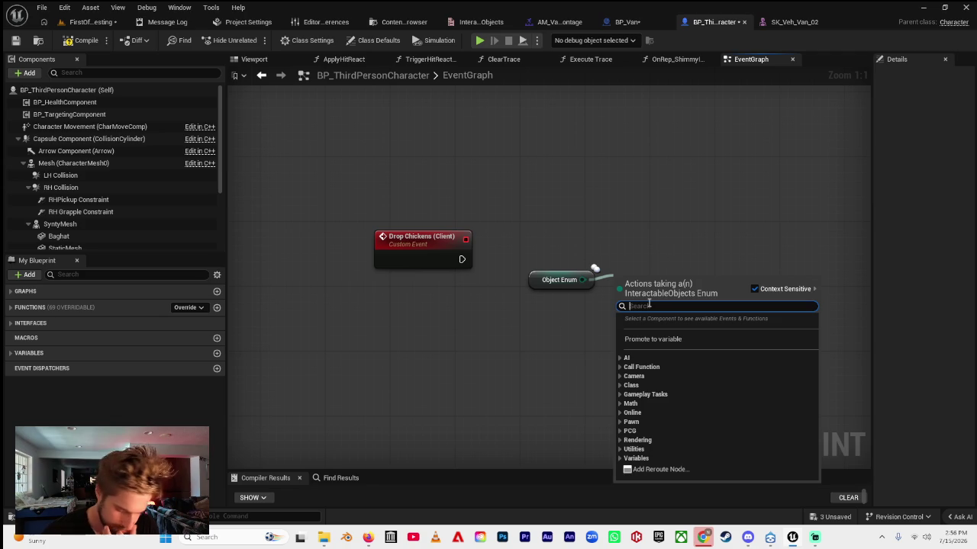
# - Add an Equal (Enum) node comparing Object Enum against Van
pyautogui.write('==')
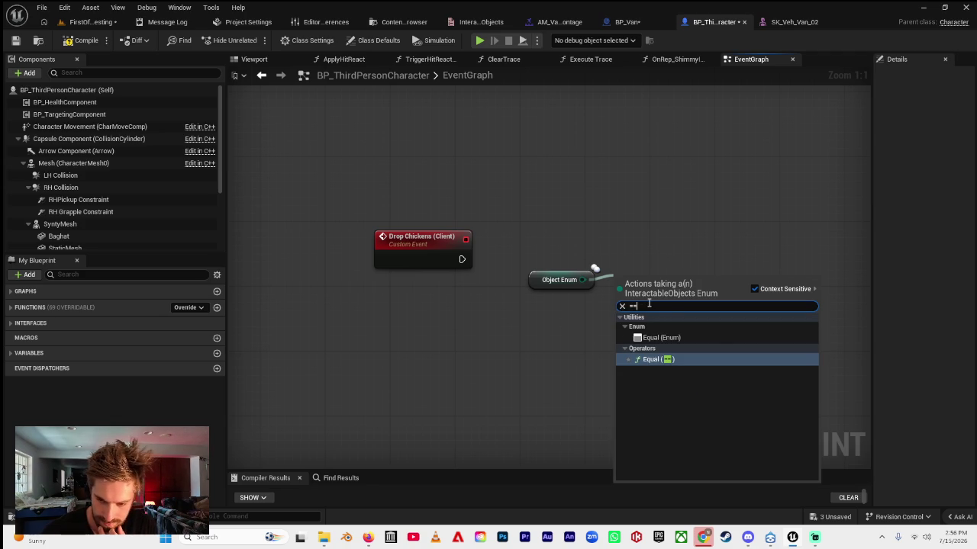
pyautogui.click(678, 337)
pyautogui.click(662, 296)
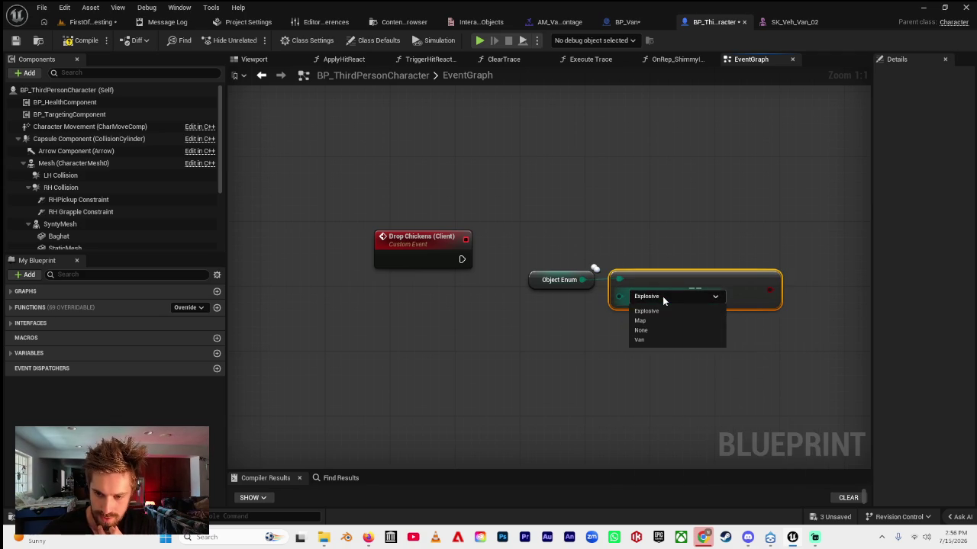
pyautogui.click(655, 340)
pyautogui.moveTo(518, 248)
pyautogui.mouseDown()
pyautogui.moveTo(688, 283)
pyautogui.moveTo(375, 313)
pyautogui.mouseUp()
# - Add a Branch on the Van check and drive it from Drop Chickens (Client)
pyautogui.moveTo(462, 314)
pyautogui.mouseDown()
pyautogui.moveTo(537, 272)
pyautogui.moveTo(522, 260)
pyautogui.mouseUp()
pyautogui.write('branch')
pyautogui.click(596, 327)
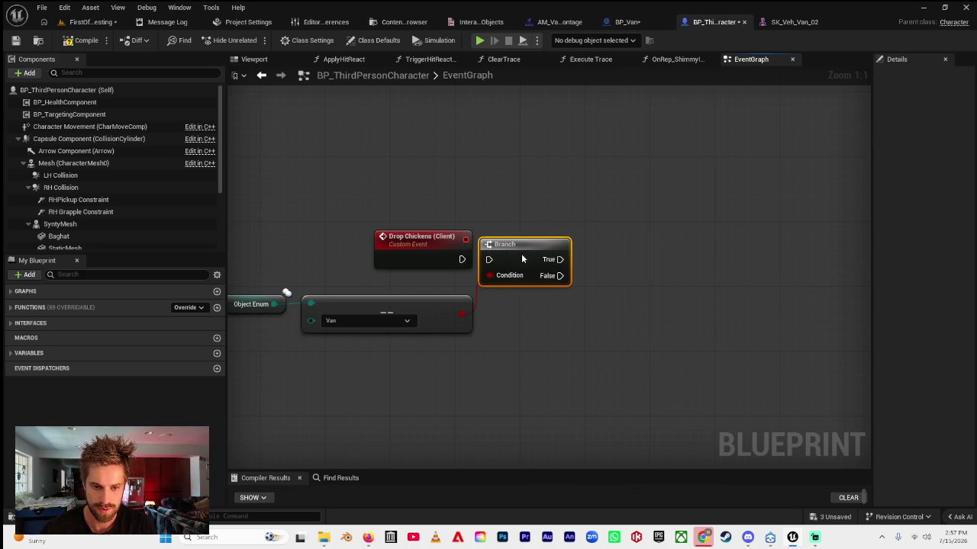
pyautogui.moveTo(462, 260); pyautogui.dragTo(489, 259)
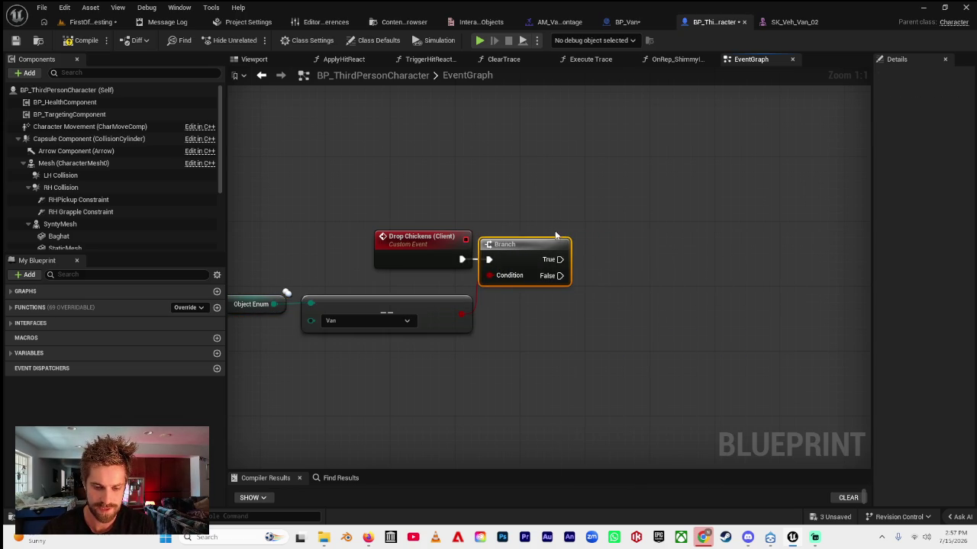
# - Insert an AND Boolean node fed by the Object Enum == Van result
pyautogui.click(12, 353)
pyautogui.scroll(-5, 115, 351)
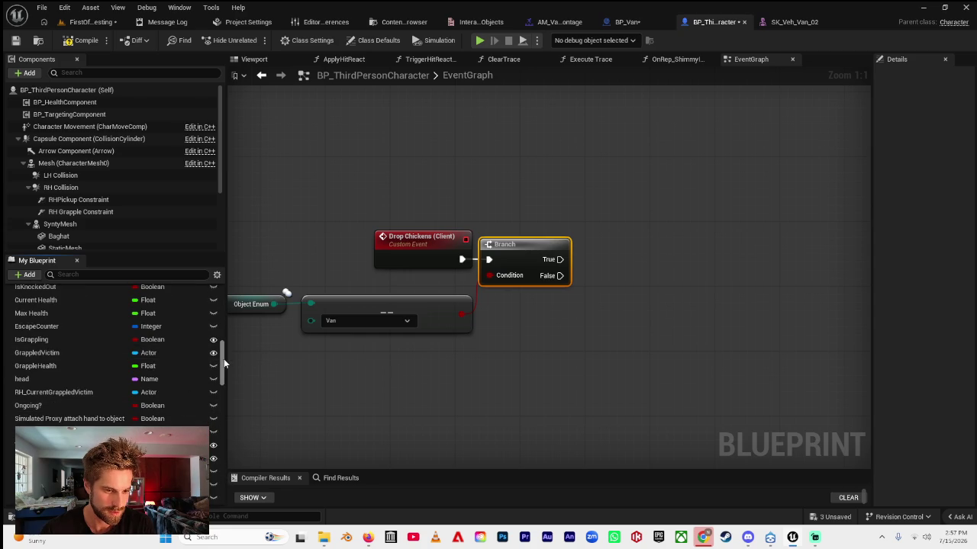
pyautogui.moveTo(224, 359); pyautogui.dragTo(222, 481)
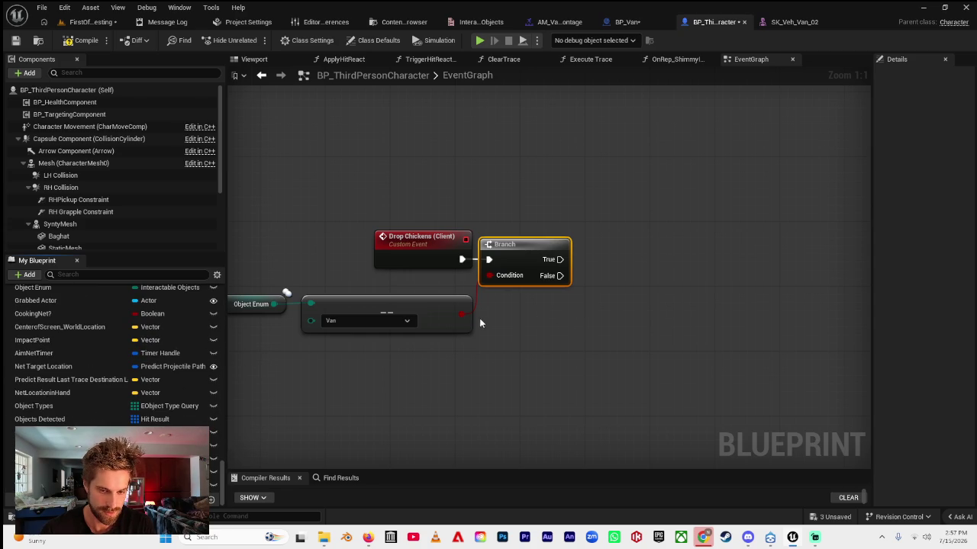
pyautogui.moveTo(482, 321); pyautogui.dragTo(607, 315)
pyautogui.write('and b')
pyautogui.click(657, 354)
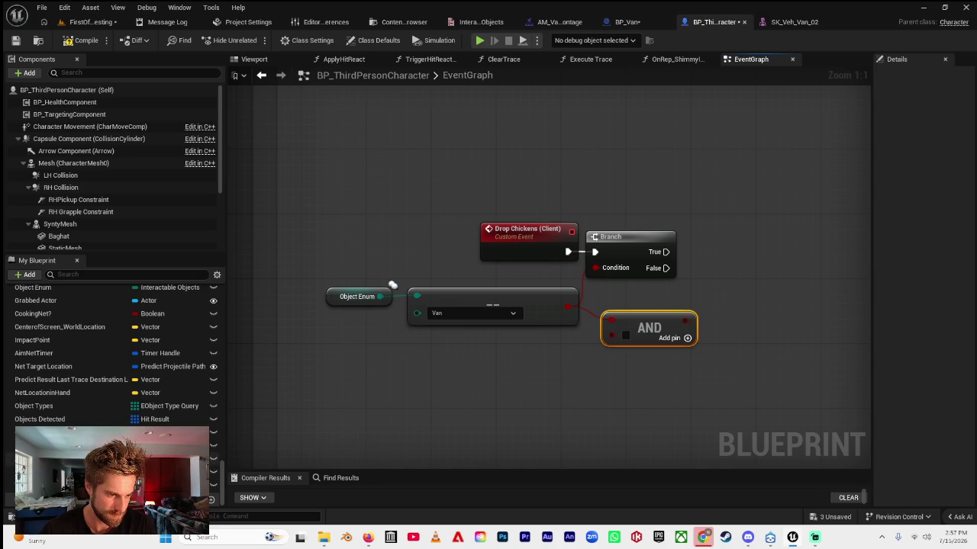
# - Wire a Van Door Is Open? getter into the AND node and add a third input pin
pyautogui.moveTo(46, 485)
pyautogui.mouseDown()
pyautogui.moveTo(469, 397)
pyautogui.moveTo(612, 333)
pyautogui.mouseUp()
pyautogui.click(561, 382)
pyautogui.moveTo(534, 357)
pyautogui.mouseDown()
pyautogui.moveTo(518, 349)
pyautogui.moveTo(526, 341)
pyautogui.mouseUp()
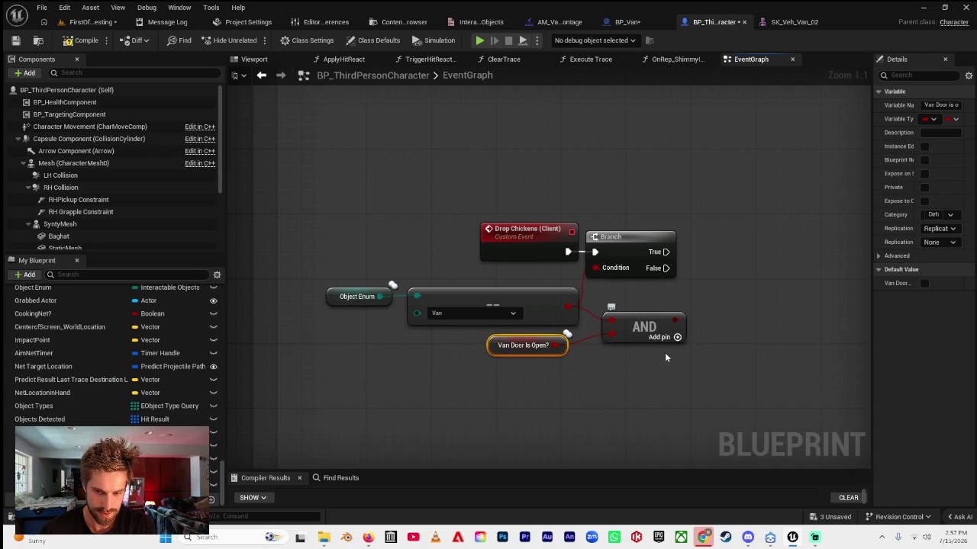
pyautogui.click(676, 337)
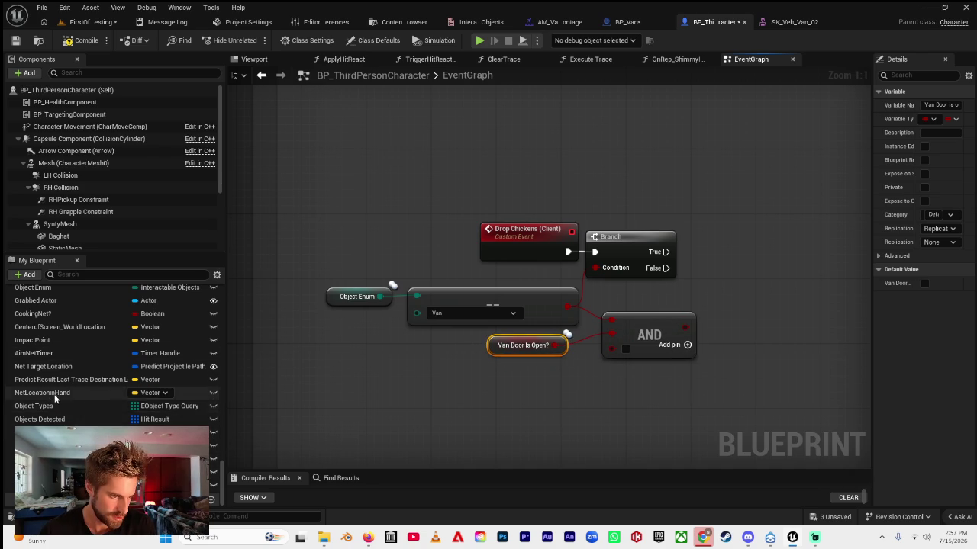
pyautogui.click(77, 274)
# - Wire an Is In Range? getter into the AND, and the AND into the Branch Condition
pyautogui.write('ranbg')
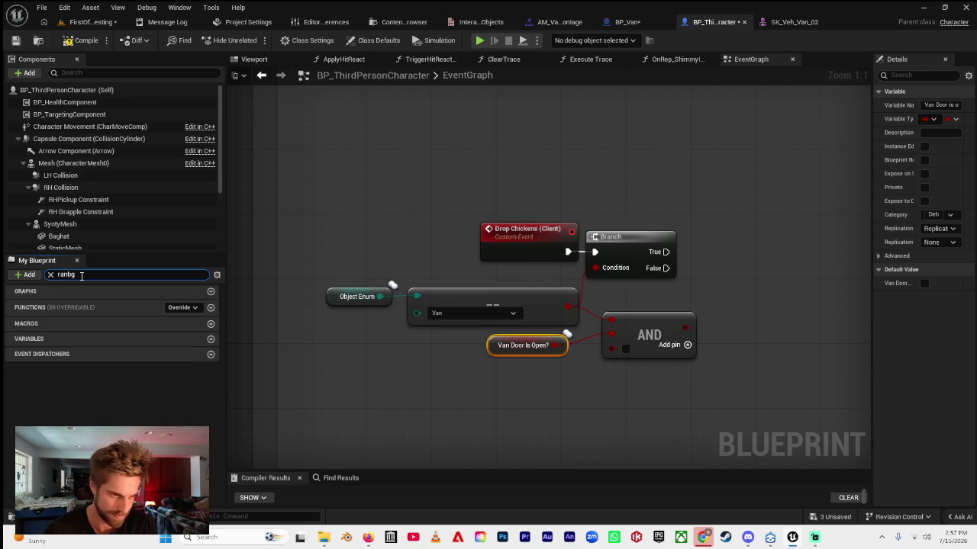
pyautogui.press('BackSpace')
pyautogui.press('BackSpace')
pyautogui.write('ge')
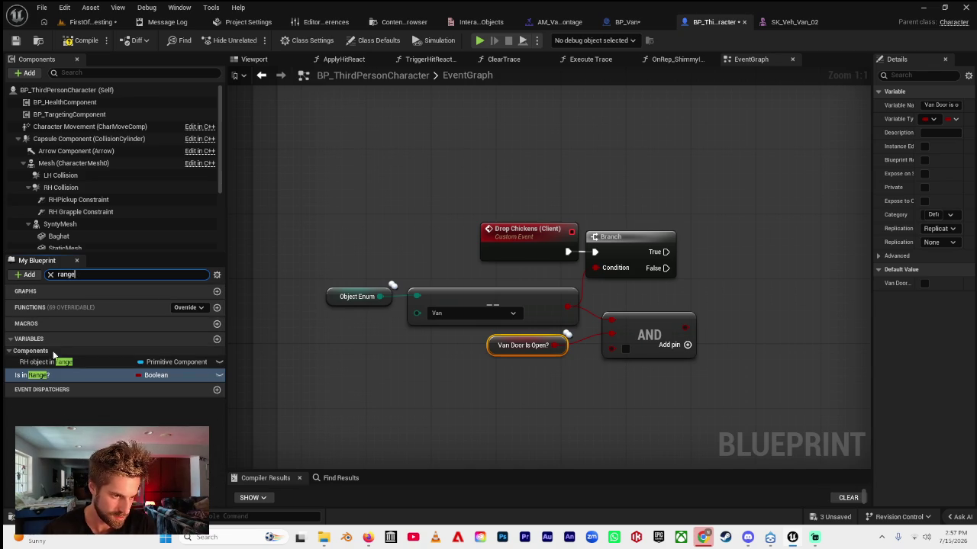
pyautogui.moveTo(33, 379)
pyautogui.mouseDown()
pyautogui.moveTo(245, 362)
pyautogui.moveTo(548, 403)
pyautogui.moveTo(564, 420)
pyautogui.moveTo(567, 389)
pyautogui.moveTo(547, 376)
pyautogui.moveTo(607, 348)
pyautogui.moveTo(549, 384)
pyautogui.moveTo(612, 350)
pyautogui.mouseUp()
pyautogui.click(571, 424)
pyautogui.click(681, 333)
pyautogui.moveTo(676, 326); pyautogui.dragTo(603, 274)
# - Line up Drop Chickens (Client) beside the Branch and center them in view
pyautogui.moveTo(643, 242); pyautogui.dragTo(731, 241)
pyautogui.moveTo(684, 201); pyautogui.dragTo(499, 208)
pyautogui.moveTo(403, 228); pyautogui.dragTo(508, 233)
pyautogui.moveTo(589, 224); pyautogui.dragTo(631, 223)
pyautogui.moveTo(458, 223); pyautogui.dragTo(630, 239)
pyautogui.scroll(-1, 458, 238)
pyautogui.moveTo(484, 243)
pyautogui.mouseDown()
pyautogui.moveTo(556, 286)
pyautogui.moveTo(479, 246)
pyautogui.mouseUp()
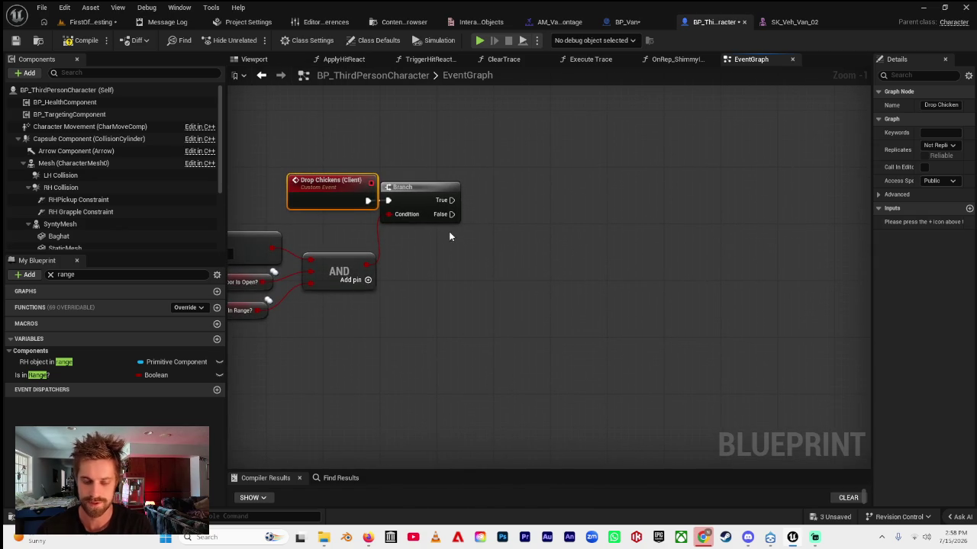
# - Select all the nodes inside the Scoop up chickens comment
pyautogui.scroll(-4, 493, 327)
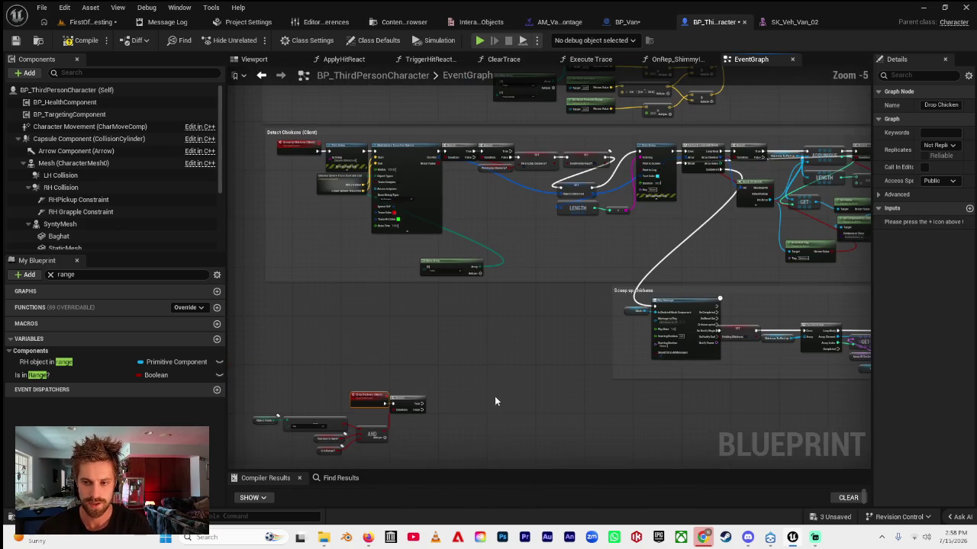
pyautogui.scroll(3, 427, 290)
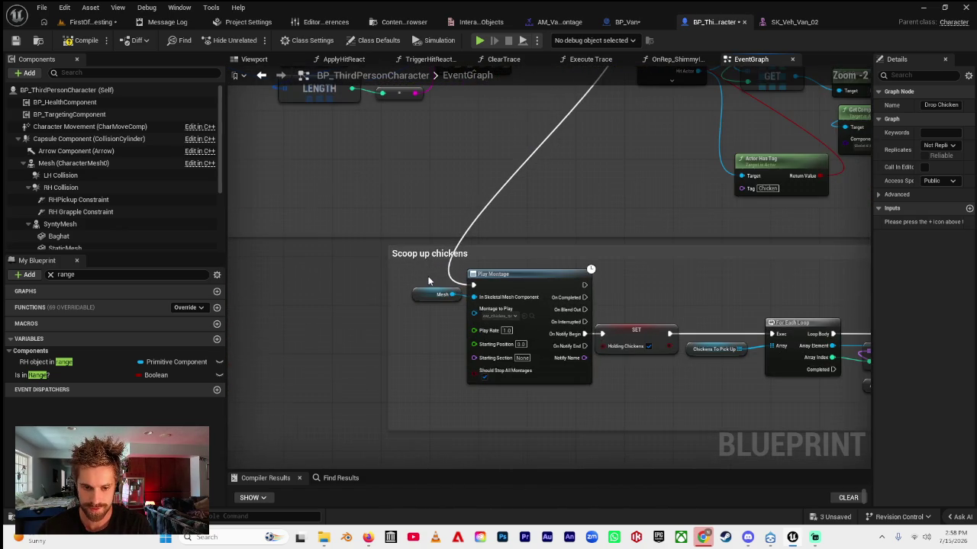
pyautogui.moveTo(506, 294); pyautogui.dragTo(499, 333)
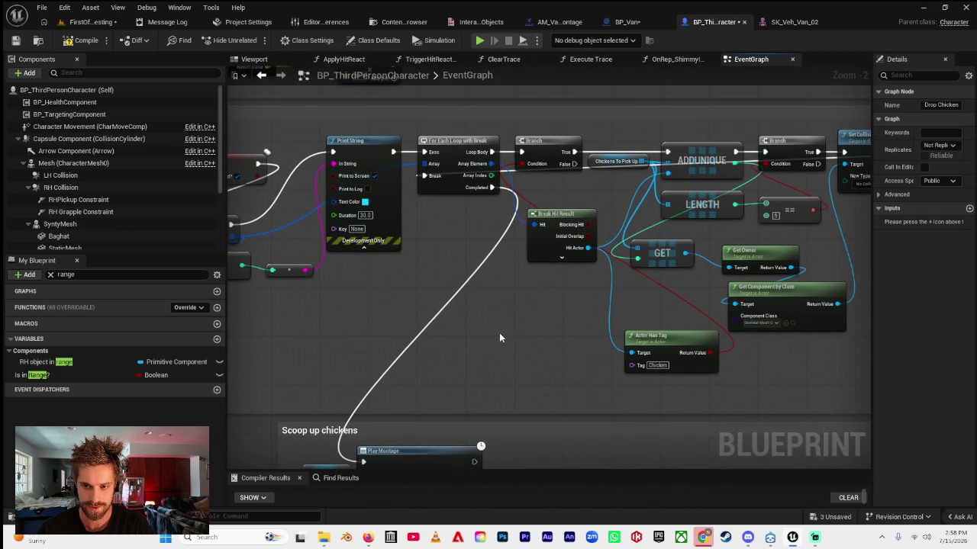
pyautogui.moveTo(541, 301); pyautogui.dragTo(361, 283)
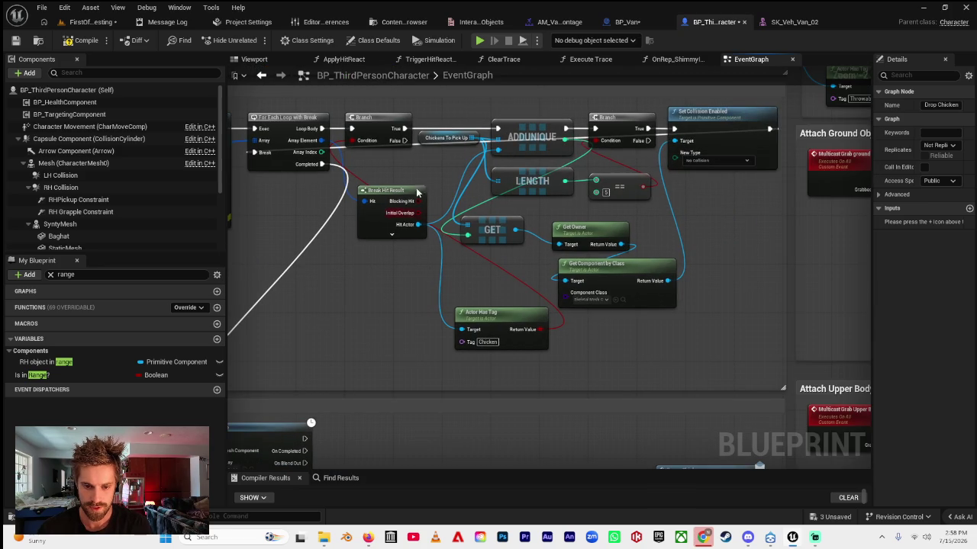
pyautogui.scroll(-1, 446, 292)
pyautogui.moveTo(577, 239)
pyautogui.mouseDown()
pyautogui.moveTo(515, 248)
pyautogui.moveTo(534, 263)
pyautogui.moveTo(520, 230)
pyautogui.mouseUp()
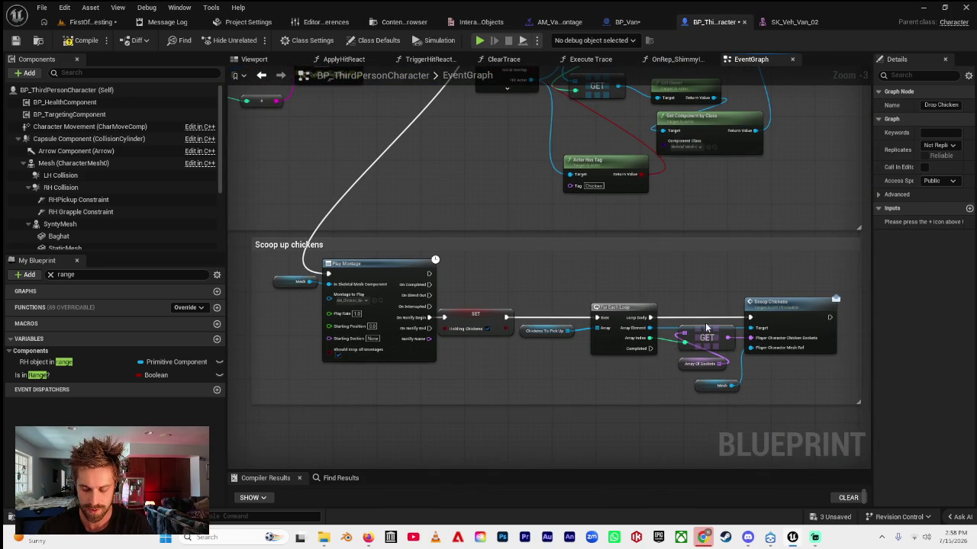
pyautogui.scroll(-1, 610, 360)
pyautogui.moveTo(768, 289); pyautogui.dragTo(380, 372)
# - Paste the copied scoop nodes near Drop Chickens, right of the AND node
pyautogui.moveTo(305, 348)
pyautogui.mouseDown()
pyautogui.moveTo(444, 298)
pyautogui.moveTo(568, 304)
pyautogui.moveTo(554, 297)
pyautogui.mouseUp()
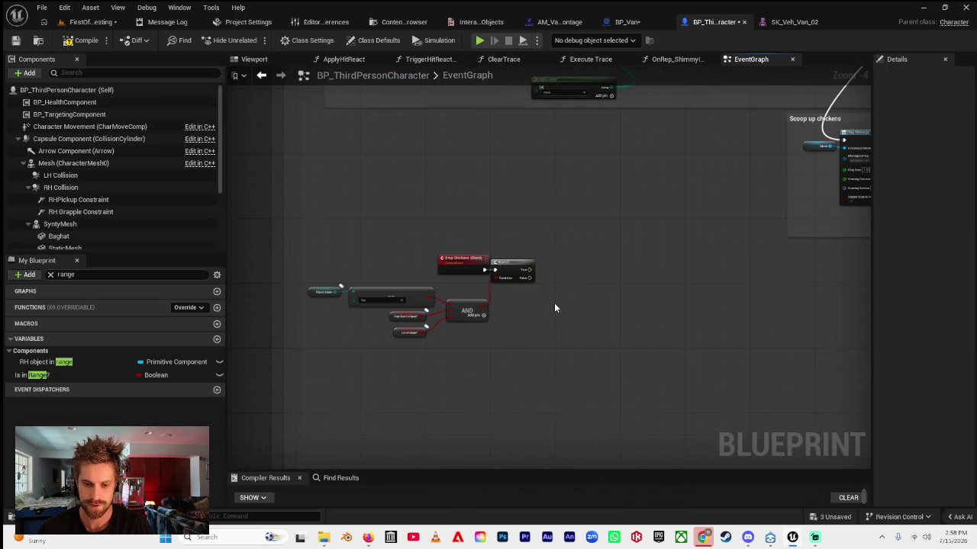
pyautogui.hotkey('ctrl', 'v')
pyautogui.moveTo(430, 269)
pyautogui.mouseDown()
pyautogui.moveTo(604, 276)
pyautogui.moveTo(605, 302)
pyautogui.mouseUp()
pyautogui.scroll(-1, 490, 246)
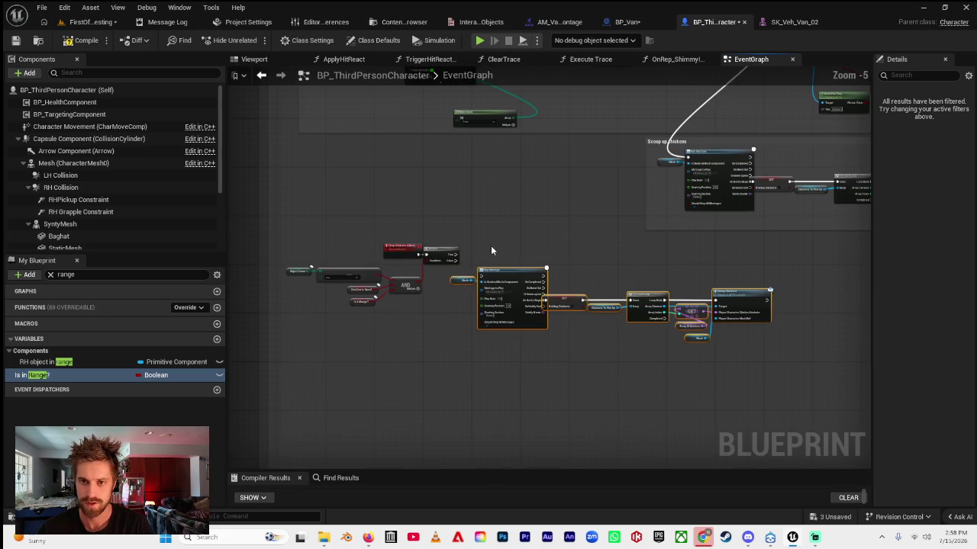
pyautogui.hotkey('ctrl', 'space')
# - Find and open the BPI_Throwable interface asset
pyautogui.click(168, 266)
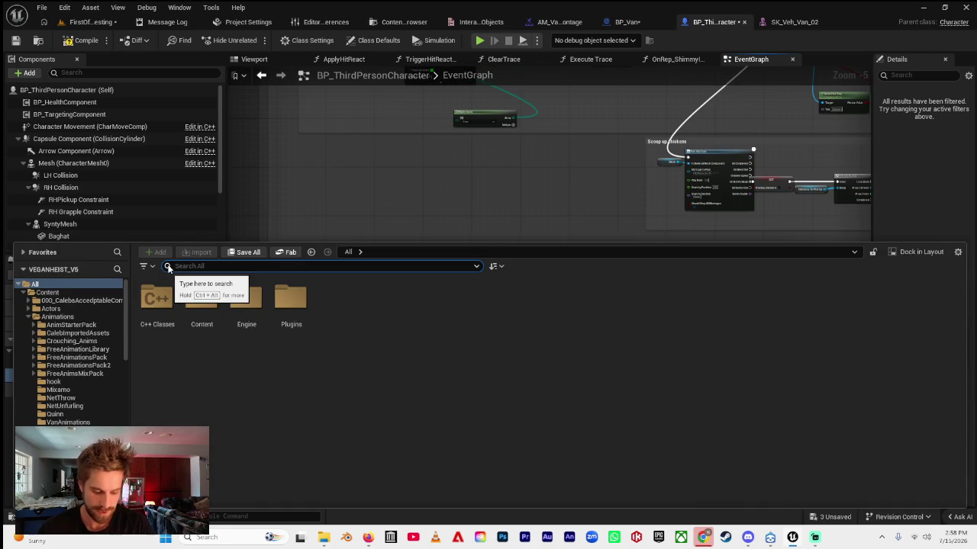
pyautogui.write('BPI_')
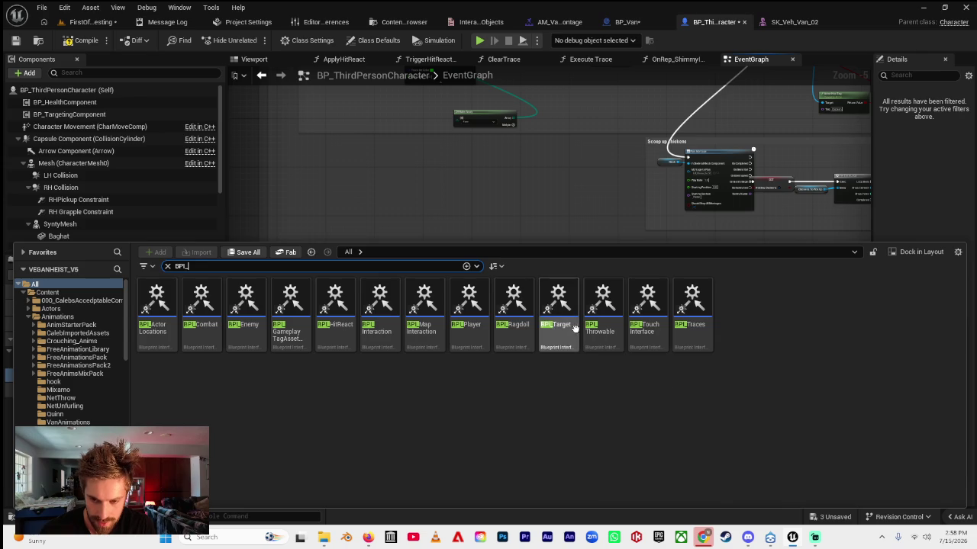
pyautogui.click(609, 330)
pyautogui.doubleClick(600, 342)
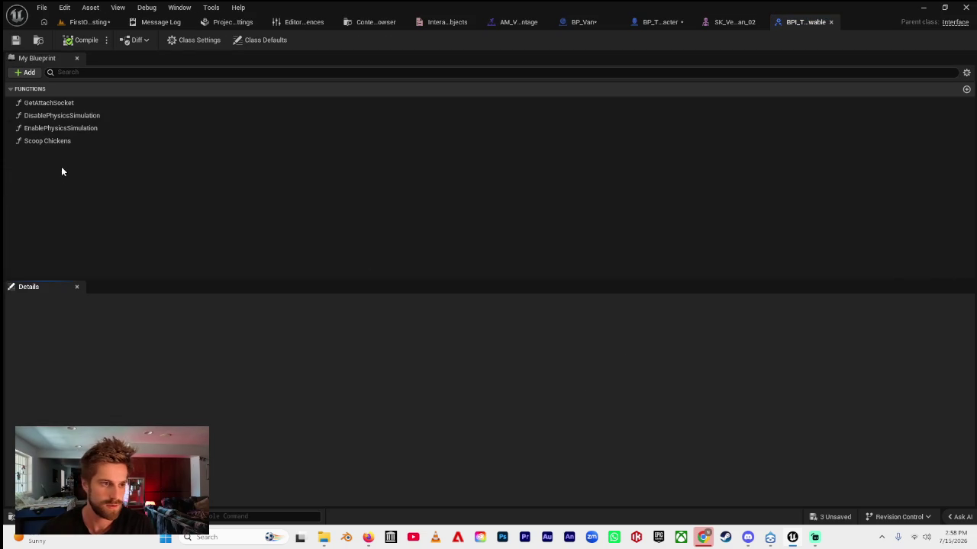
# - Add a new interface function named Drop Chickens
pyautogui.click(28, 71)
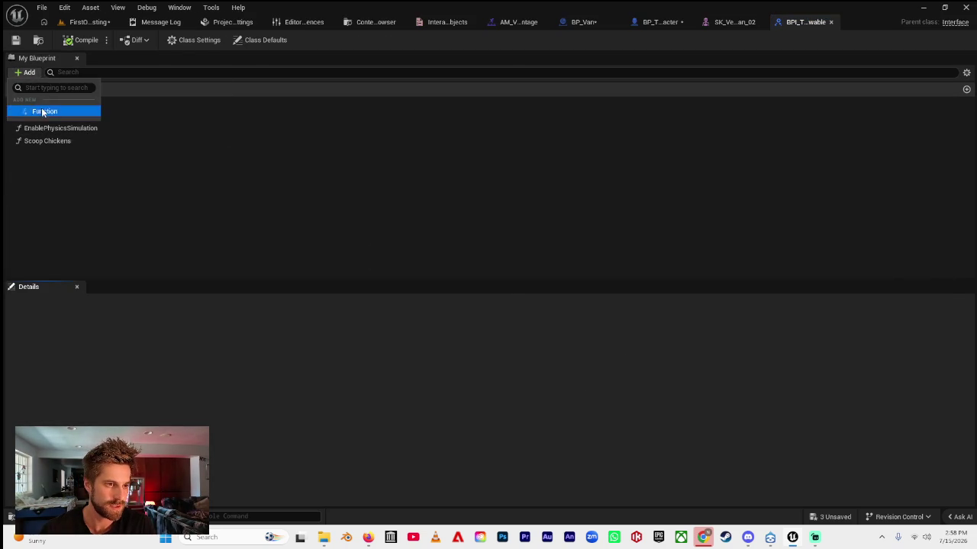
pyautogui.click(43, 112)
pyautogui.write('Drop Chickens')
pyautogui.press('Return')
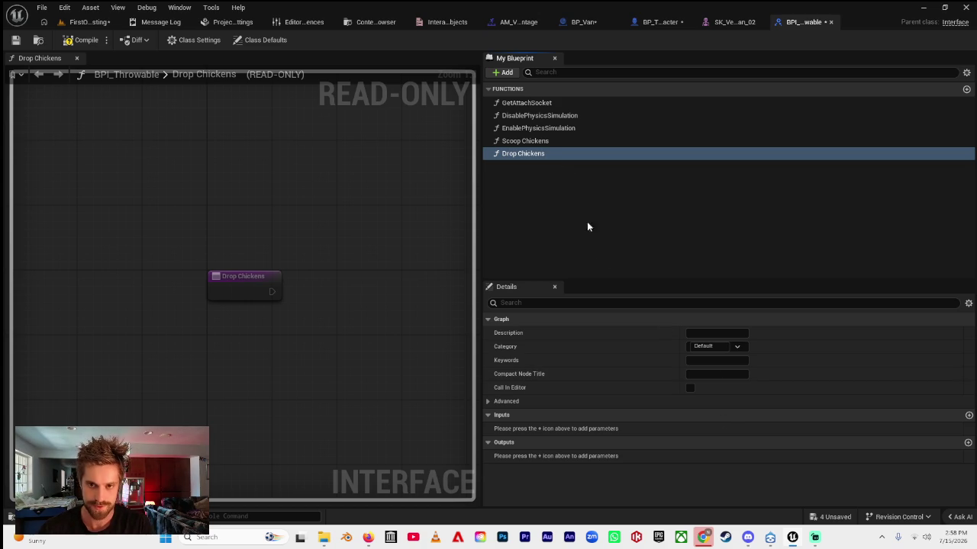
# - Duplicate the Scoop Chickens function as Drop Chickens (Ground)
pyautogui.click(543, 141)
pyautogui.doubleClick(543, 141)
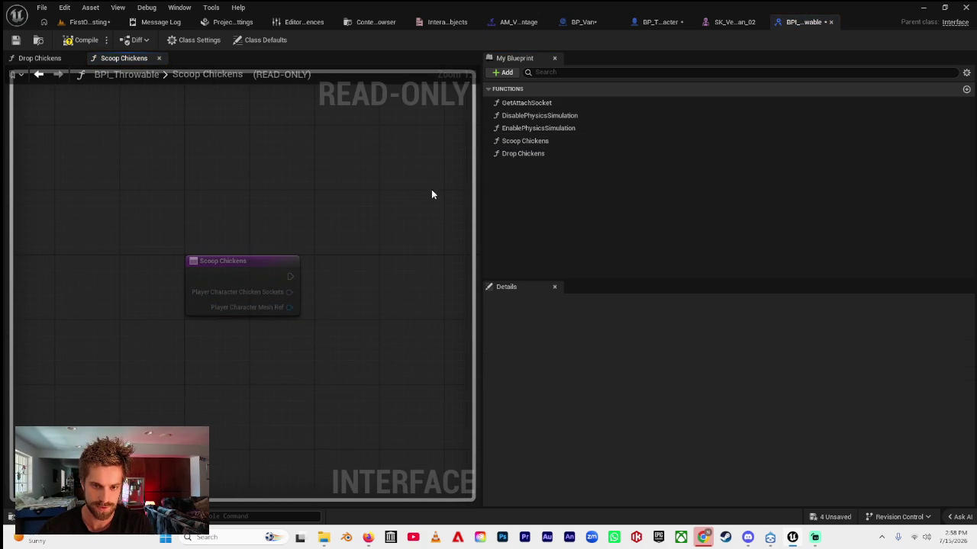
pyautogui.click(528, 141)
pyautogui.hotkey('ctrl', 'w')
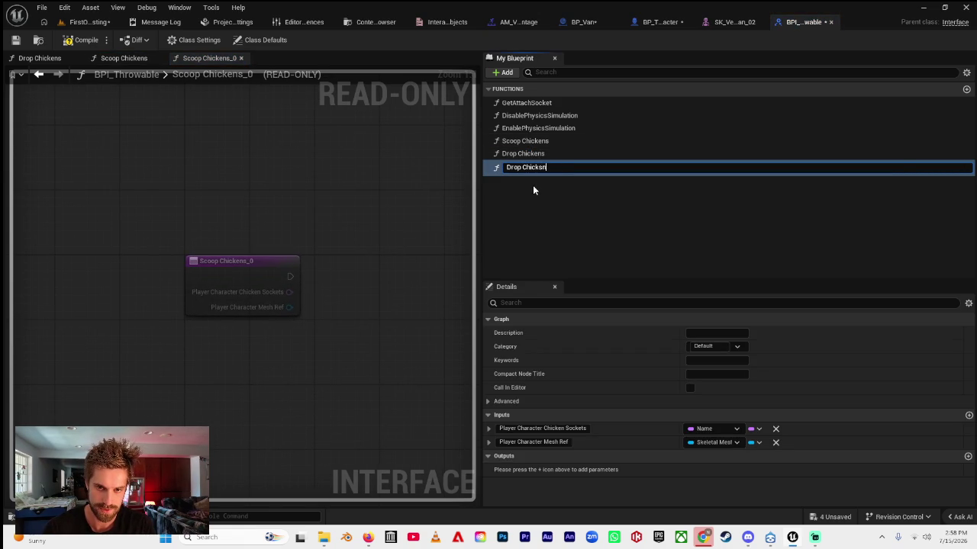
pyautogui.write('ens (Ground)')
pyautogui.press('Return')
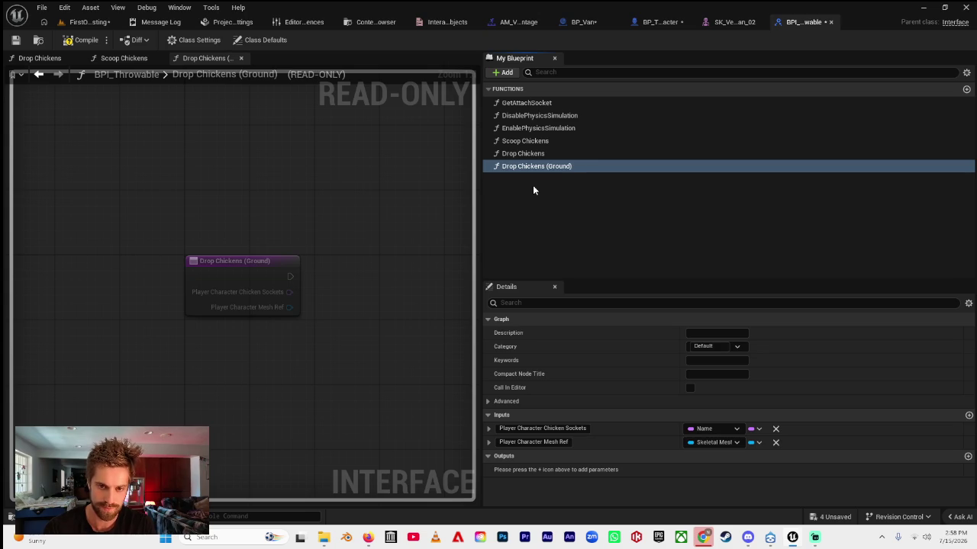
# - Delete the empty Drop Chickens function and duplicate Ground as Drop Chickens (Van)
pyautogui.click(573, 156)
pyautogui.press('Delete')
pyautogui.click(573, 156)
pyautogui.hotkey('ctrl', 'd')
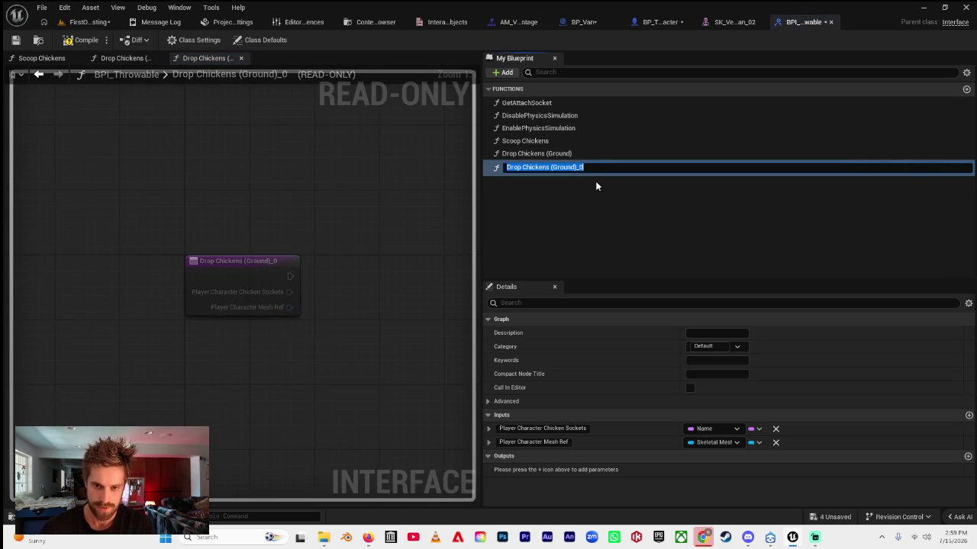
pyautogui.press('Right')
pyautogui.press('BackSpace')
pyautogui.press('BackSpace')
pyautogui.press('BackSpace')
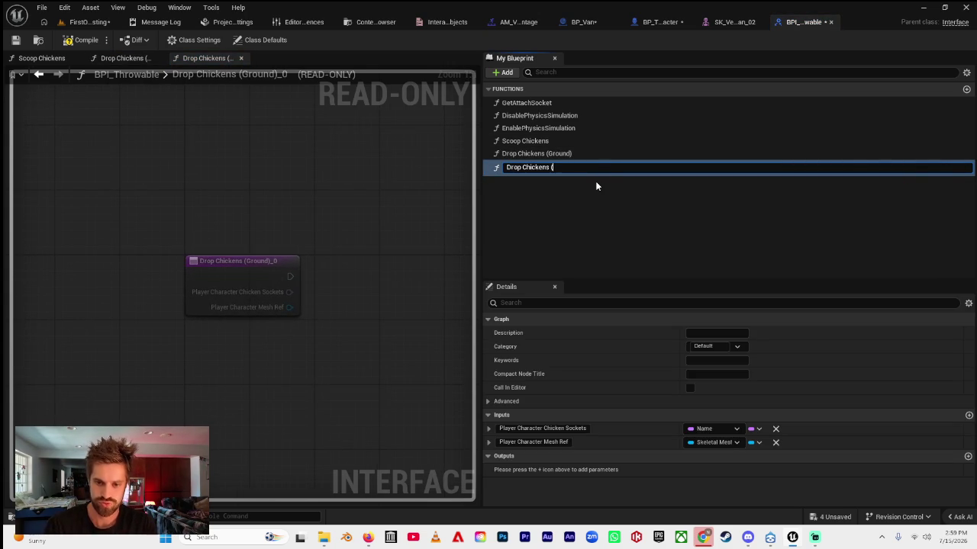
pyautogui.write('Van )')
pyautogui.press('Return')
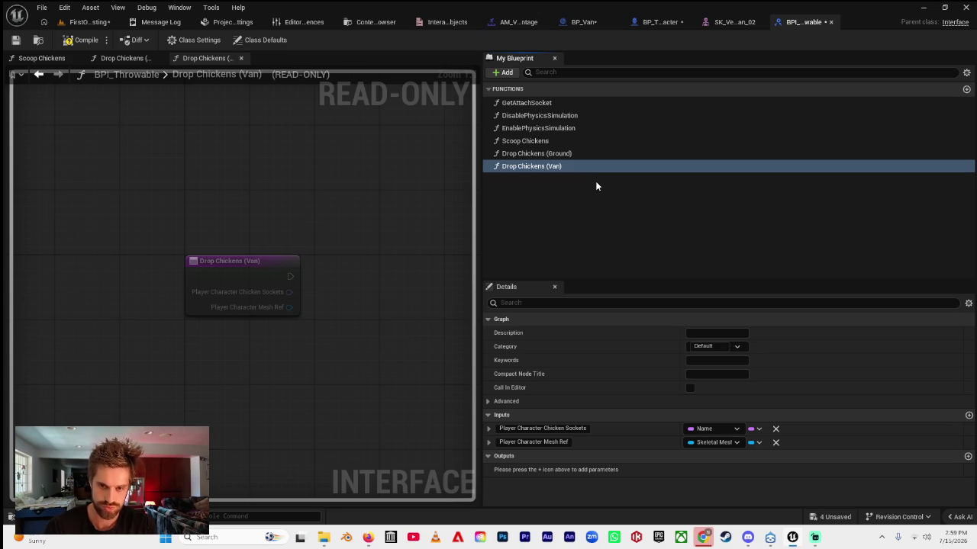
pyautogui.doubleClick(561, 155)
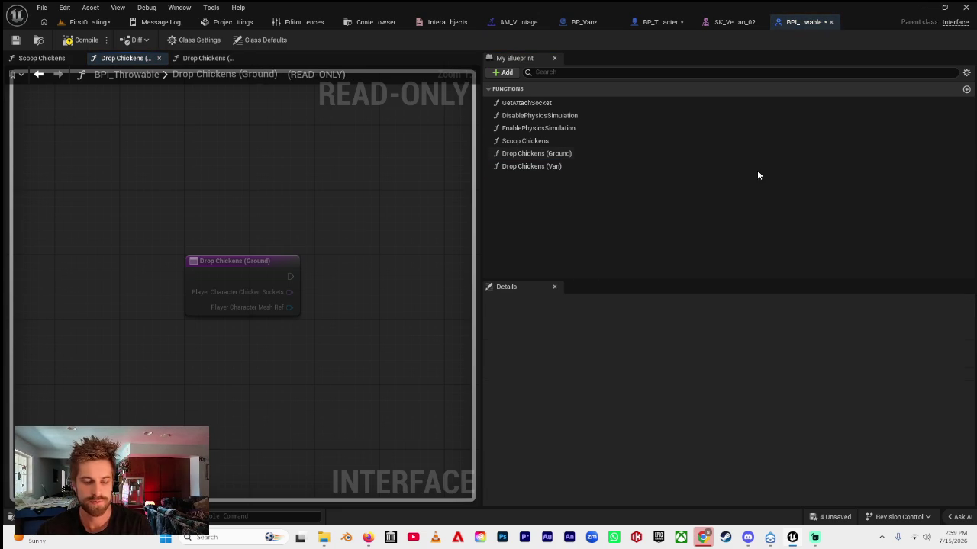
pyautogui.click(77, 45)
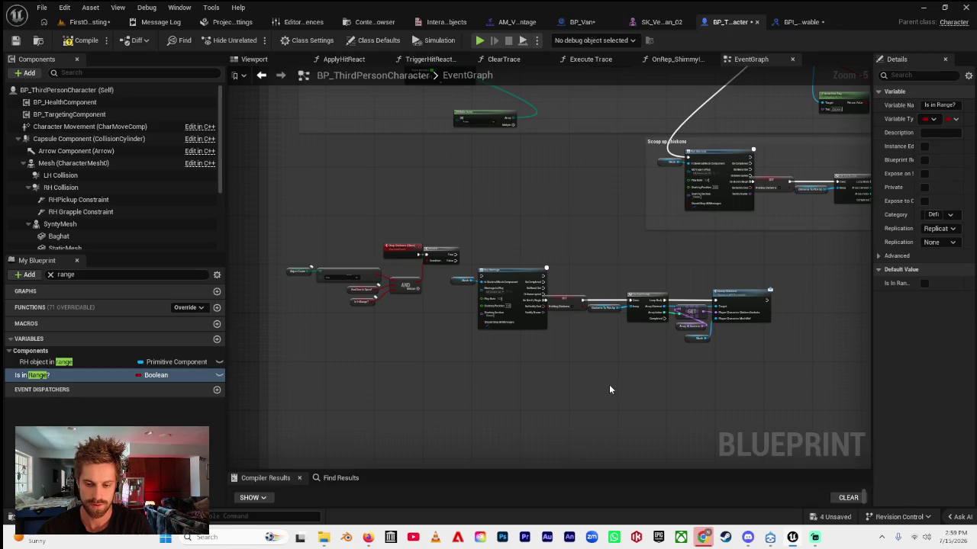
# - Delete the Scoop Chickens call from the drop loop
pyautogui.scroll(2, 536, 338)
pyautogui.scroll(2, 649, 249)
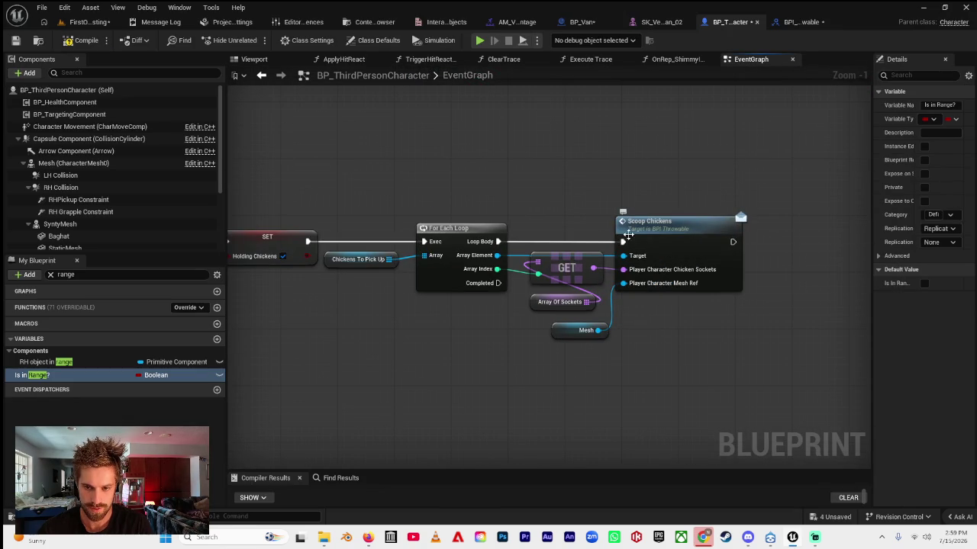
pyautogui.click(627, 235)
pyautogui.press('Delete')
# - Place a Drop Chickens node, then remove the misplaced copy
pyautogui.rightClick(650, 230)
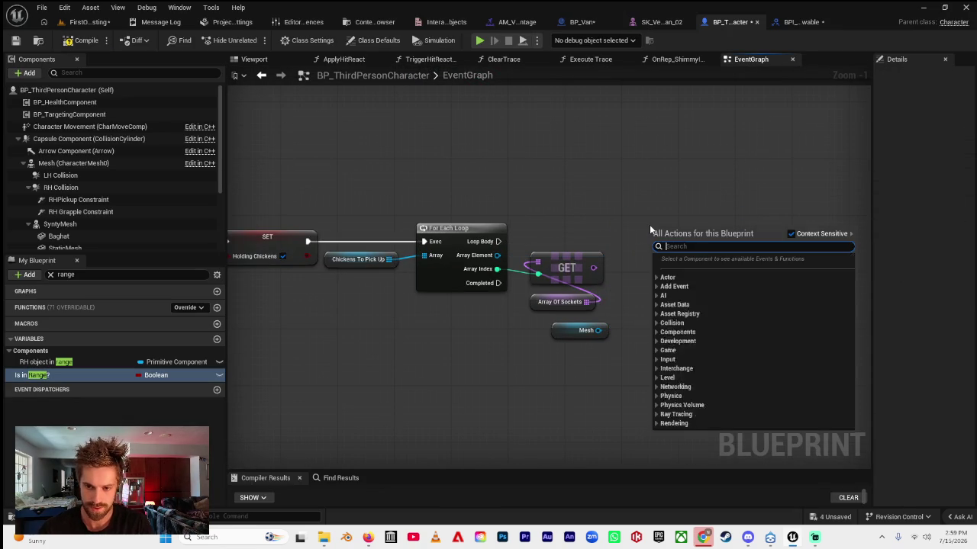
pyautogui.write('drop chickens')
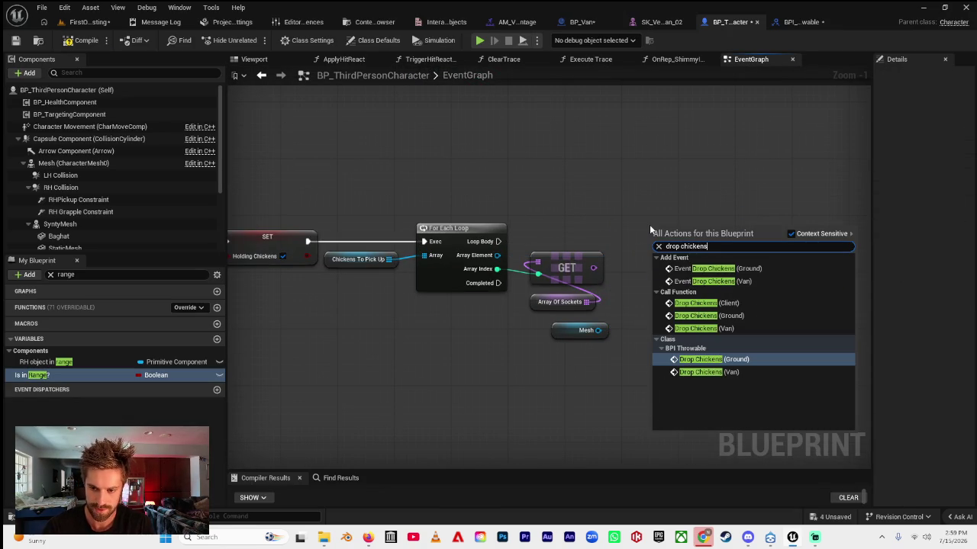
pyautogui.press('Return')
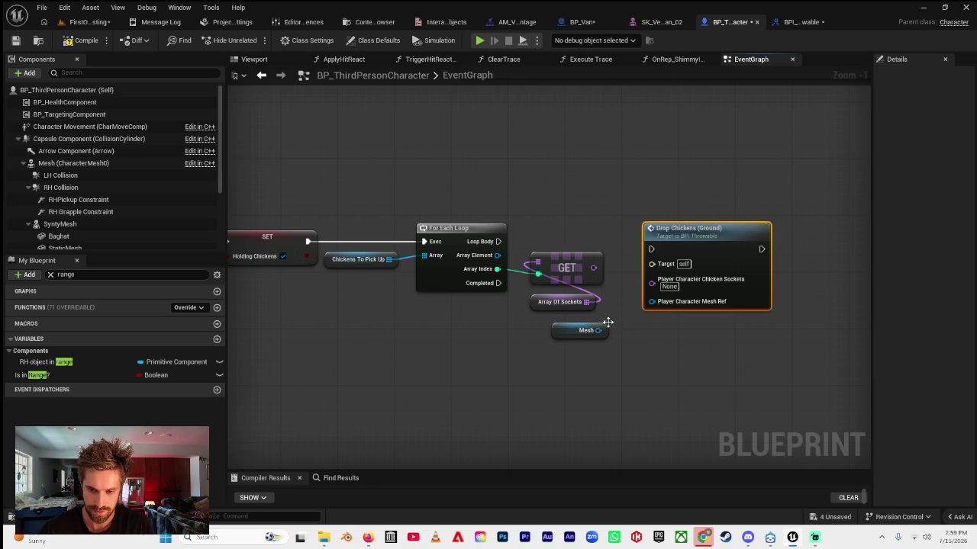
pyautogui.moveTo(393, 283)
pyautogui.mouseDown()
pyautogui.moveTo(519, 285)
pyautogui.moveTo(474, 286)
pyautogui.mouseUp()
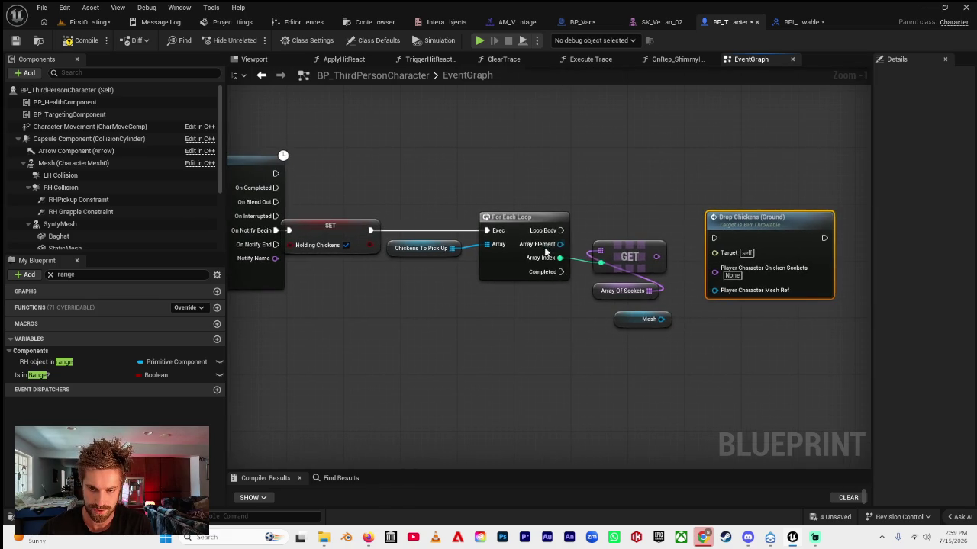
pyautogui.moveTo(560, 244); pyautogui.dragTo(714, 256)
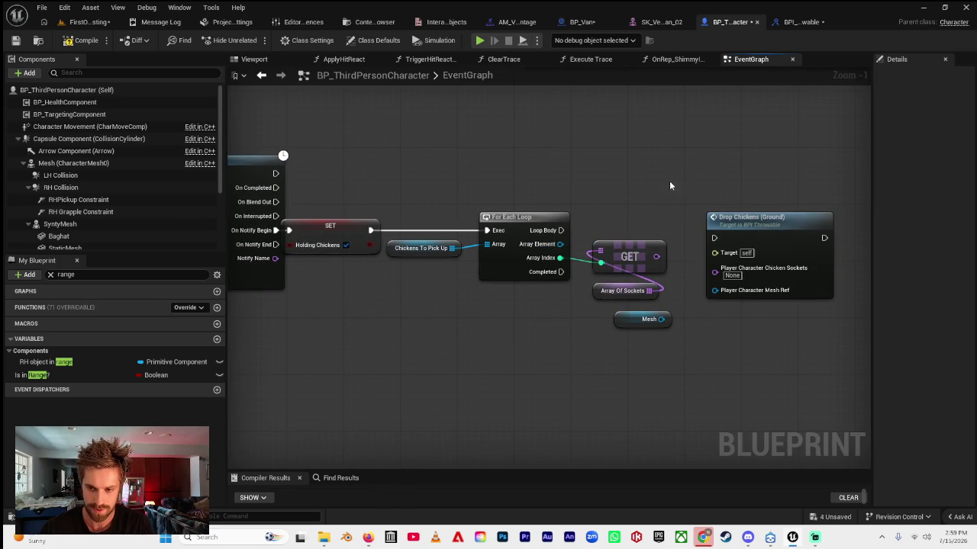
pyautogui.click(758, 227)
pyautogui.press('Delete')
# - Add a Drop Chickens (Ground) message node targeting the loop's Array Element
pyautogui.scroll(-3, 633, 343)
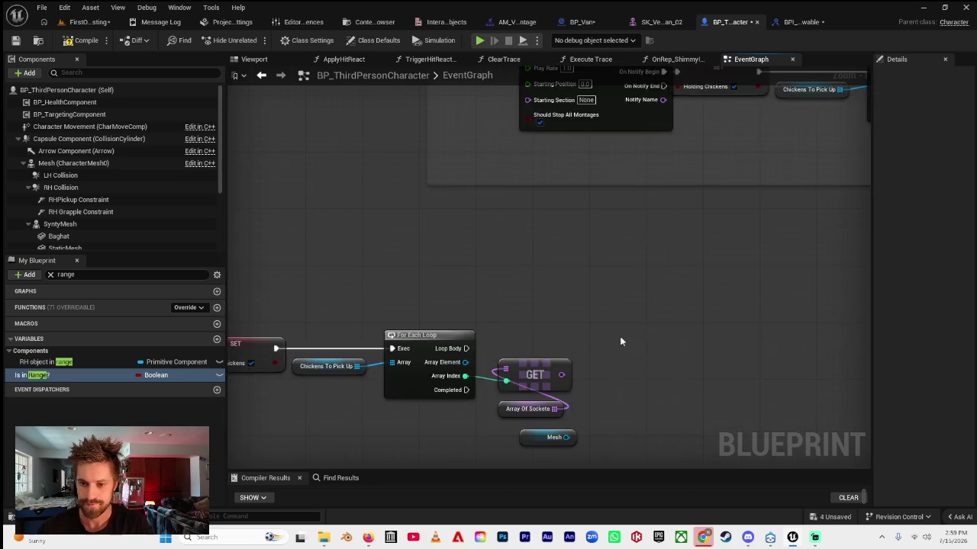
pyautogui.scroll(5, 649, 221)
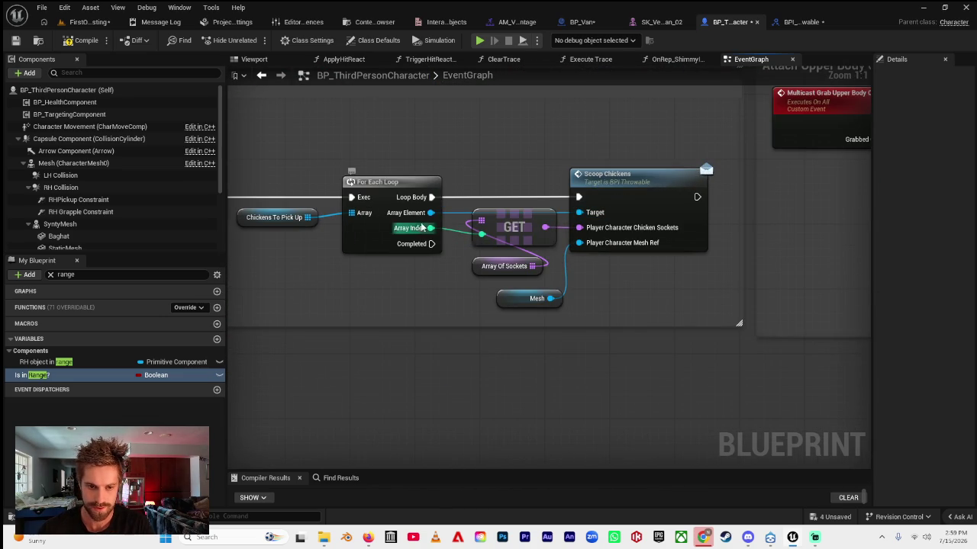
pyautogui.moveTo(393, 368); pyautogui.dragTo(597, 294)
pyautogui.scroll(-2, 602, 247)
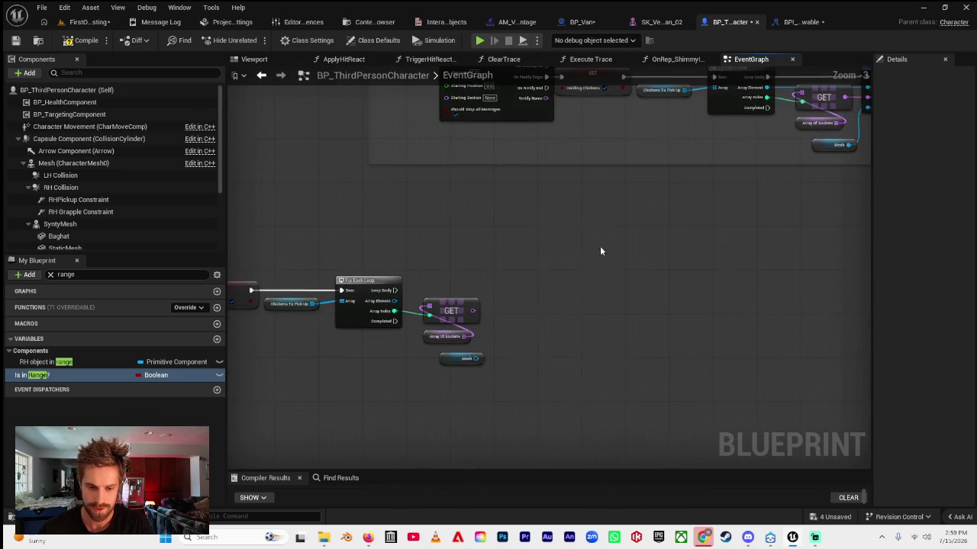
pyautogui.scroll(2, 602, 247)
pyautogui.moveTo(377, 302); pyautogui.dragTo(583, 299)
pyautogui.write('drop')
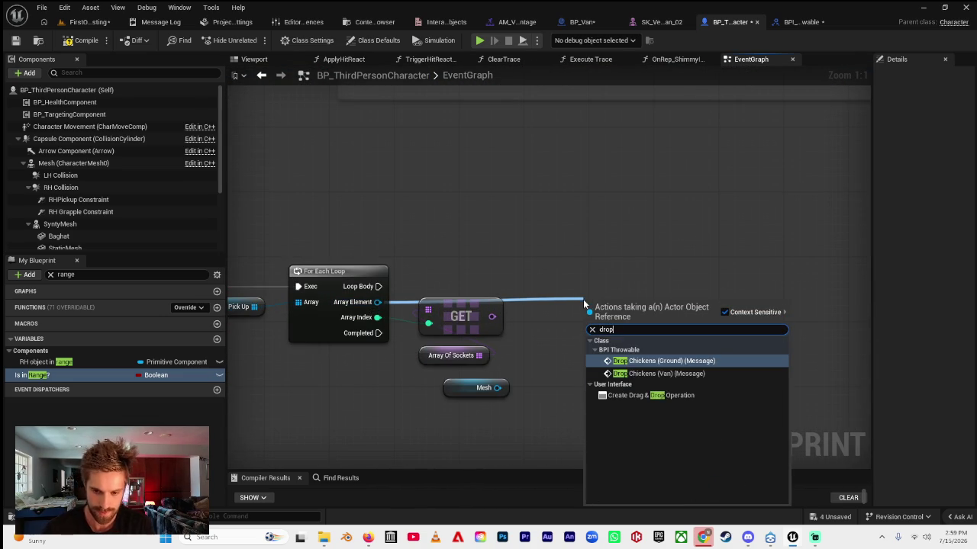
pyautogui.click(656, 360)
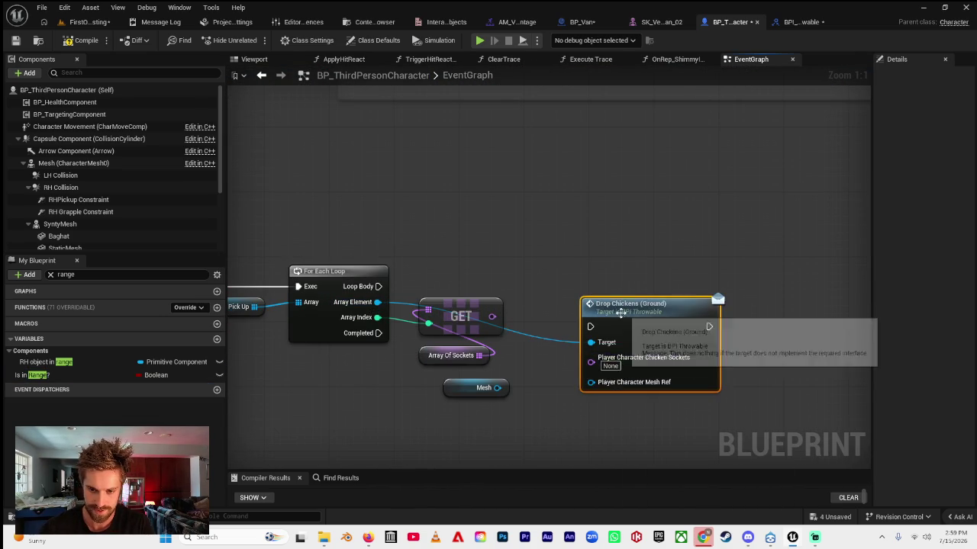
# - Wire Loop Body, Mesh and the GET sockets result into Drop Chickens (Ground)
pyautogui.moveTo(618, 307); pyautogui.dragTo(593, 278)
pyautogui.moveTo(377, 286); pyautogui.dragTo(565, 293)
pyautogui.moveTo(496, 388); pyautogui.dragTo(566, 349)
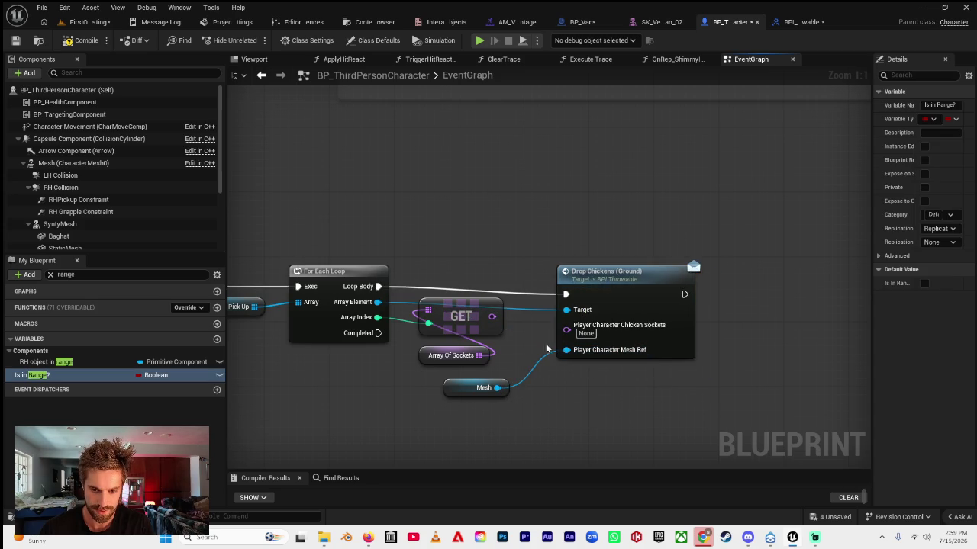
pyautogui.moveTo(493, 318)
pyautogui.mouseDown()
pyautogui.moveTo(569, 319)
pyautogui.moveTo(803, 202)
pyautogui.moveTo(573, 272)
pyautogui.mouseUp()
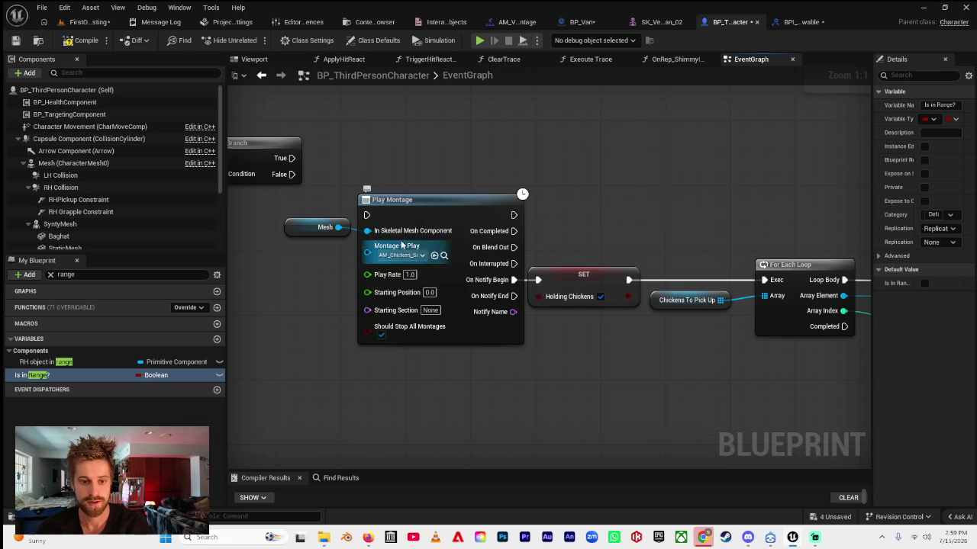
pyautogui.moveTo(321, 188); pyautogui.dragTo(488, 216)
pyautogui.click(803, 22)
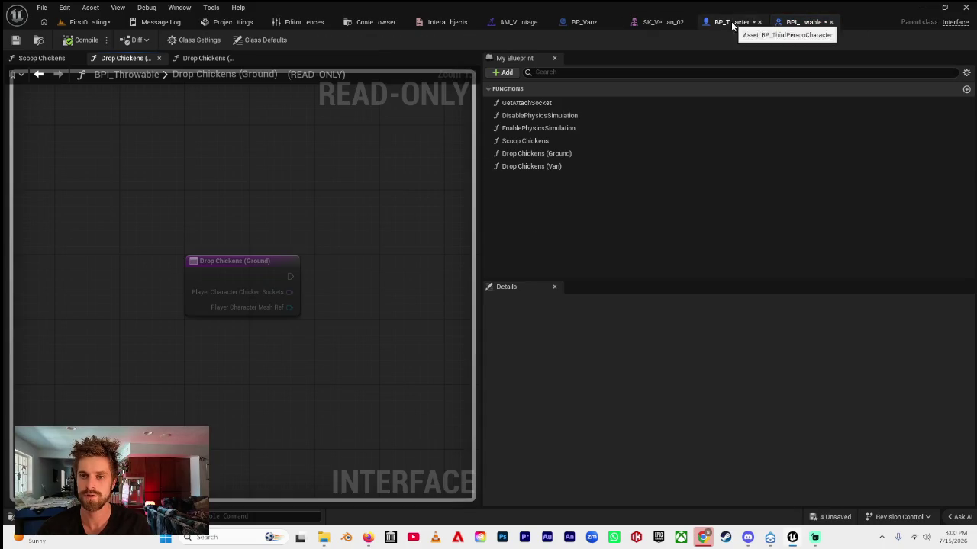
# - Search the content browser for BP_chicken and open BP_Chicken_States
pyautogui.hotkey('ctrl', 'space')
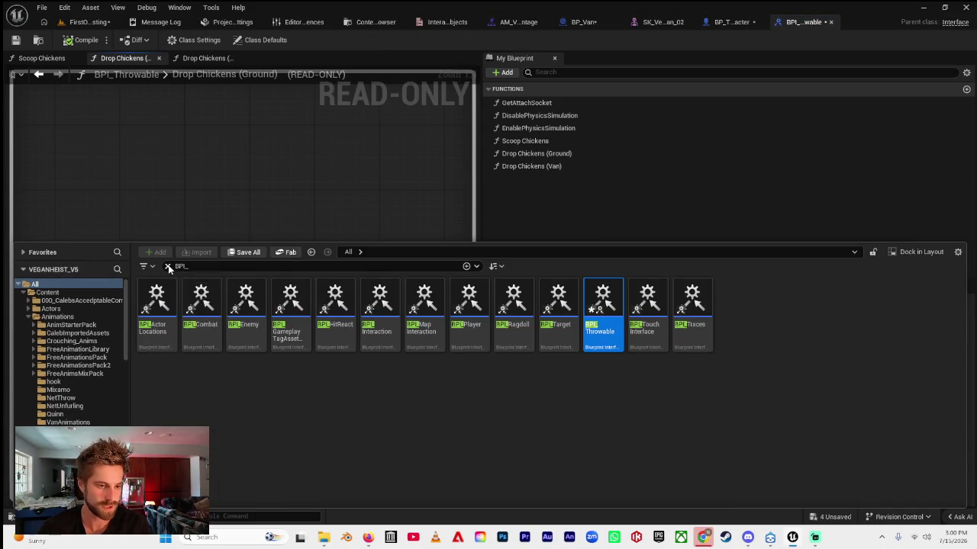
pyautogui.click(167, 265)
pyautogui.write('BP_chickens')
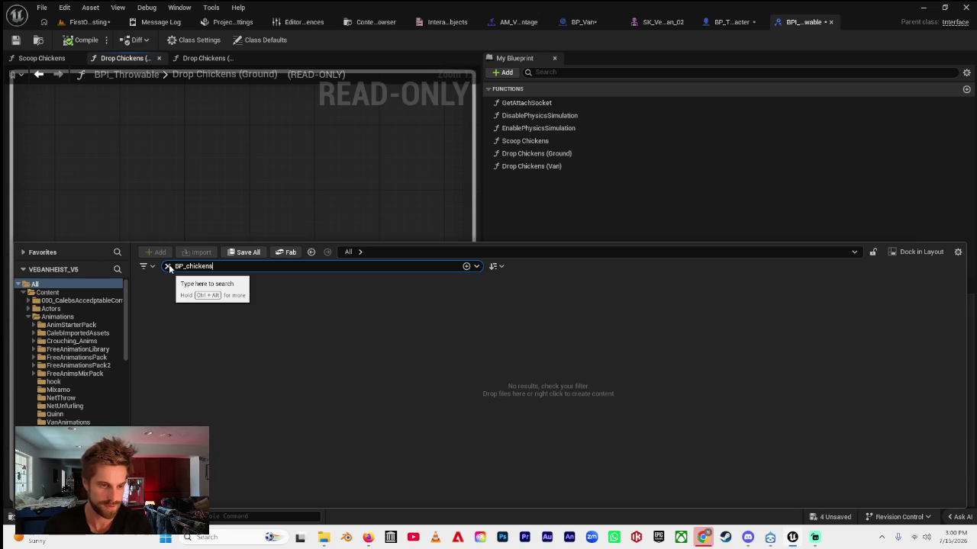
pyautogui.write('n')
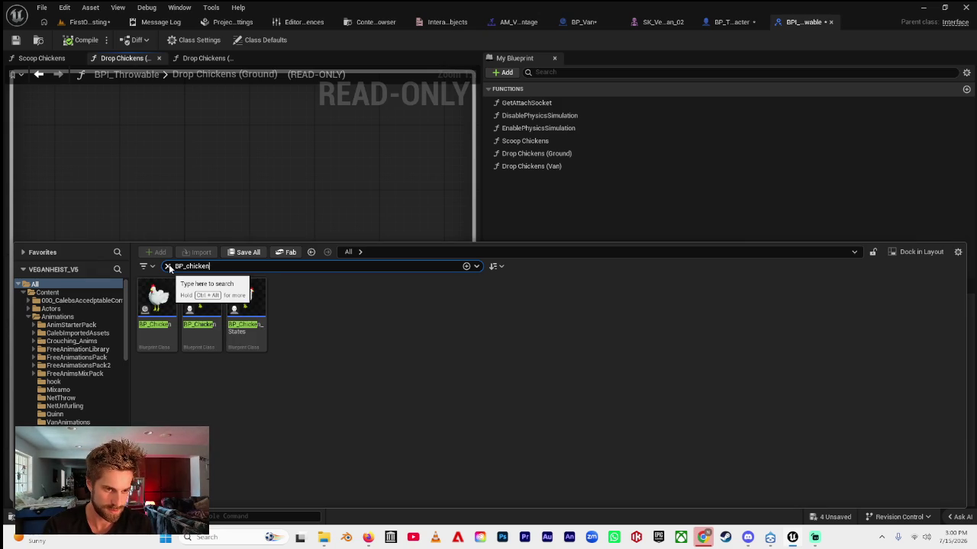
pyautogui.click(256, 337)
pyautogui.doubleClick(256, 337)
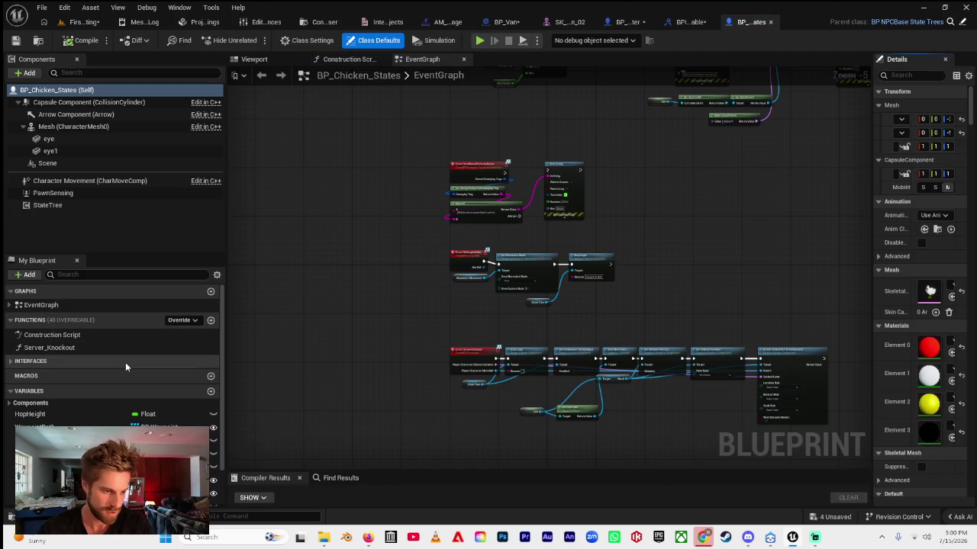
# - Add Event Drop Chickens (Ground) from the Interfaces list
pyautogui.click(30, 361)
pyautogui.scroll(-5, 36, 373)
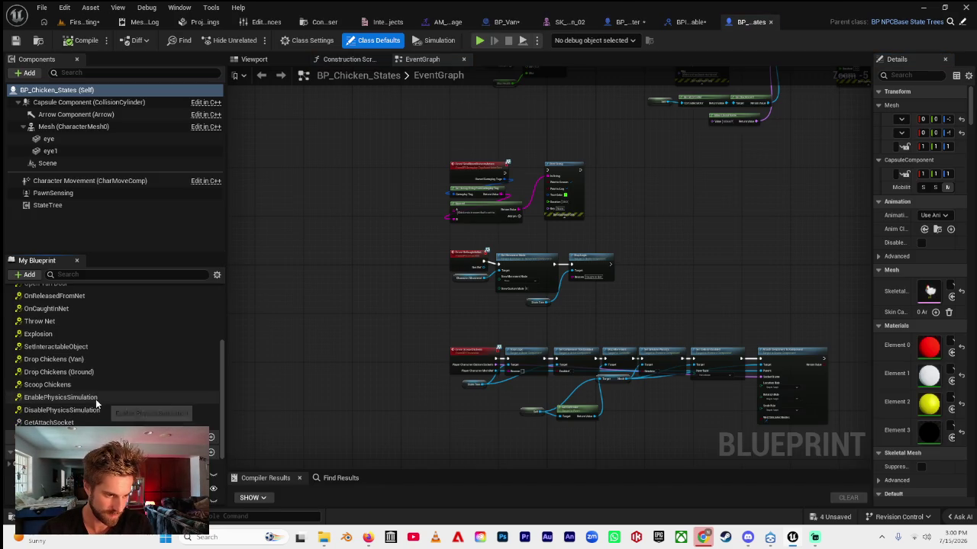
pyautogui.click(75, 375)
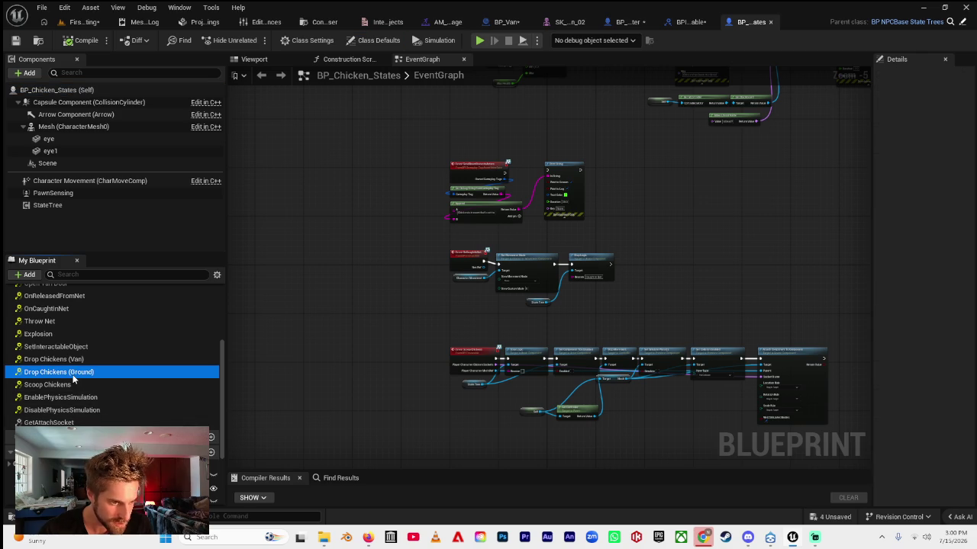
pyautogui.doubleClick(57, 376)
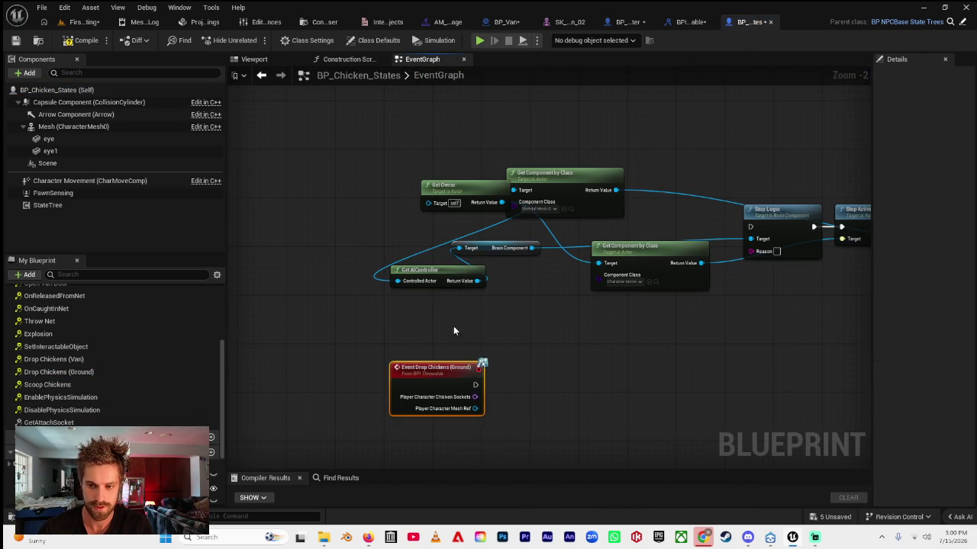
pyautogui.scroll(-2, 371, 343)
pyautogui.moveTo(362, 369); pyautogui.dragTo(567, 195)
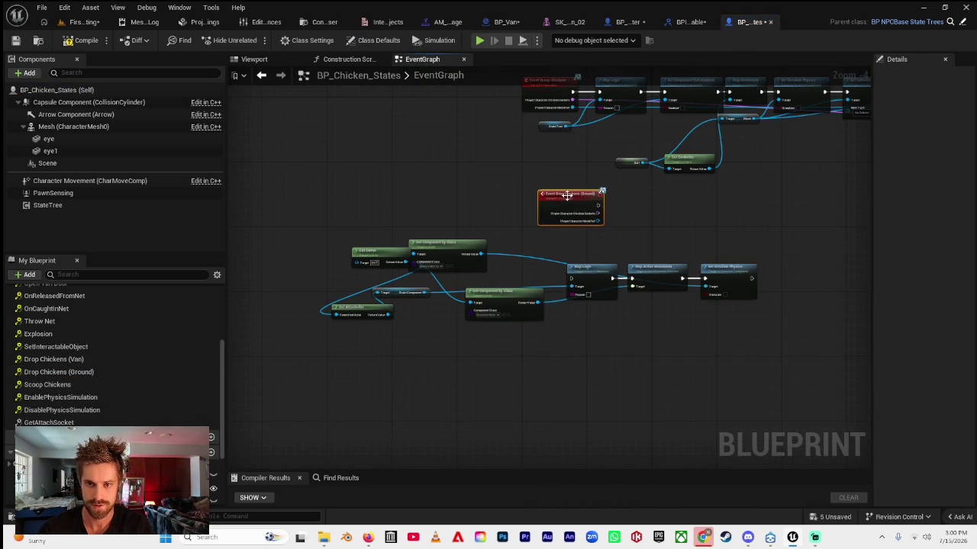
# - Place the new event beneath Event Scoop Chickens and center the event chain
pyautogui.moveTo(477, 273); pyautogui.dragTo(450, 272)
pyautogui.moveTo(260, 328)
pyautogui.mouseDown()
pyautogui.moveTo(510, 398)
pyautogui.moveTo(649, 371)
pyautogui.moveTo(650, 466)
pyautogui.mouseUp()
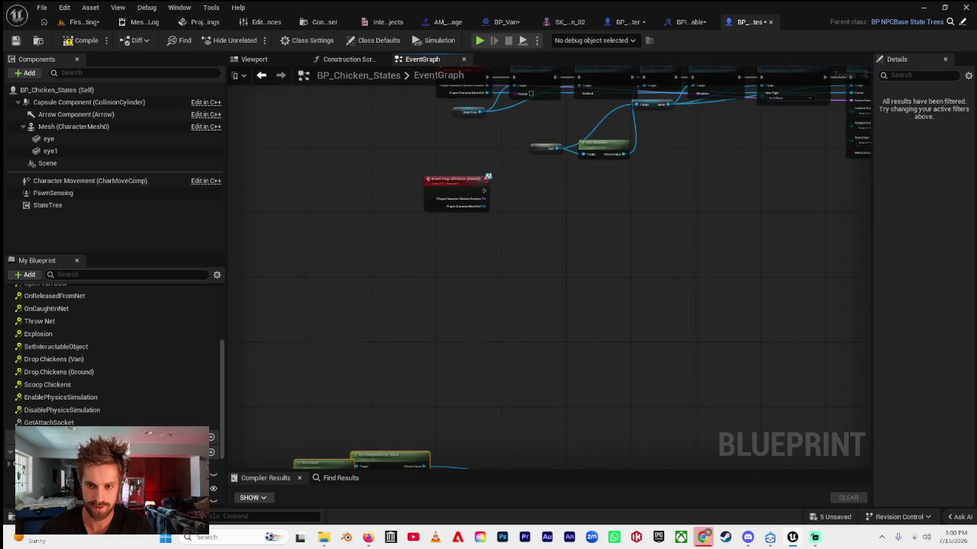
pyautogui.moveTo(607, 308); pyautogui.dragTo(552, 393)
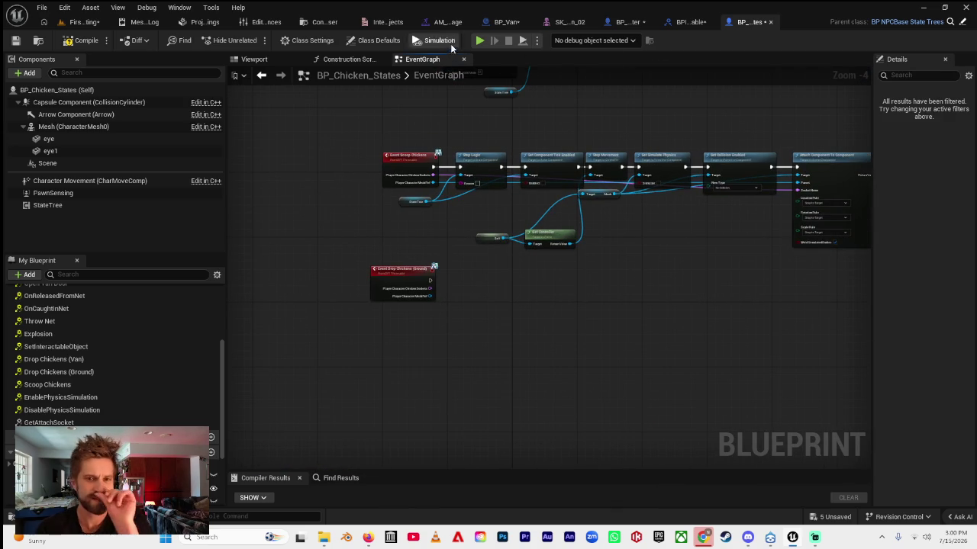
pyautogui.moveTo(613, 127); pyautogui.dragTo(460, 115)
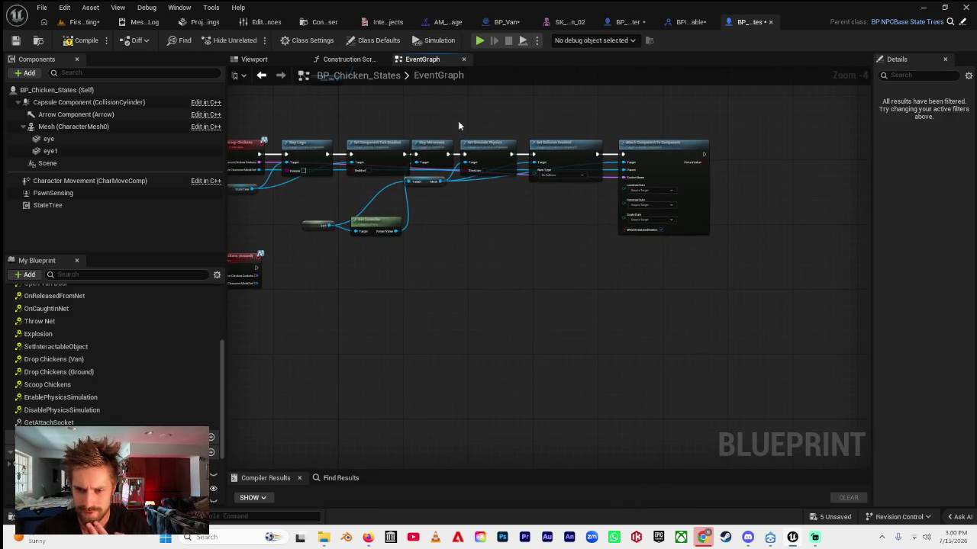
pyautogui.moveTo(539, 262); pyautogui.dragTo(684, 268)
pyautogui.moveTo(464, 303)
pyautogui.mouseDown()
pyautogui.moveTo(413, 282)
pyautogui.moveTo(268, 266)
pyautogui.moveTo(339, 299)
pyautogui.mouseUp()
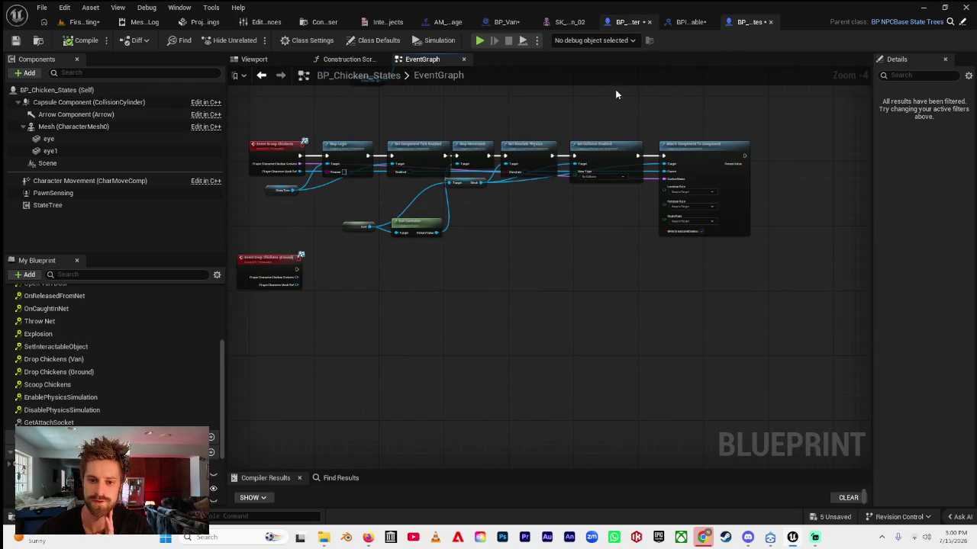
# - Jump from the throw net branch logic to the Drop Object (Client) event
pyautogui.scroll(-8, 631, 197)
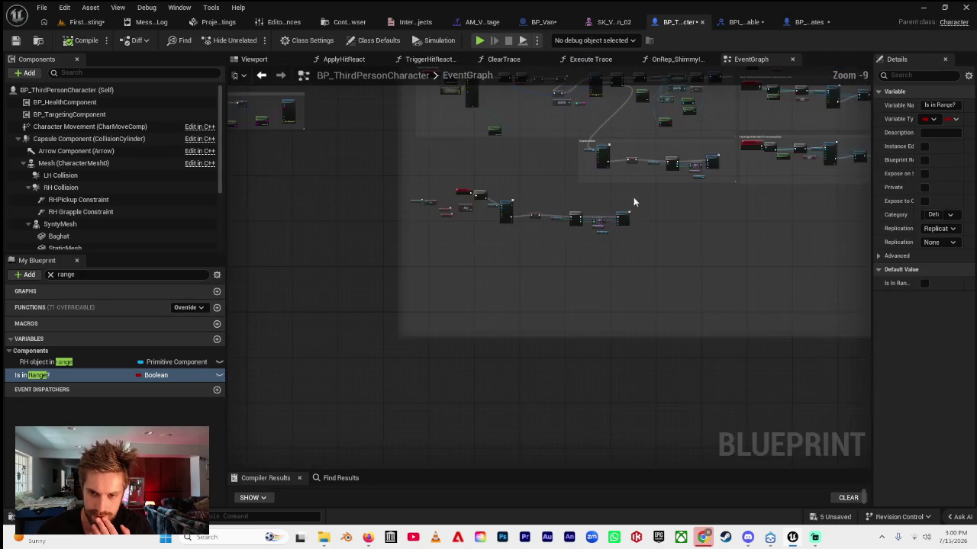
pyautogui.scroll(8, 567, 330)
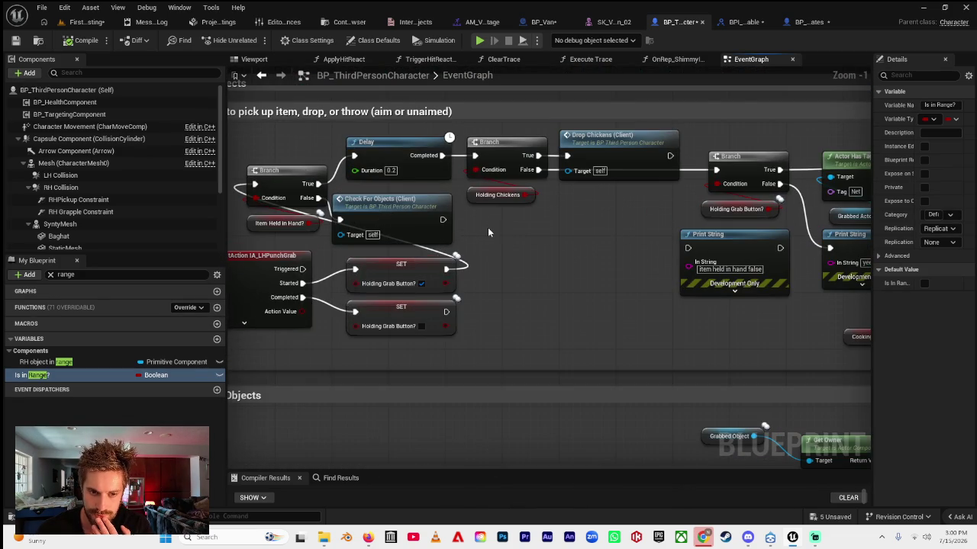
pyautogui.moveTo(488, 233)
pyautogui.mouseDown()
pyautogui.moveTo(243, 209)
pyautogui.moveTo(682, 170)
pyautogui.moveTo(532, 170)
pyautogui.mouseUp()
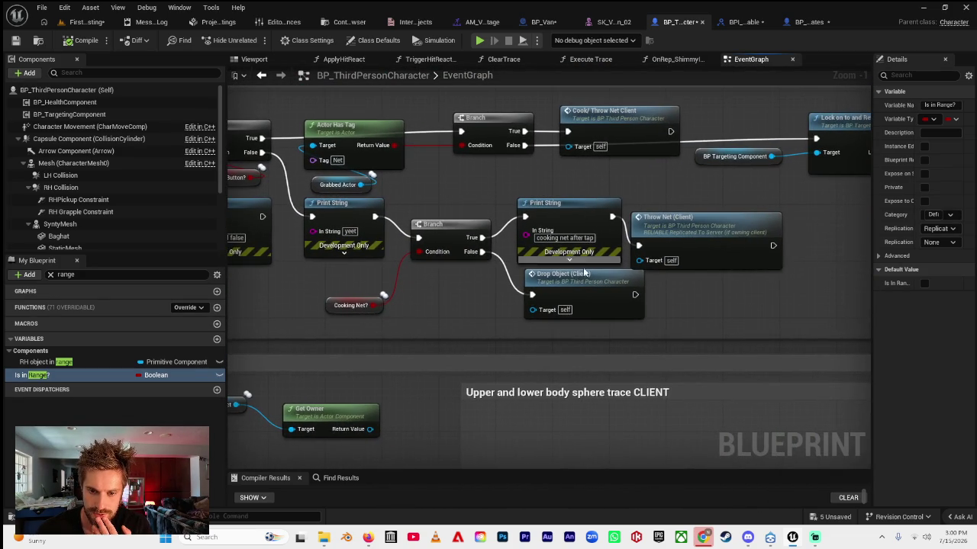
pyautogui.doubleClick(583, 262)
# - Follow the drop chain to the Drop Chickens (Ground) call and open its interface function
pyautogui.scroll(1, 598, 293)
pyautogui.moveTo(608, 314)
pyautogui.mouseDown()
pyautogui.moveTo(496, 290)
pyautogui.moveTo(531, 277)
pyautogui.moveTo(304, 278)
pyautogui.mouseUp()
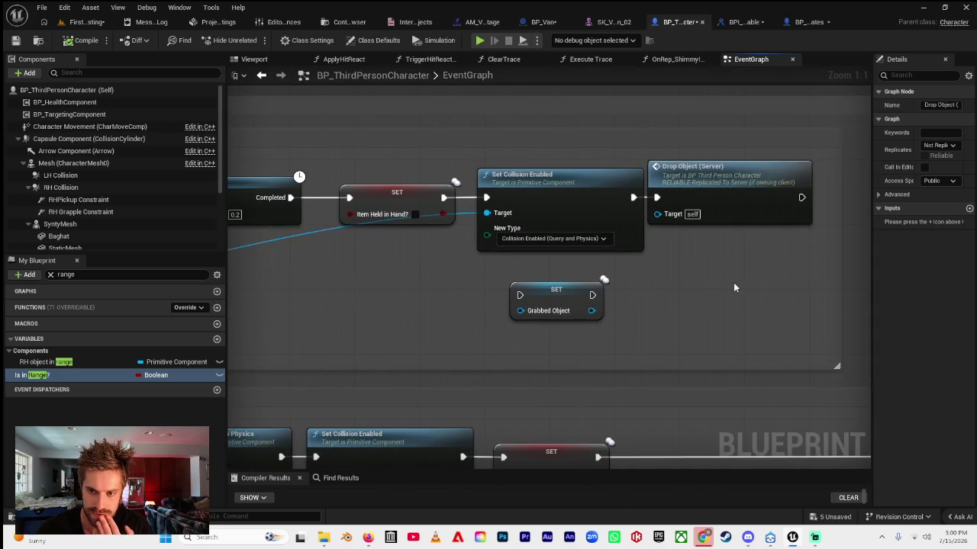
pyautogui.moveTo(724, 286); pyautogui.dragTo(602, 298)
pyautogui.scroll(-8, 593, 304)
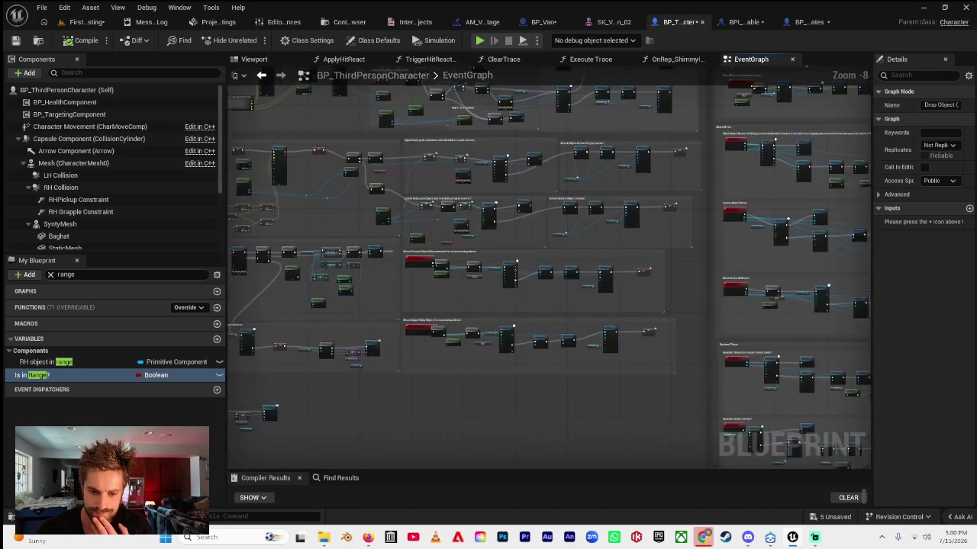
pyautogui.scroll(6, 442, 315)
pyautogui.moveTo(432, 301)
pyautogui.mouseDown()
pyautogui.moveTo(480, 302)
pyautogui.moveTo(389, 302)
pyautogui.moveTo(778, 346)
pyautogui.moveTo(387, 308)
pyautogui.mouseUp()
pyautogui.scroll(-3, 534, 312)
pyautogui.scroll(4, 534, 312)
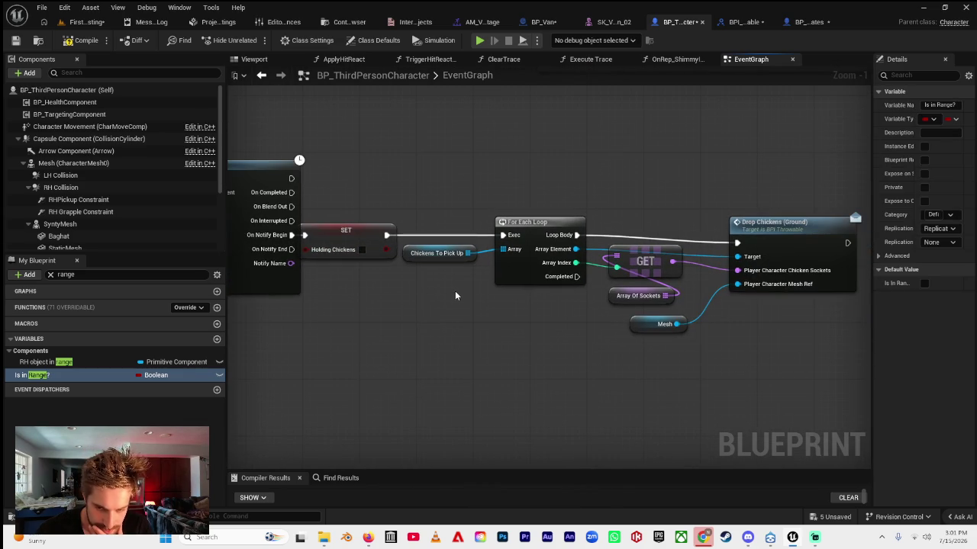
pyautogui.moveTo(526, 314); pyautogui.dragTo(454, 308)
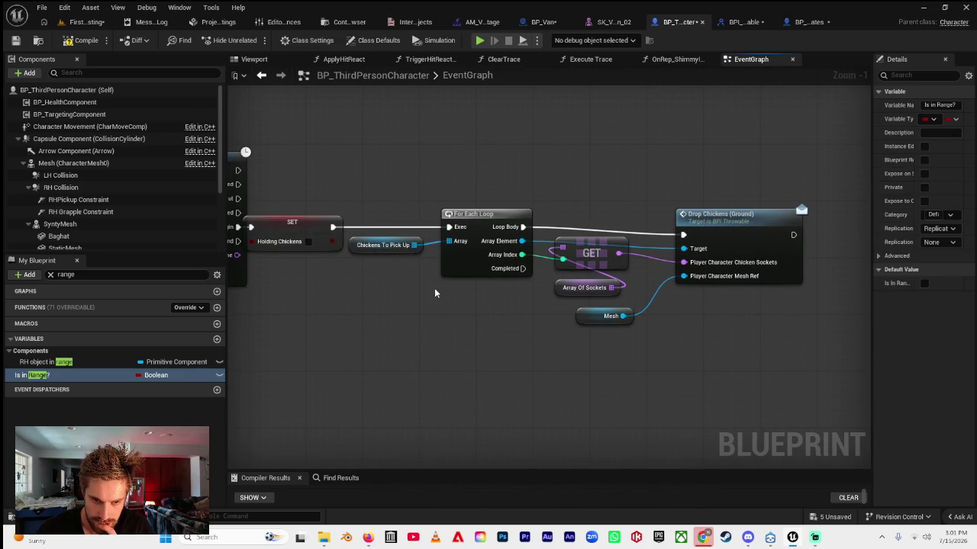
pyautogui.moveTo(608, 345); pyautogui.dragTo(451, 349)
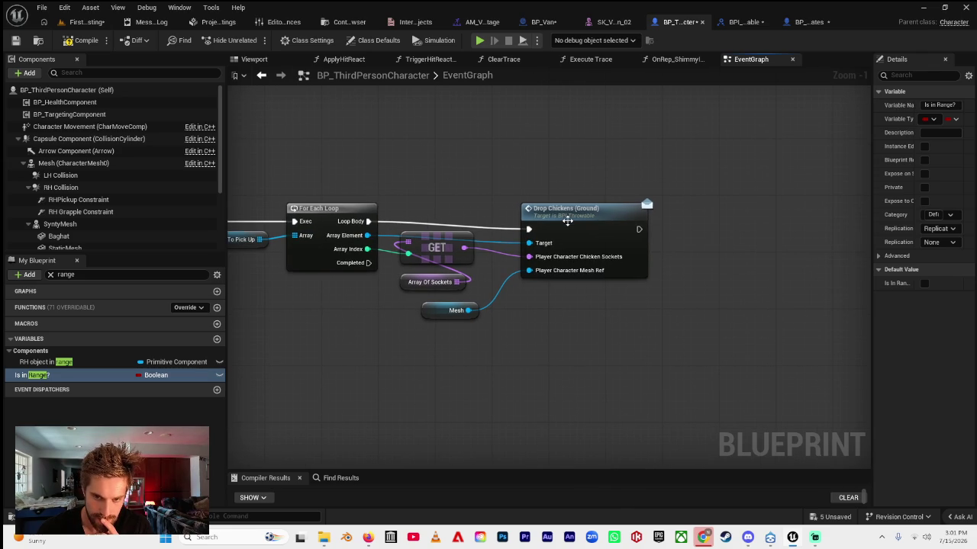
pyautogui.doubleClick(608, 220)
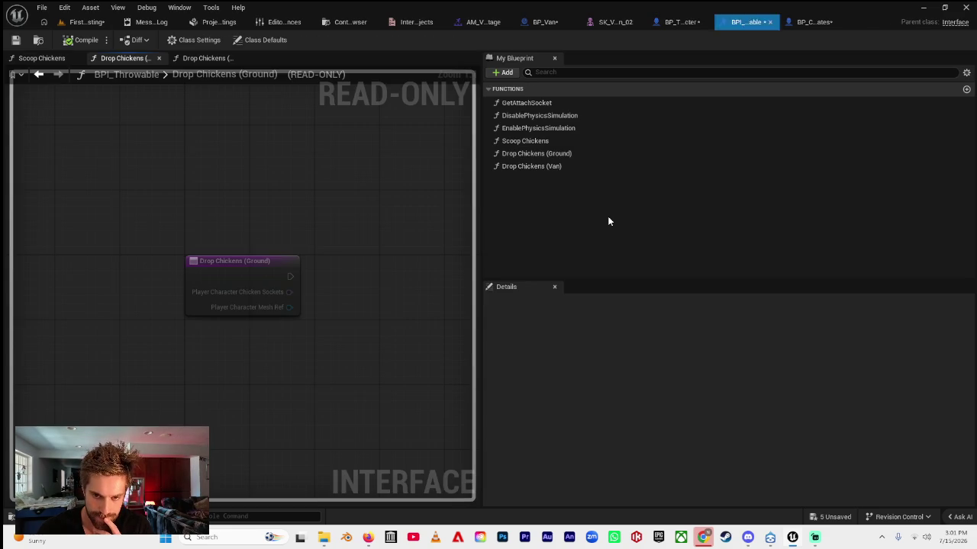
# - In BP_Chicken_States, add a Detach From Component node targeting the Mesh
pyautogui.click(812, 23)
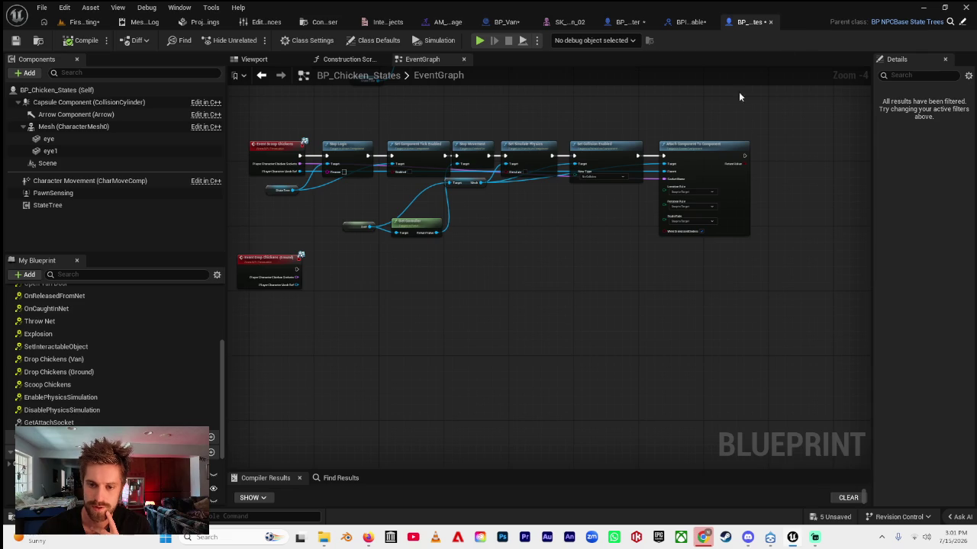
pyautogui.scroll(5, 402, 280)
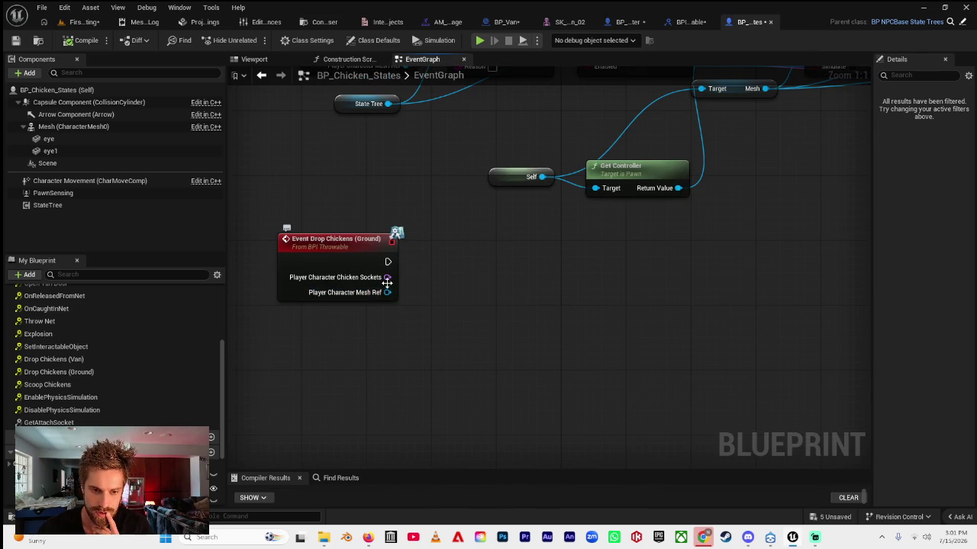
pyautogui.scroll(-5, 405, 290)
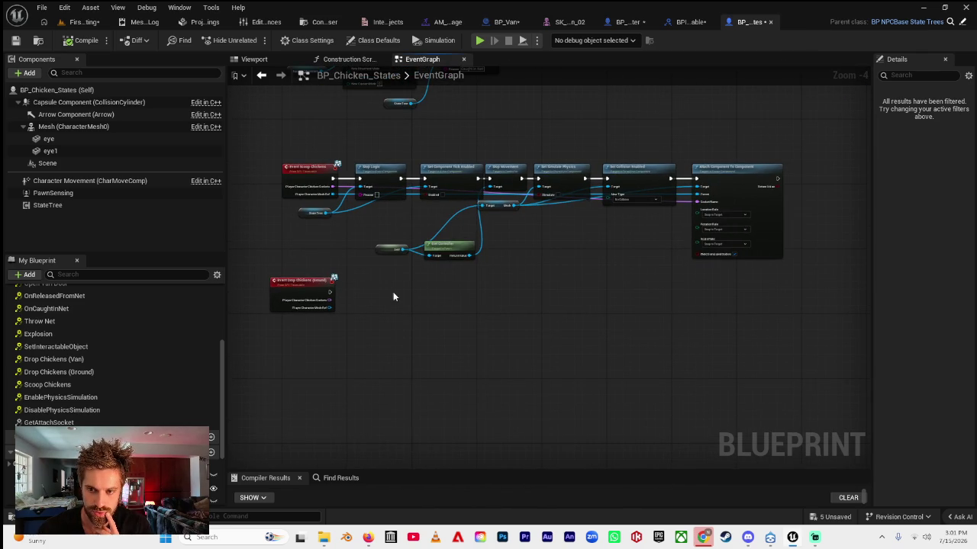
pyautogui.rightClick(374, 299)
pyautogui.scroll(2, 330, 309)
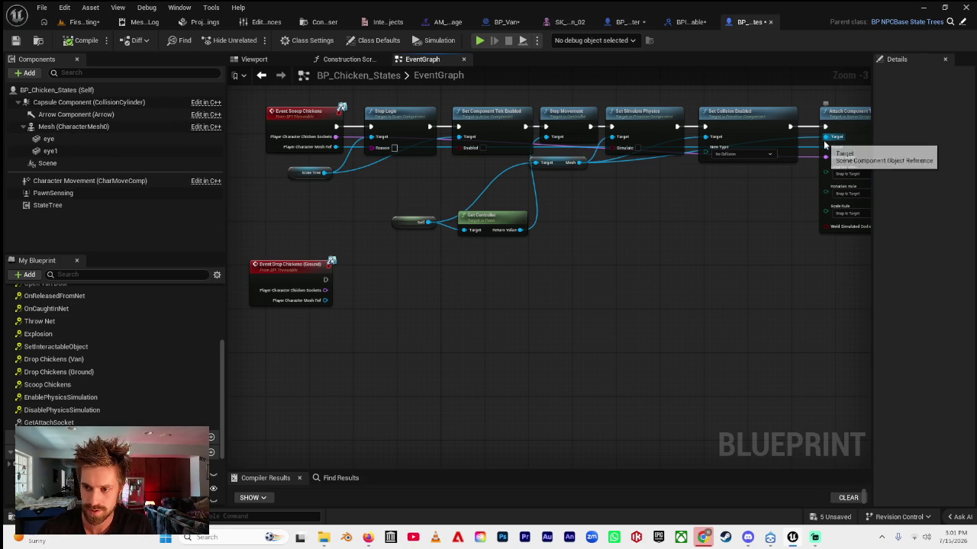
pyautogui.moveTo(558, 166)
pyautogui.mouseDown()
pyautogui.moveTo(563, 196)
pyautogui.moveTo(558, 181)
pyautogui.mouseUp()
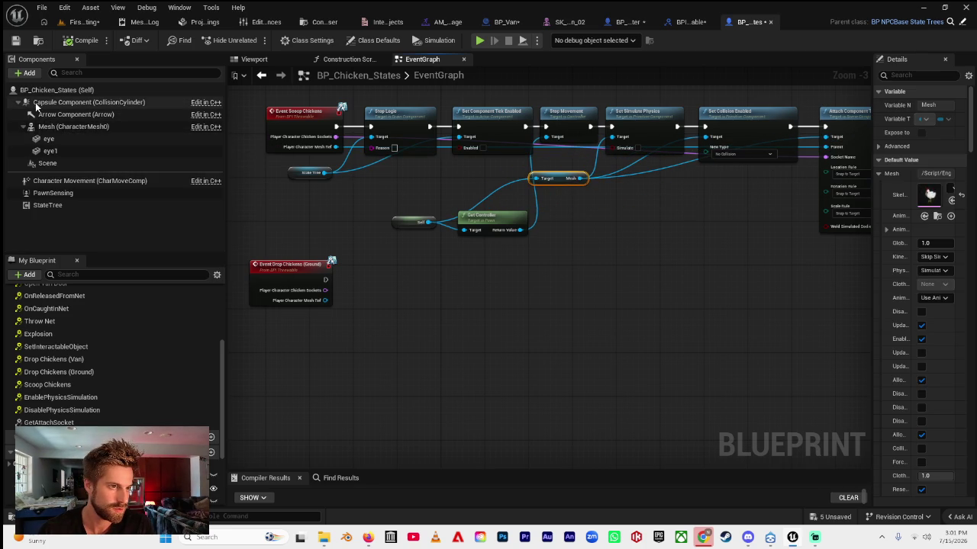
pyautogui.moveTo(73, 126)
pyautogui.mouseDown()
pyautogui.moveTo(309, 368)
pyautogui.moveTo(377, 330)
pyautogui.moveTo(372, 323)
pyautogui.mouseUp()
pyautogui.write('detach')
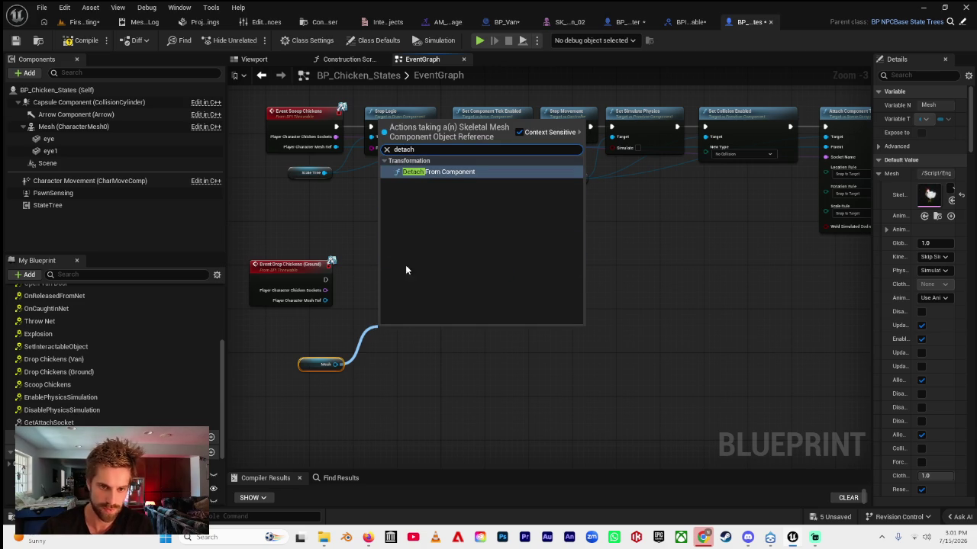
pyautogui.click(426, 172)
# - Set location, rotation and scale rules to Keep World and run the detach from Drop Chickens (Ground)
pyautogui.scroll(3, 348, 305)
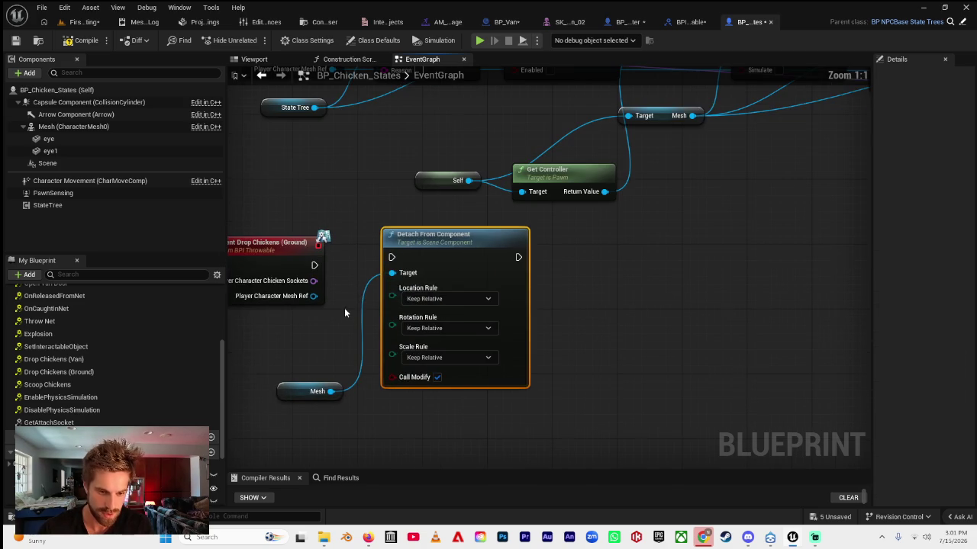
pyautogui.scroll(-4, 430, 309)
pyautogui.scroll(4, 489, 262)
pyautogui.click(577, 310)
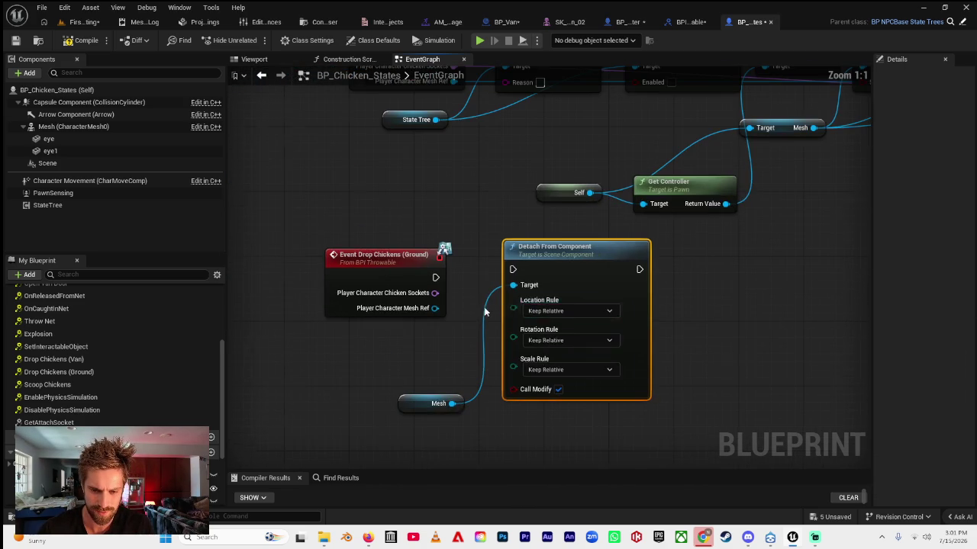
pyautogui.click(574, 338)
pyautogui.click(571, 341)
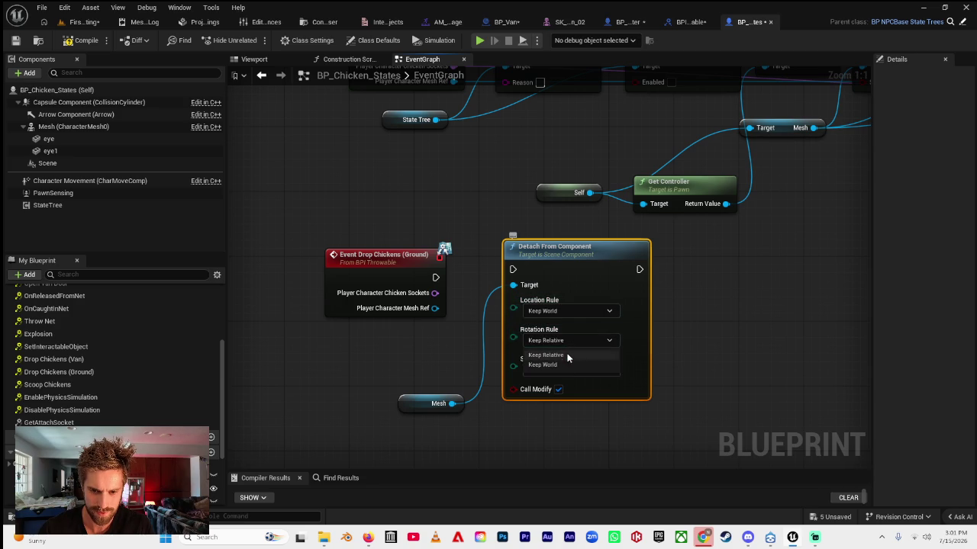
pyautogui.click(564, 367)
pyautogui.click(560, 370)
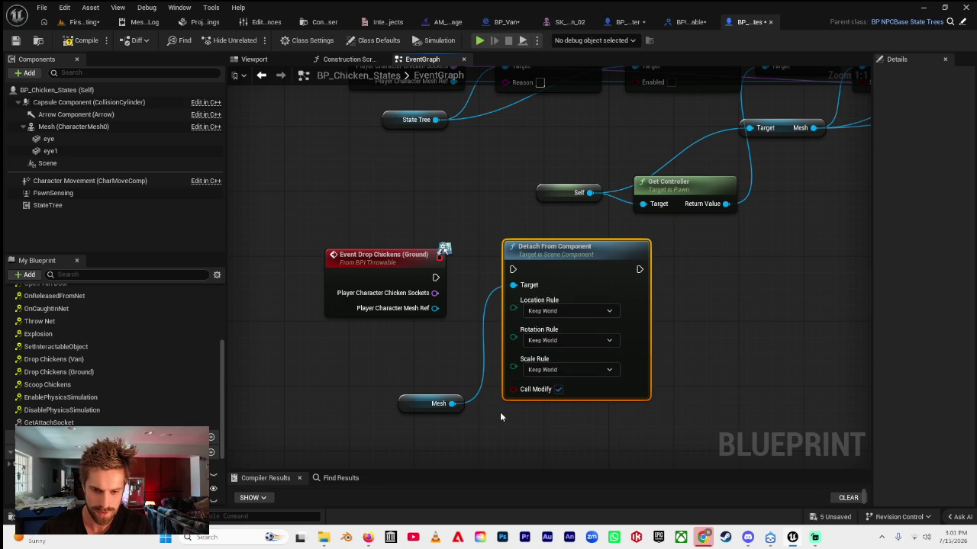
pyautogui.moveTo(434, 277)
pyautogui.mouseDown()
pyautogui.moveTo(545, 274)
pyautogui.moveTo(535, 270)
pyautogui.mouseUp()
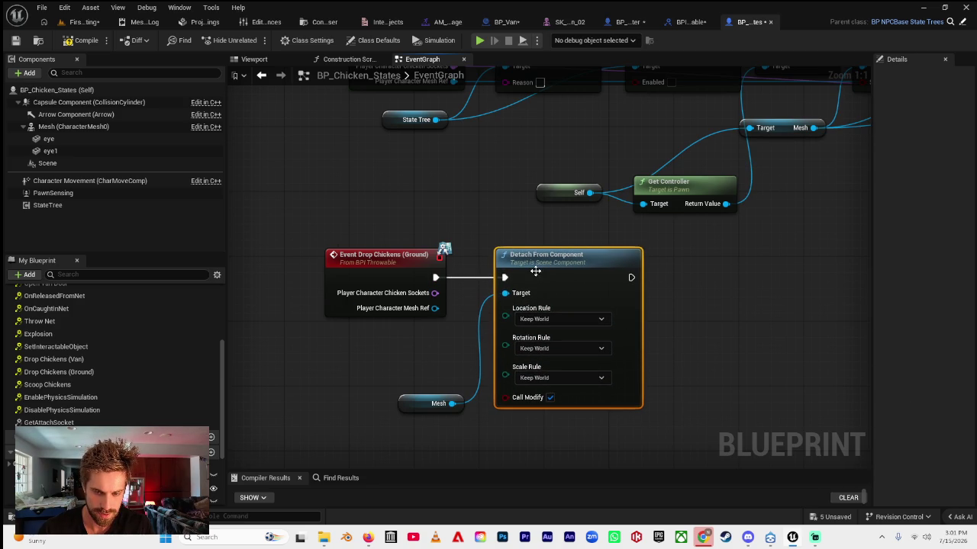
pyautogui.moveTo(694, 299); pyautogui.dragTo(662, 293)
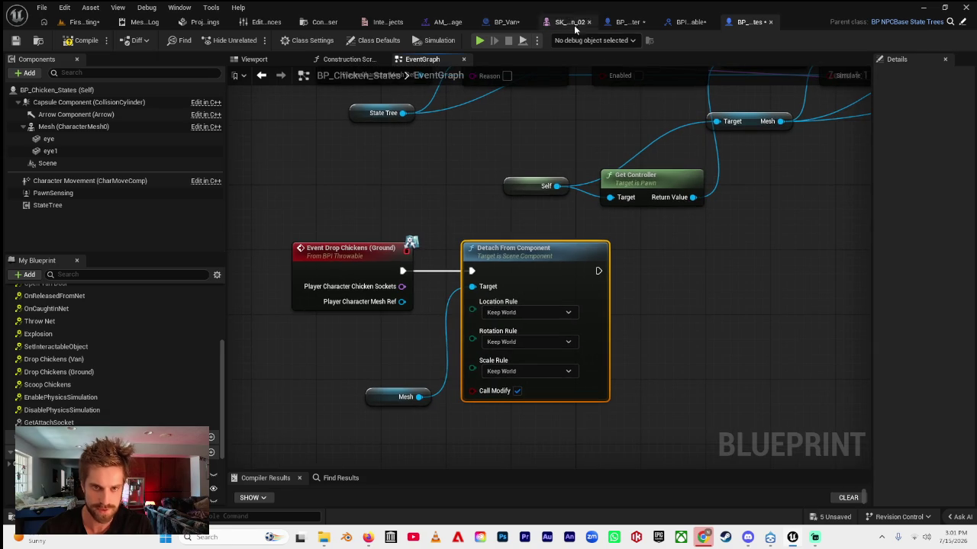
pyautogui.click(627, 22)
# - Pan the character graph to the grab, drop and throw section and jump to Drop Chicken
pyautogui.scroll(-5, 523, 251)
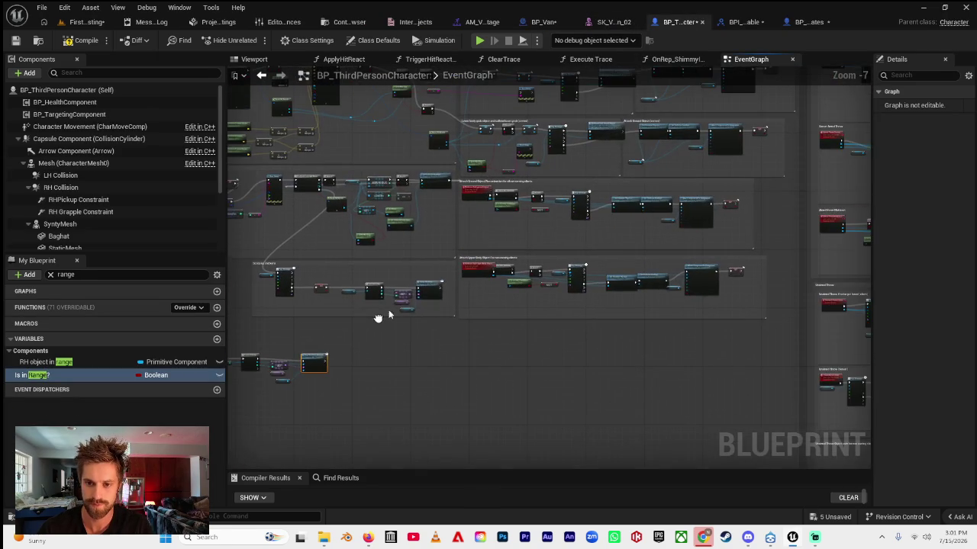
pyautogui.moveTo(585, 265)
pyautogui.mouseDown()
pyautogui.moveTo(599, 310)
pyautogui.moveTo(555, 254)
pyautogui.moveTo(676, 148)
pyautogui.mouseUp()
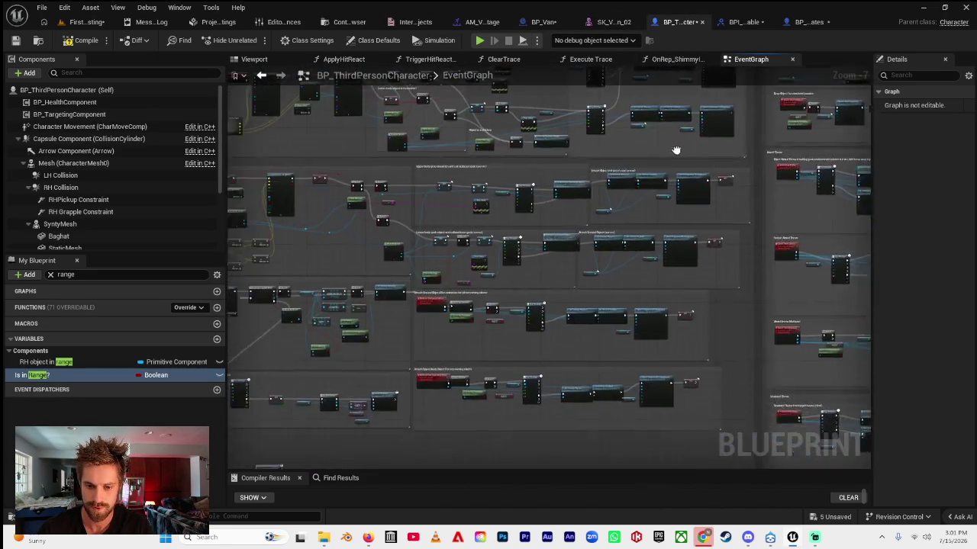
pyautogui.scroll(1, 511, 161)
pyautogui.scroll(2, 511, 161)
pyautogui.moveTo(511, 161)
pyautogui.mouseDown()
pyautogui.moveTo(608, 359)
pyautogui.moveTo(689, 252)
pyautogui.moveTo(524, 217)
pyautogui.mouseUp()
pyautogui.doubleClick(302, 177)
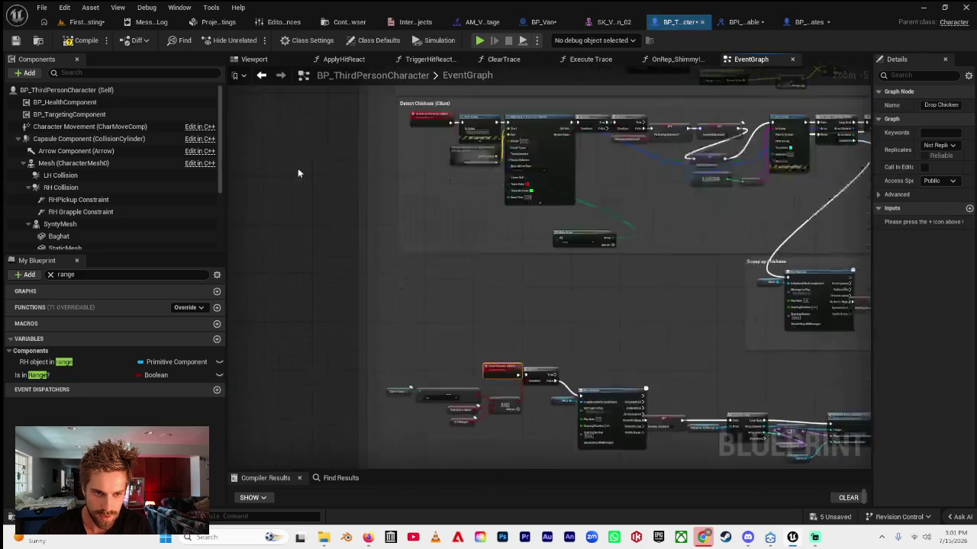
# - Jump to Drop Object (Client) and follow the server chain through Set Simulate Physics and Delay
pyautogui.scroll(-2, 473, 306)
pyautogui.moveTo(473, 306); pyautogui.dragTo(377, 200)
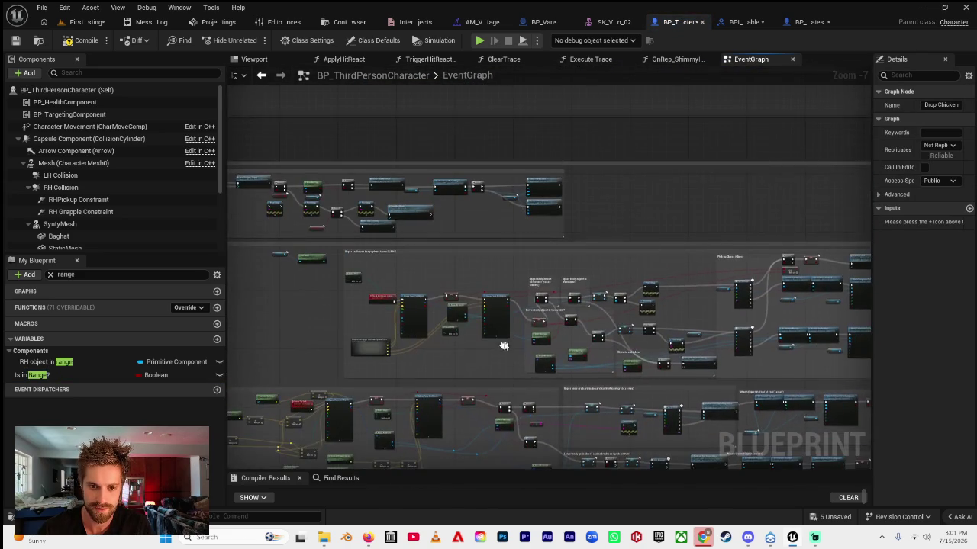
pyautogui.scroll(5, 378, 199)
pyautogui.moveTo(528, 167)
pyautogui.mouseDown()
pyautogui.moveTo(538, 198)
pyautogui.moveTo(502, 246)
pyautogui.mouseUp()
pyautogui.doubleClick(469, 257)
pyautogui.moveTo(545, 308); pyautogui.dragTo(359, 226)
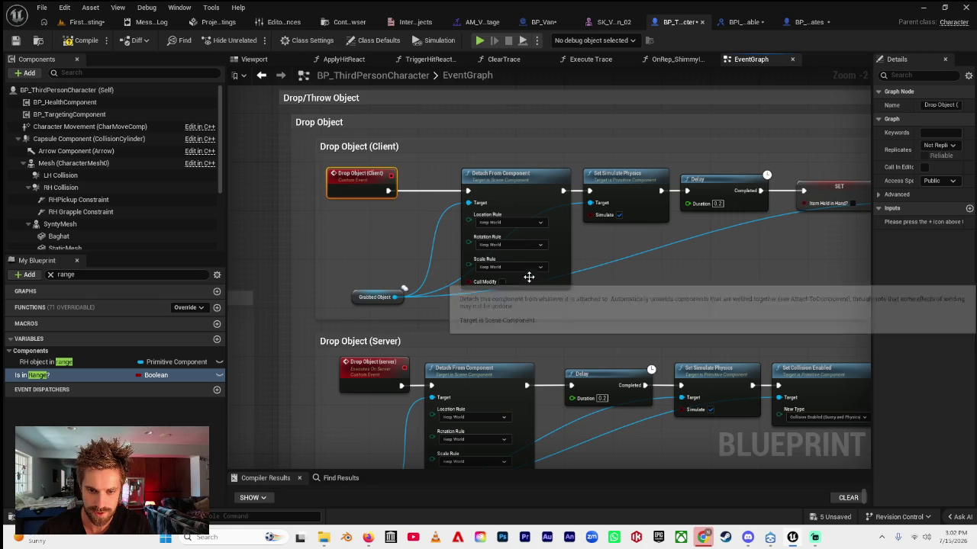
pyautogui.moveTo(665, 251); pyautogui.dragTo(384, 227)
pyautogui.moveTo(447, 222)
pyautogui.mouseDown()
pyautogui.moveTo(584, 226)
pyautogui.moveTo(522, 231)
pyautogui.mouseUp()
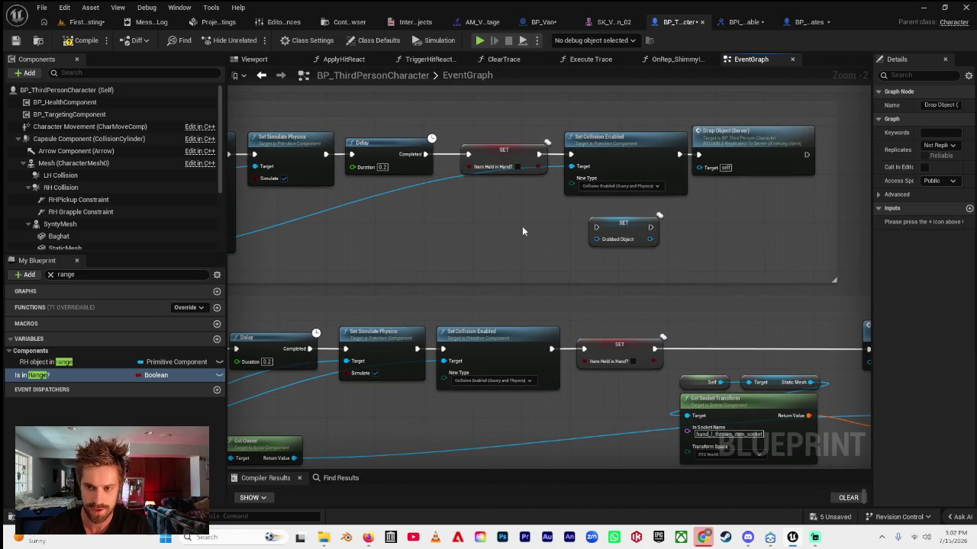
pyautogui.scroll(-3, 520, 212)
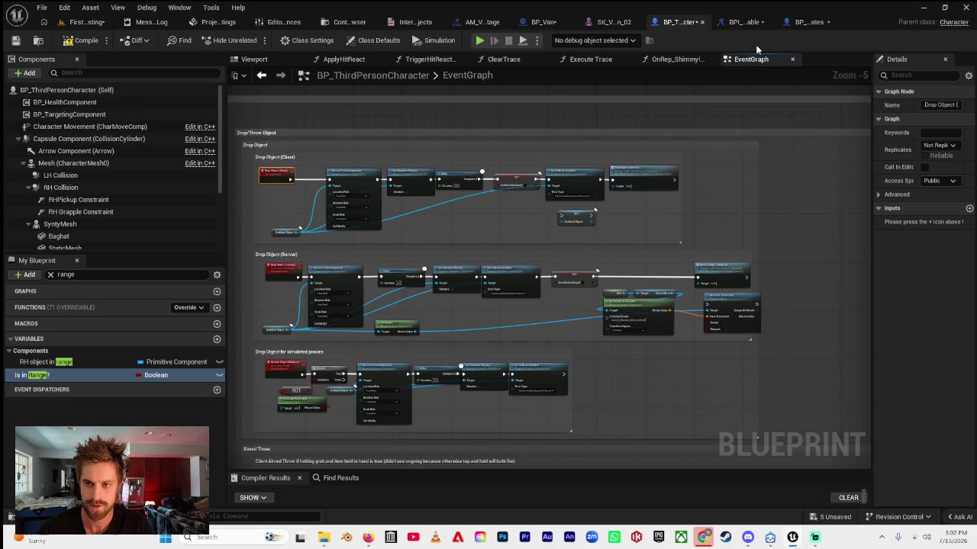
pyautogui.click(809, 22)
pyautogui.moveTo(538, 256)
pyautogui.mouseDown()
pyautogui.moveTo(435, 255)
pyautogui.moveTo(489, 299)
pyautogui.moveTo(467, 290)
pyautogui.moveTo(479, 289)
pyautogui.mouseUp()
# - Add a Set Simulate Physics node for the Mesh after the detach and position it beside the Mesh reference
pyautogui.write('set simula')
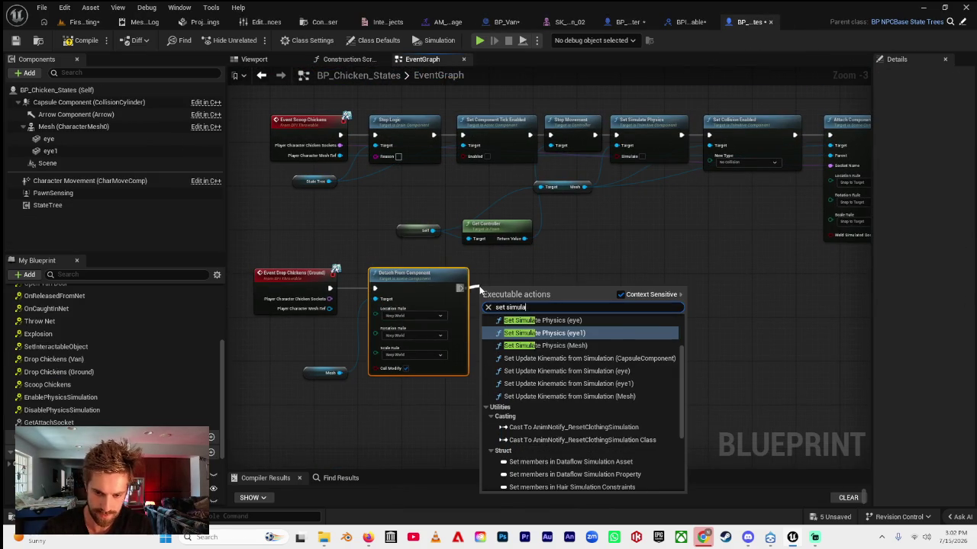
pyautogui.write('te')
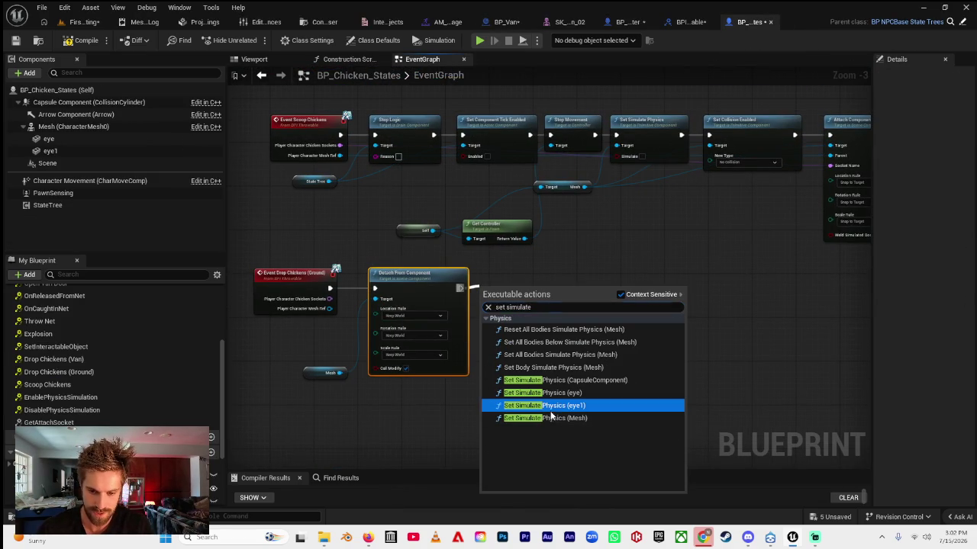
pyautogui.click(552, 417)
pyautogui.moveTo(514, 308); pyautogui.dragTo(531, 286)
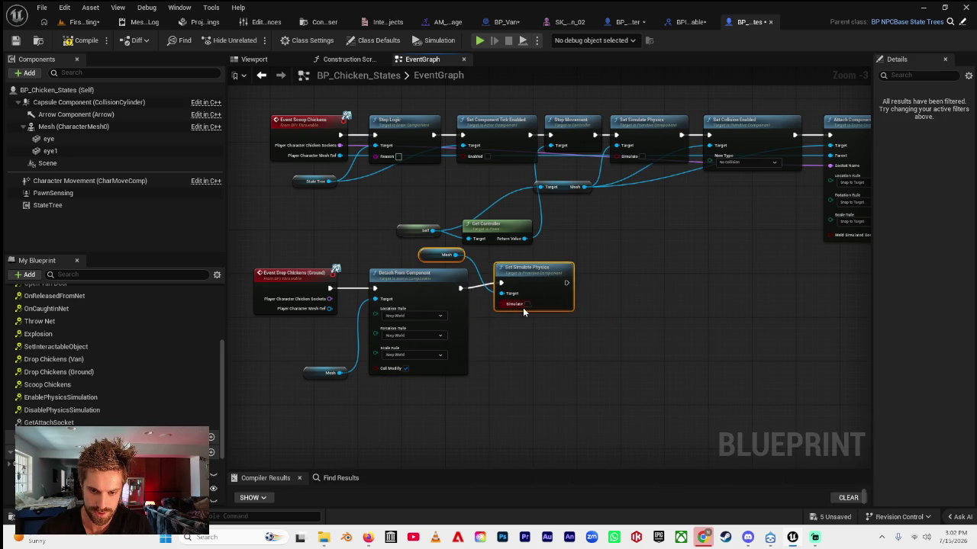
pyautogui.moveTo(438, 254); pyautogui.dragTo(494, 339)
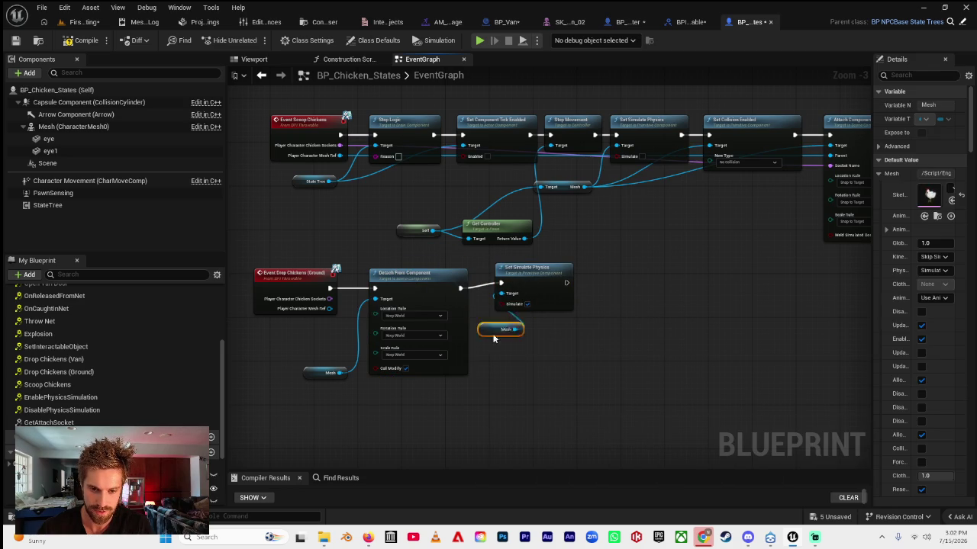
# - Add a Set Collision Enabled node set to Collision Enabled (Query and Physics)
pyautogui.moveTo(474, 394); pyautogui.dragTo(432, 403)
pyautogui.moveTo(521, 279)
pyautogui.mouseDown()
pyautogui.moveTo(509, 287)
pyautogui.moveTo(565, 291)
pyautogui.mouseUp()
pyautogui.scroll(3, 547, 277)
pyautogui.write('collision en')
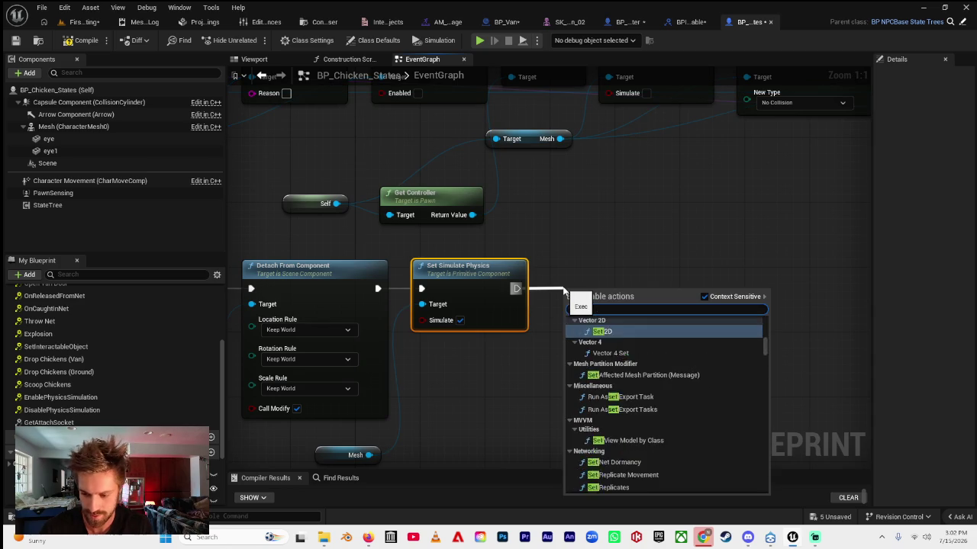
pyautogui.write('abled')
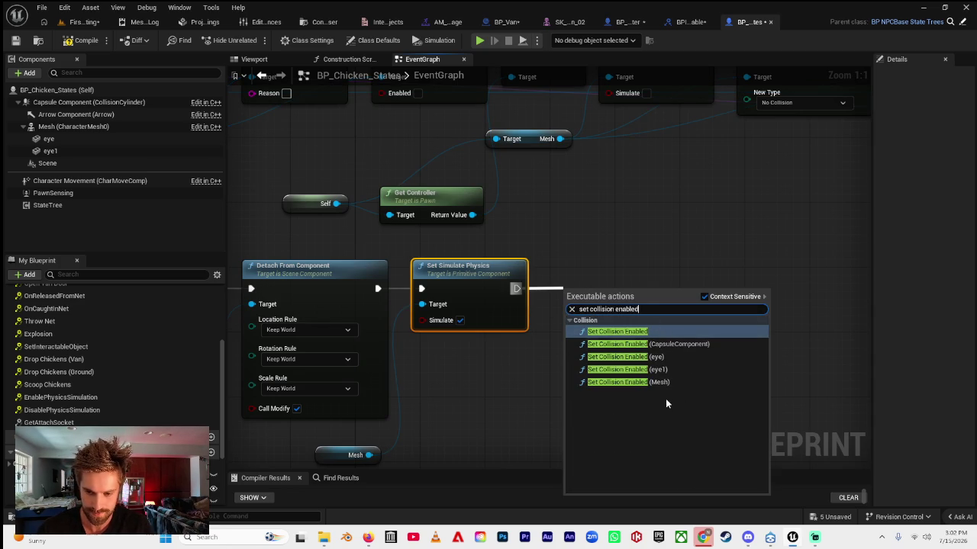
pyautogui.press('Return')
pyautogui.moveTo(643, 244)
pyautogui.mouseDown()
pyautogui.moveTo(557, 377)
pyautogui.moveTo(560, 346)
pyautogui.moveTo(608, 246)
pyautogui.mouseUp()
pyautogui.click(587, 371)
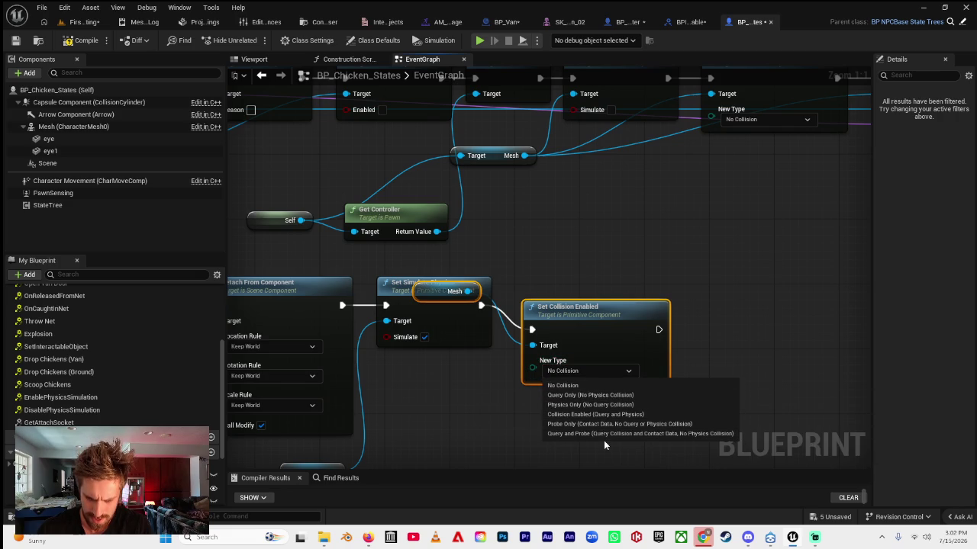
pyautogui.click(595, 415)
pyautogui.click(516, 264)
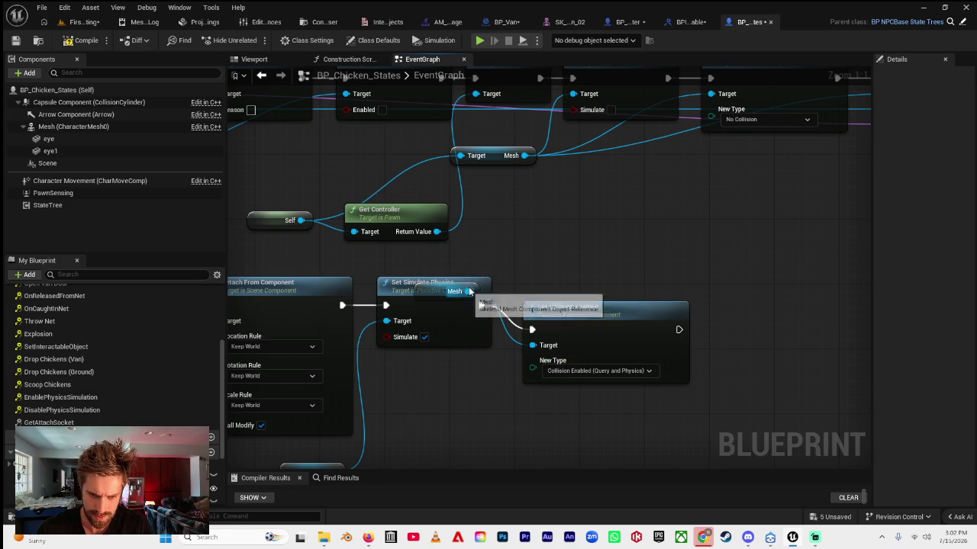
# - Wire Mesh into the collision node's Target and line up Set Simulate Physics and Set Collision Enabled
pyautogui.moveTo(412, 283); pyautogui.dragTo(412, 332)
pyautogui.moveTo(438, 295)
pyautogui.mouseDown()
pyautogui.moveTo(491, 436)
pyautogui.moveTo(449, 436)
pyautogui.mouseUp()
pyautogui.moveTo(445, 328); pyautogui.dragTo(445, 288)
pyautogui.moveTo(548, 309); pyautogui.dragTo(532, 293)
pyautogui.moveTo(731, 204)
pyautogui.mouseDown()
pyautogui.moveTo(612, 295)
pyautogui.moveTo(769, 295)
pyautogui.moveTo(723, 299)
pyautogui.moveTo(679, 283)
pyautogui.mouseUp()
pyautogui.scroll(-1, 767, 315)
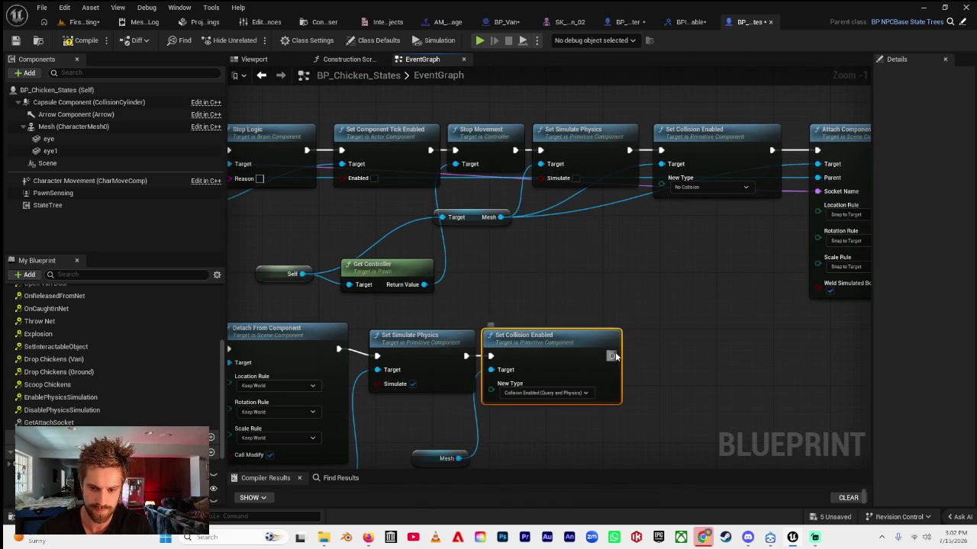
pyautogui.moveTo(611, 355); pyautogui.dragTo(644, 355)
pyautogui.write('set movement')
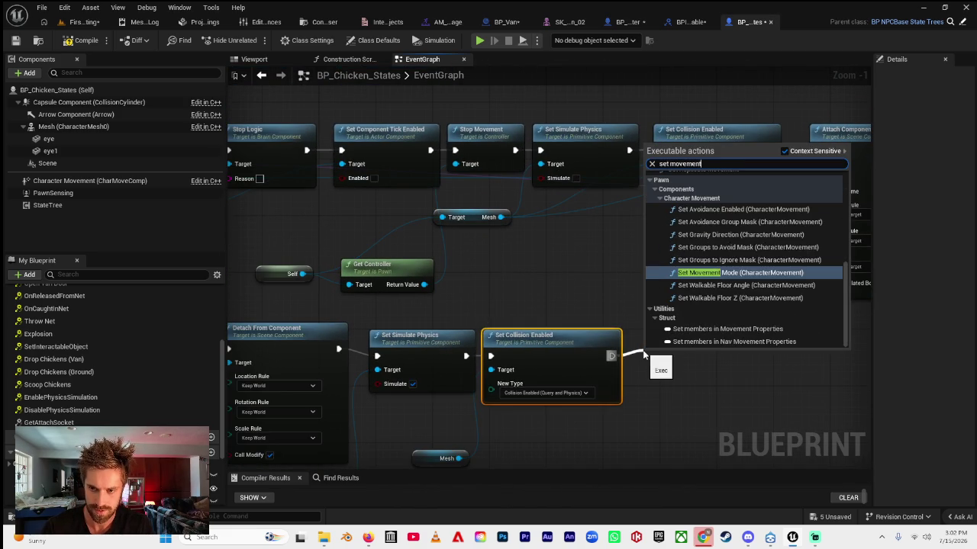
pyautogui.write(' mode')
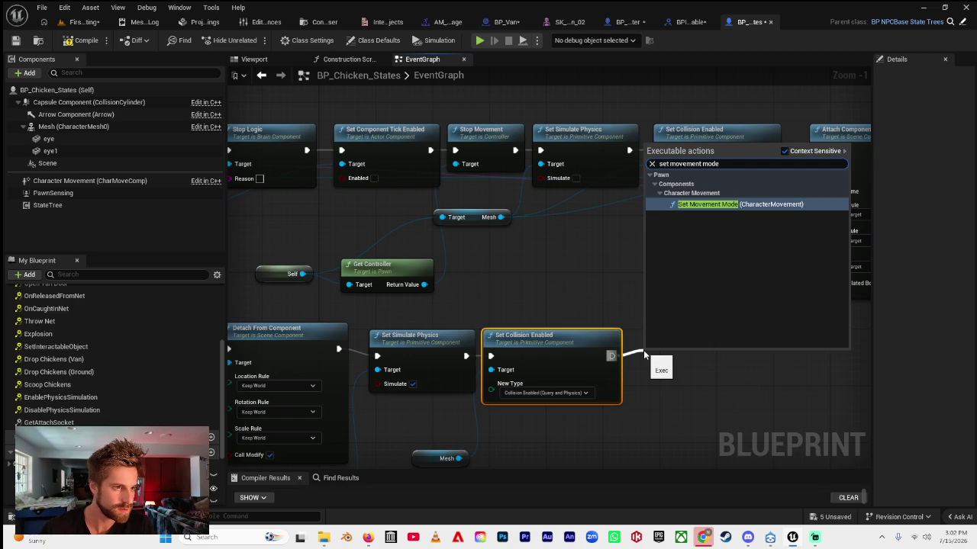
# - Add Set Movement Mode set to Walking, tidy the chain, and place a State Tree reference
pyautogui.press('Return')
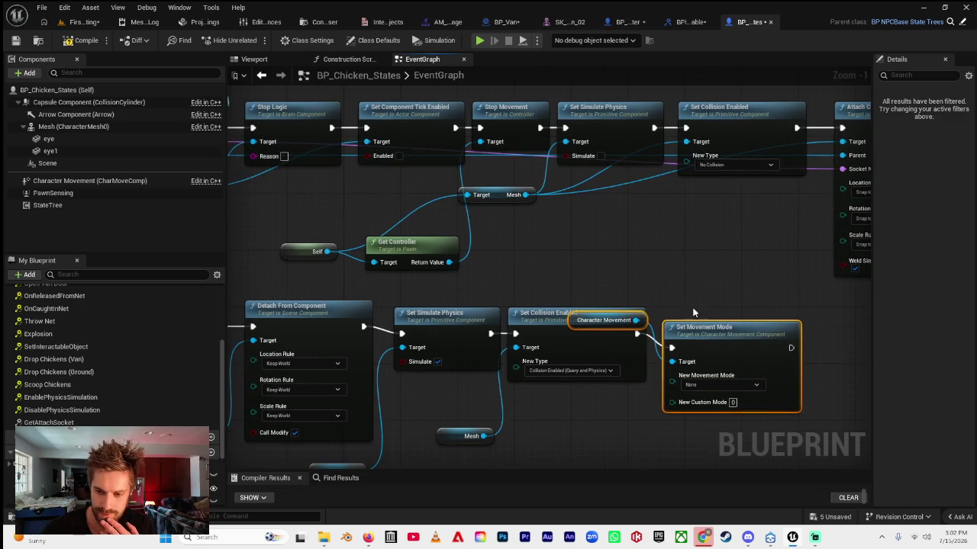
pyautogui.click(734, 385)
pyautogui.click(737, 409)
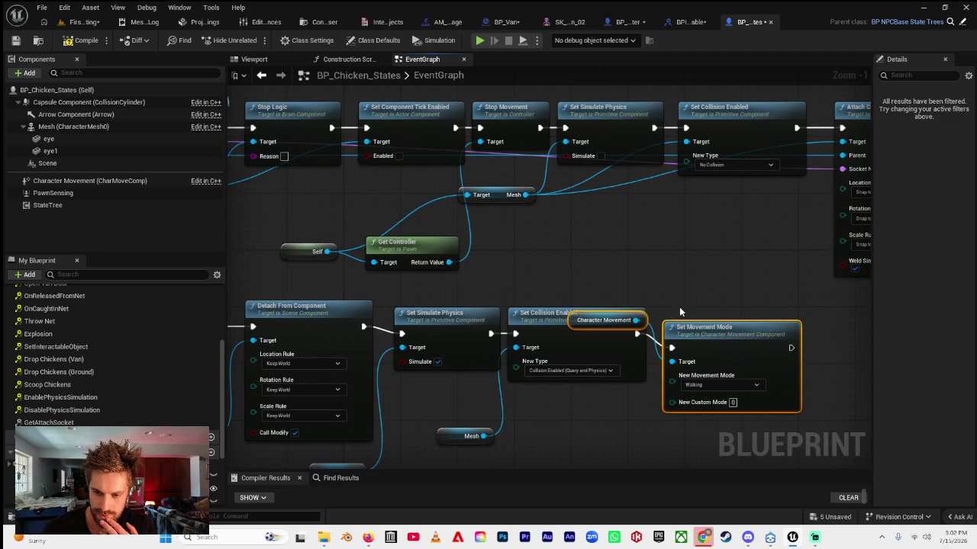
pyautogui.moveTo(534, 314)
pyautogui.mouseDown()
pyautogui.moveTo(527, 359)
pyautogui.moveTo(527, 341)
pyautogui.mouseUp()
pyautogui.moveTo(607, 320); pyautogui.dragTo(618, 456)
pyautogui.moveTo(605, 342); pyautogui.dragTo(600, 315)
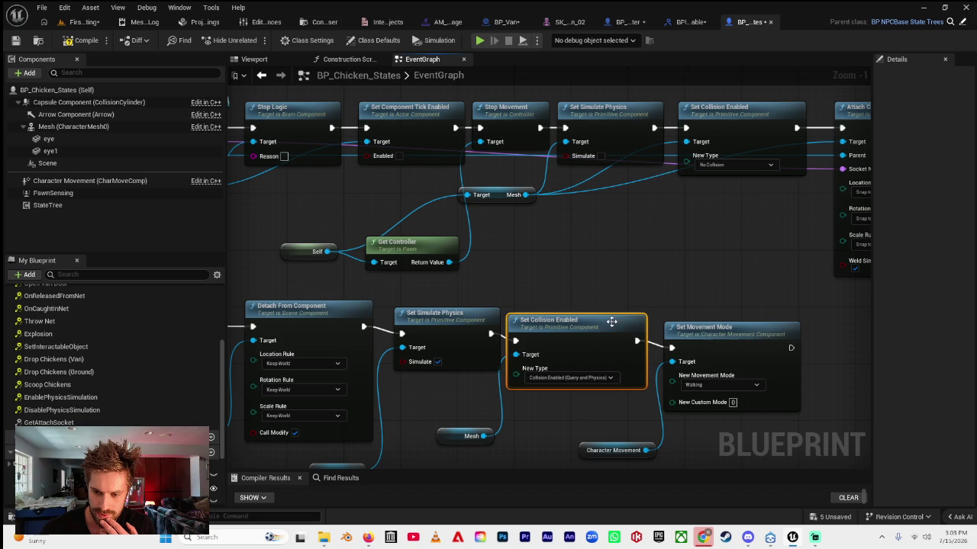
pyautogui.moveTo(697, 340); pyautogui.dragTo(698, 333)
pyautogui.moveTo(704, 301)
pyautogui.mouseDown()
pyautogui.moveTo(583, 286)
pyautogui.moveTo(623, 282)
pyautogui.mouseUp()
pyautogui.scroll(-1, 580, 274)
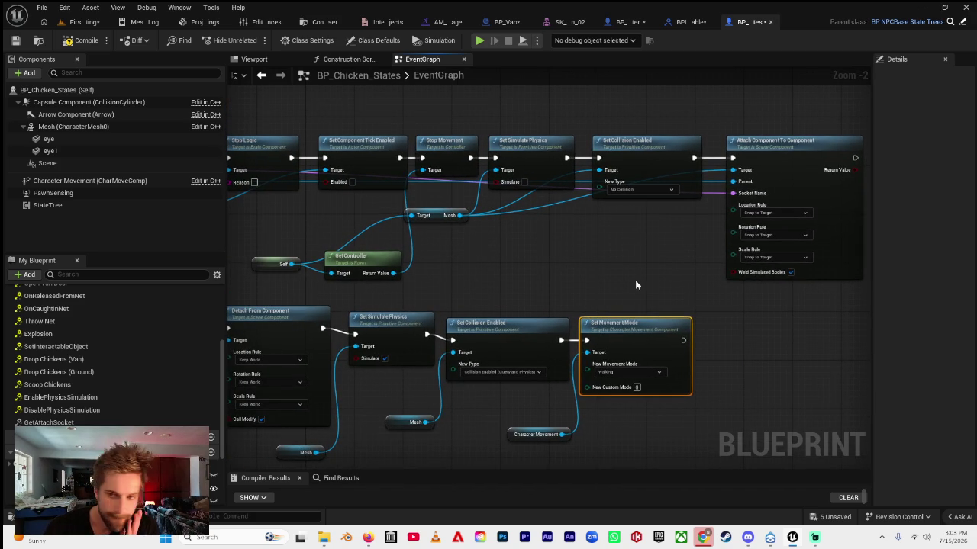
pyautogui.moveTo(636, 282)
pyautogui.mouseDown()
pyautogui.moveTo(734, 281)
pyautogui.moveTo(670, 274)
pyautogui.moveTo(680, 274)
pyautogui.mouseUp()
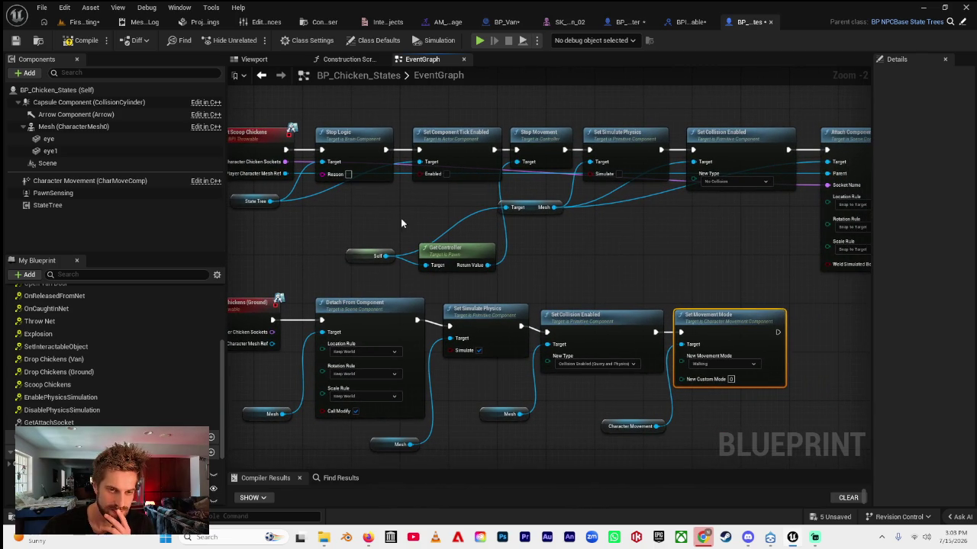
pyautogui.moveTo(47, 204)
pyautogui.mouseDown()
pyautogui.moveTo(744, 509)
pyautogui.moveTo(696, 429)
pyautogui.moveTo(790, 419)
pyautogui.mouseUp()
# - Add Start Logic on the State Tree and run it after Set Movement Mode
pyautogui.write('start log')
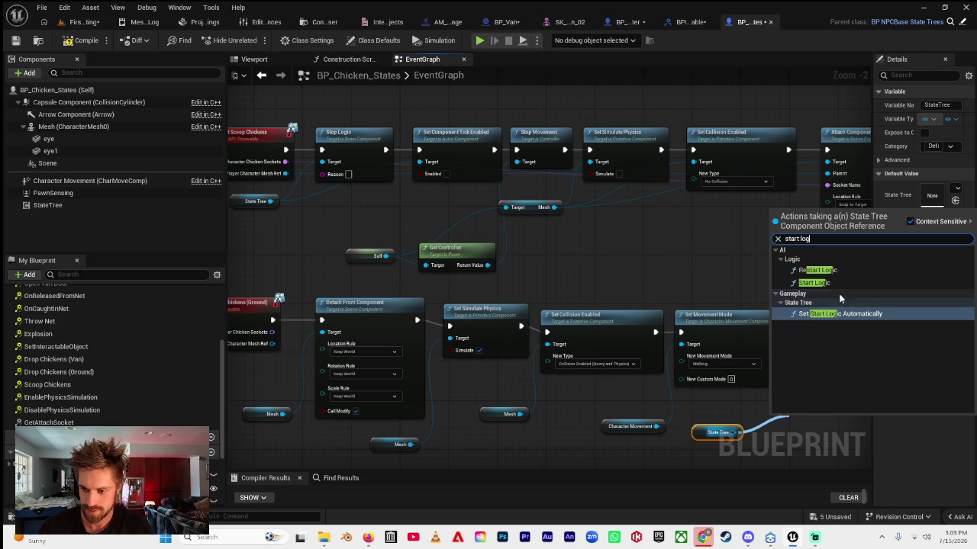
pyautogui.click(813, 283)
pyautogui.moveTo(664, 391); pyautogui.dragTo(674, 287)
pyautogui.moveTo(618, 300)
pyautogui.mouseDown()
pyautogui.moveTo(644, 300)
pyautogui.moveTo(648, 283)
pyautogui.moveTo(704, 276)
pyautogui.mouseUp()
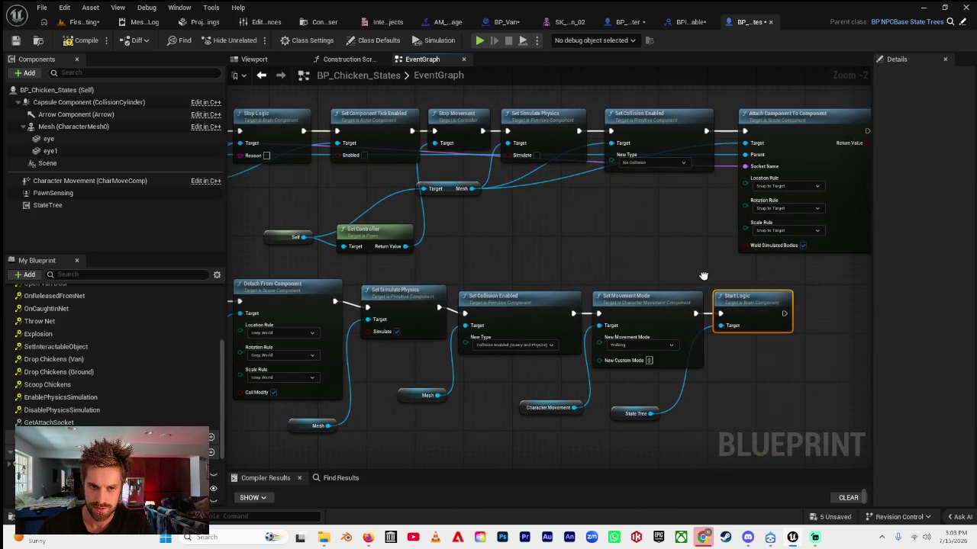
# - Add Set Component Tick Enabled on the State Tree and wire it after Start Logic
pyautogui.moveTo(650, 413); pyautogui.dragTo(777, 397)
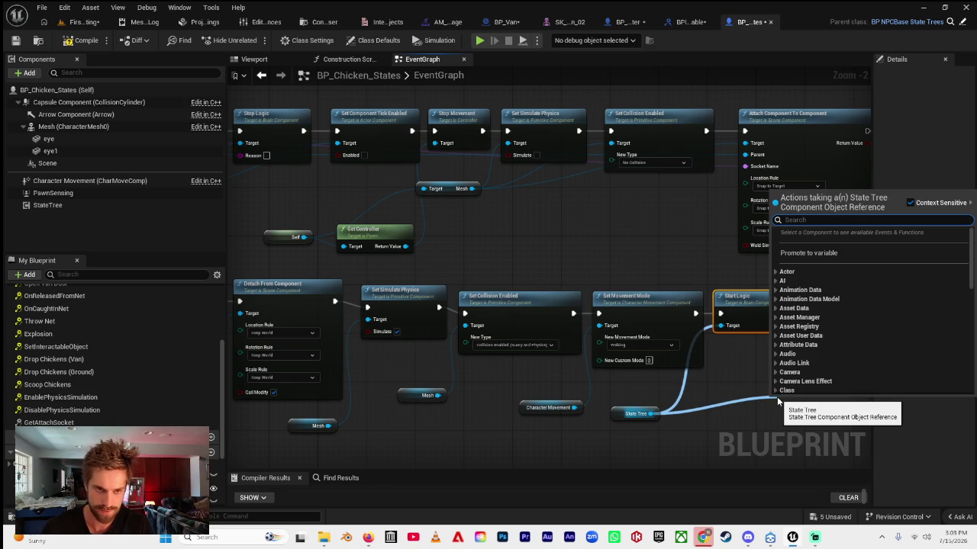
pyautogui.write('set copm')
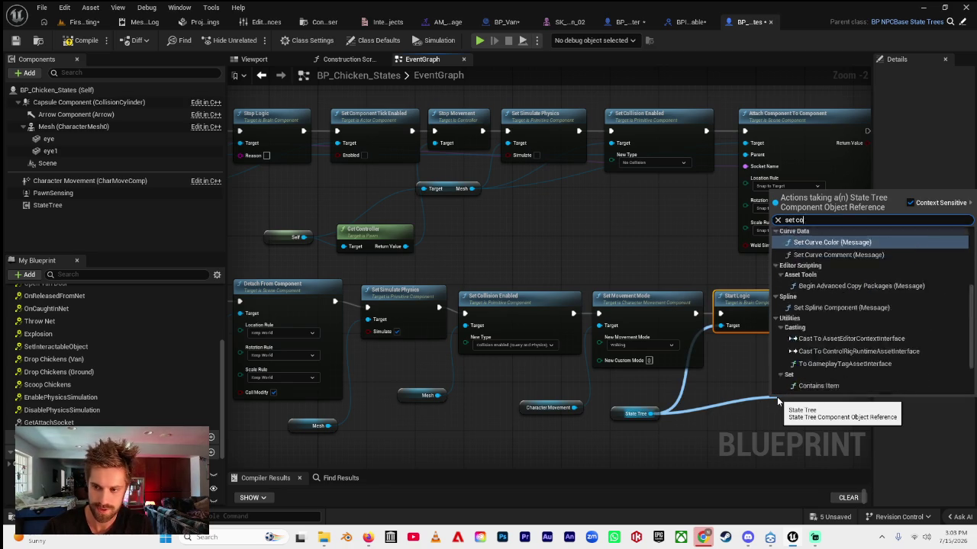
pyautogui.press('BackSpace')
pyautogui.press('BackSpace')
pyautogui.write('mponent t')
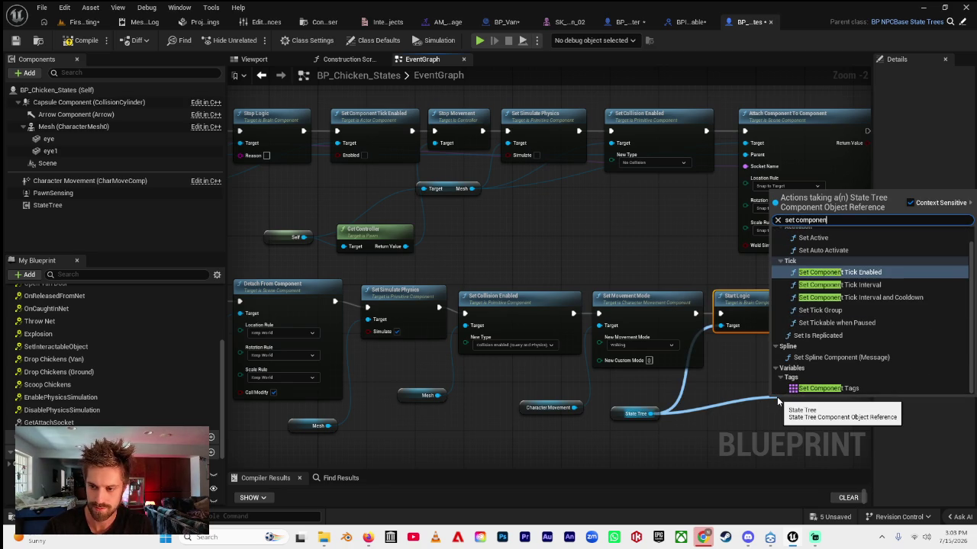
pyautogui.click(832, 273)
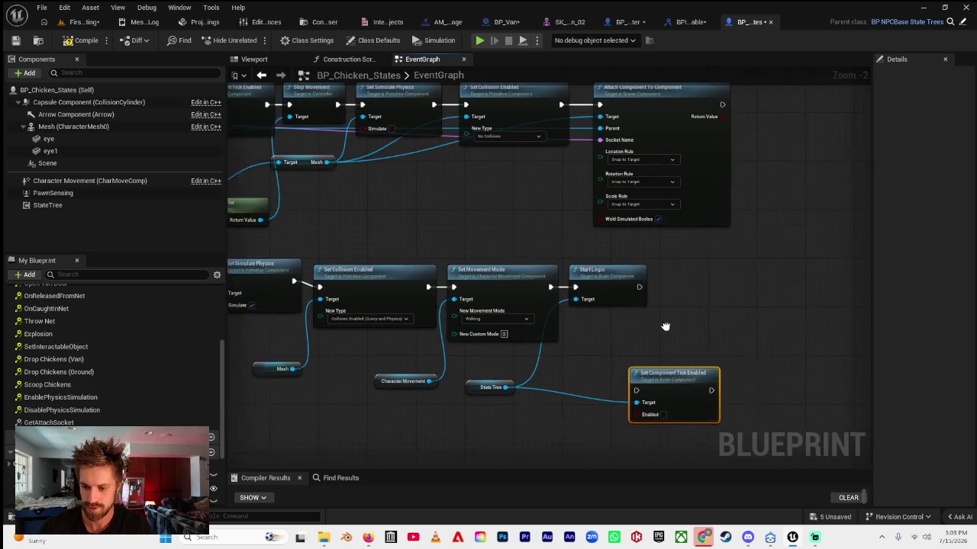
pyautogui.moveTo(658, 356)
pyautogui.mouseDown()
pyautogui.moveTo(667, 277)
pyautogui.moveTo(639, 284)
pyautogui.mouseUp()
pyautogui.scroll(2, 639, 284)
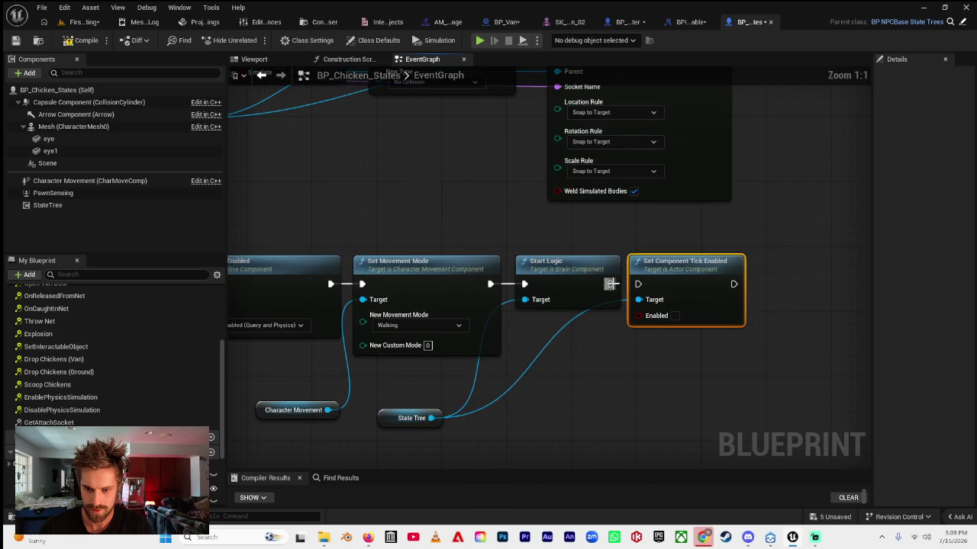
pyautogui.scroll(-3, 776, 248)
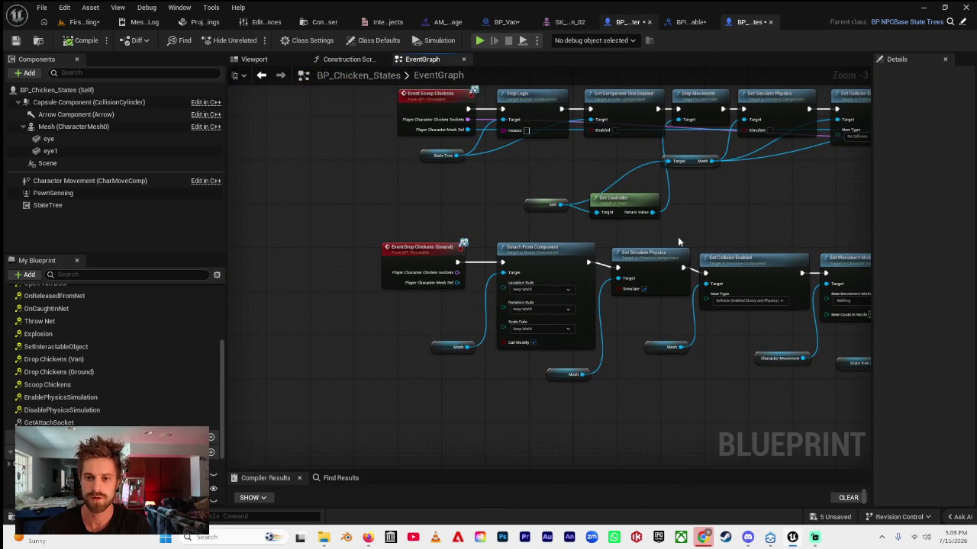
pyautogui.click(627, 21)
# - Add a Set Chickens To Pick Up node off the For Each Loop's Completed pin
pyautogui.scroll(-5, 532, 355)
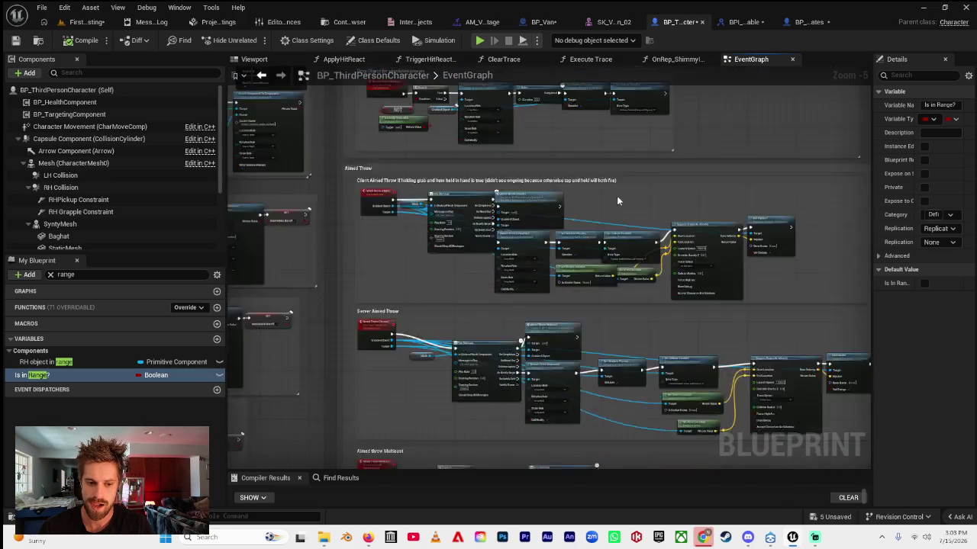
pyautogui.scroll(6, 532, 357)
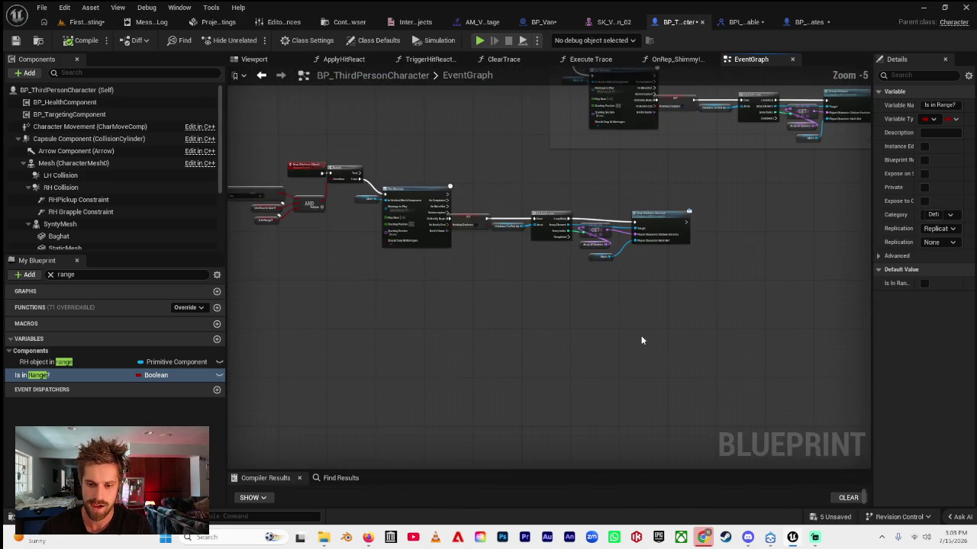
pyautogui.scroll(3, 555, 348)
pyautogui.moveTo(405, 365); pyautogui.dragTo(513, 371)
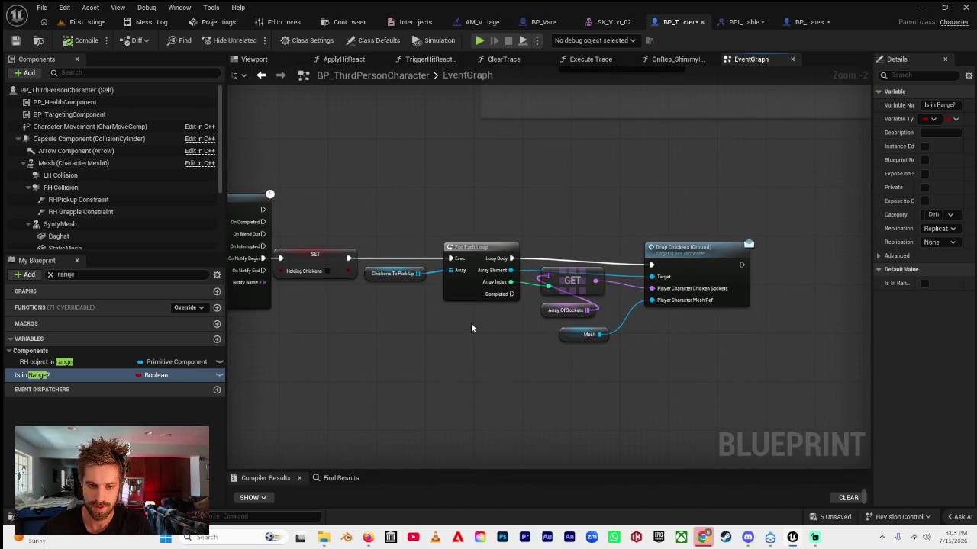
pyautogui.moveTo(471, 328); pyautogui.dragTo(307, 329)
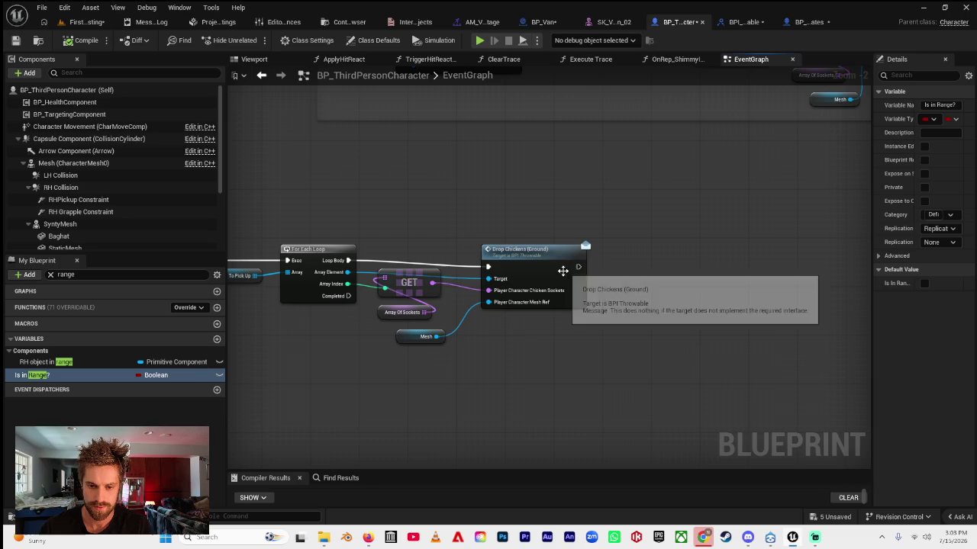
pyautogui.moveTo(578, 268); pyautogui.dragTo(631, 265)
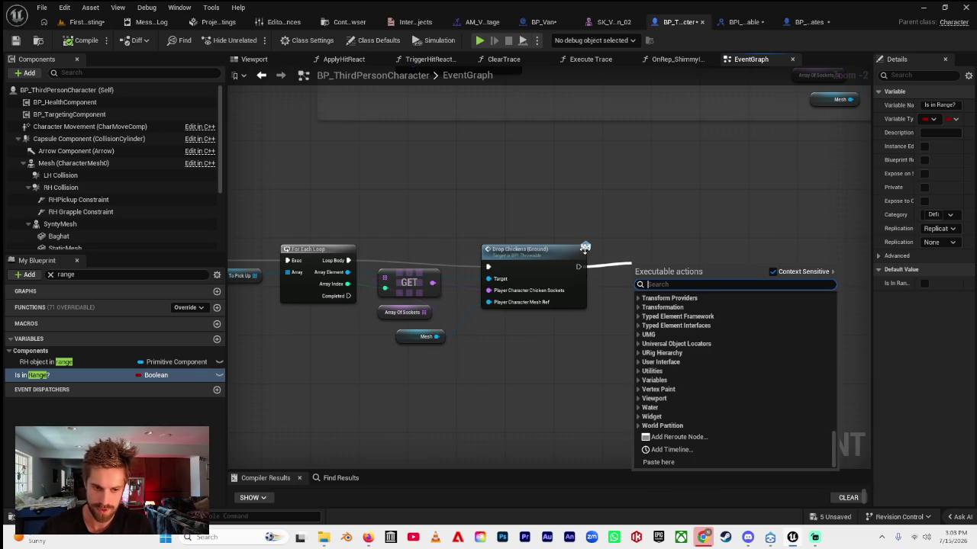
pyautogui.click(539, 230)
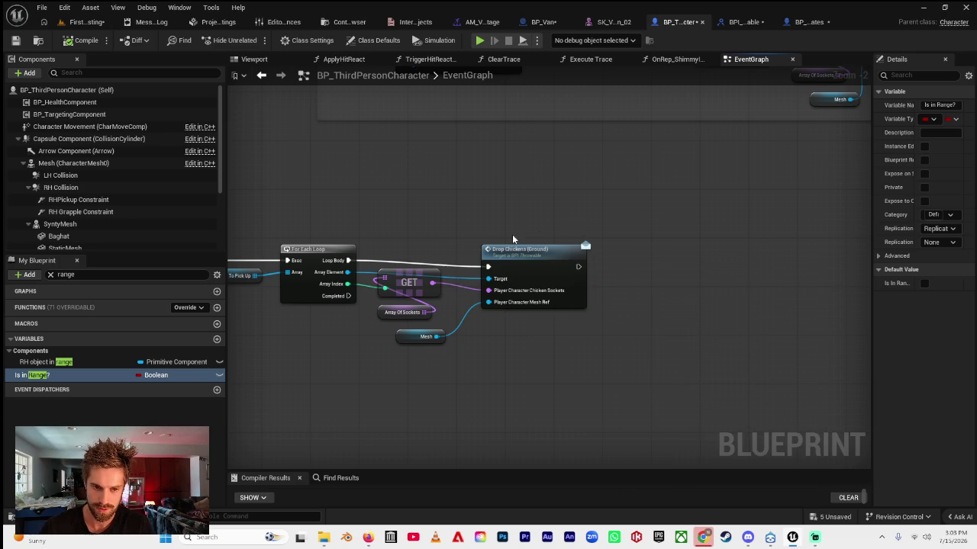
pyautogui.moveTo(539, 230); pyautogui.dragTo(527, 206)
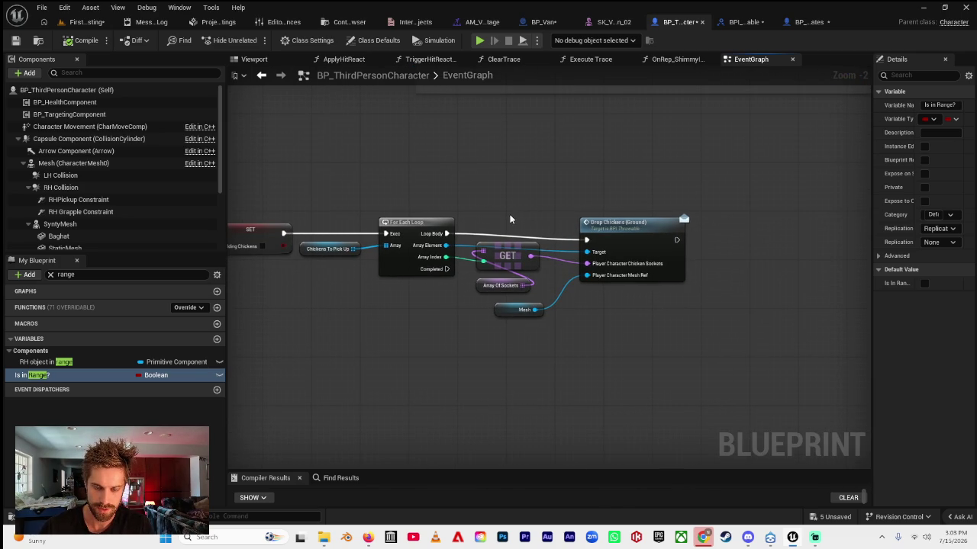
pyautogui.moveTo(446, 269); pyautogui.dragTo(494, 391)
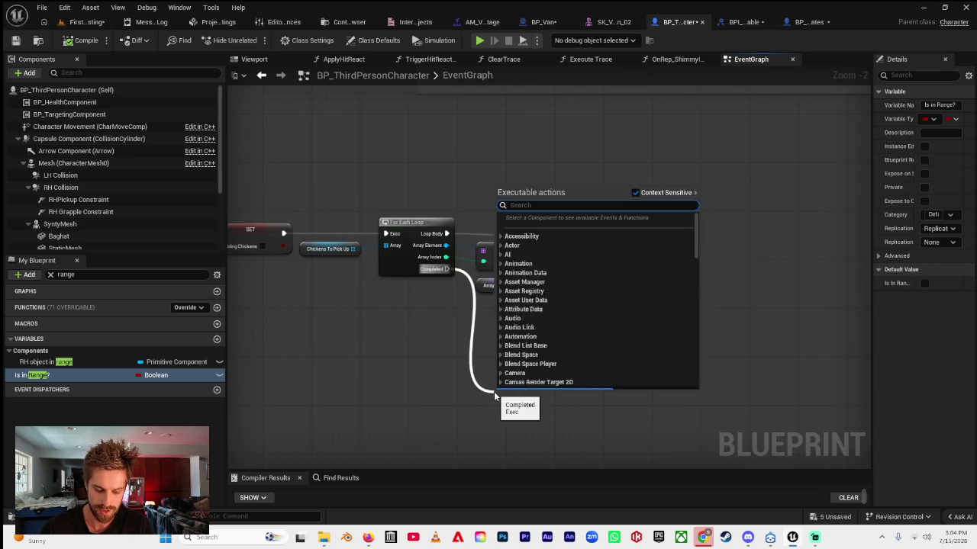
pyautogui.scroll(-15, 494, 392)
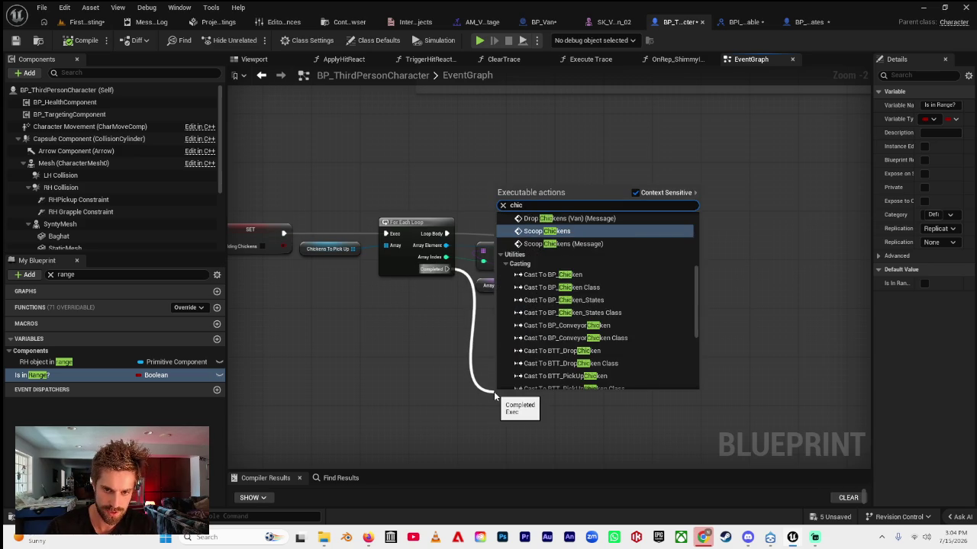
pyautogui.write('set chickens t')
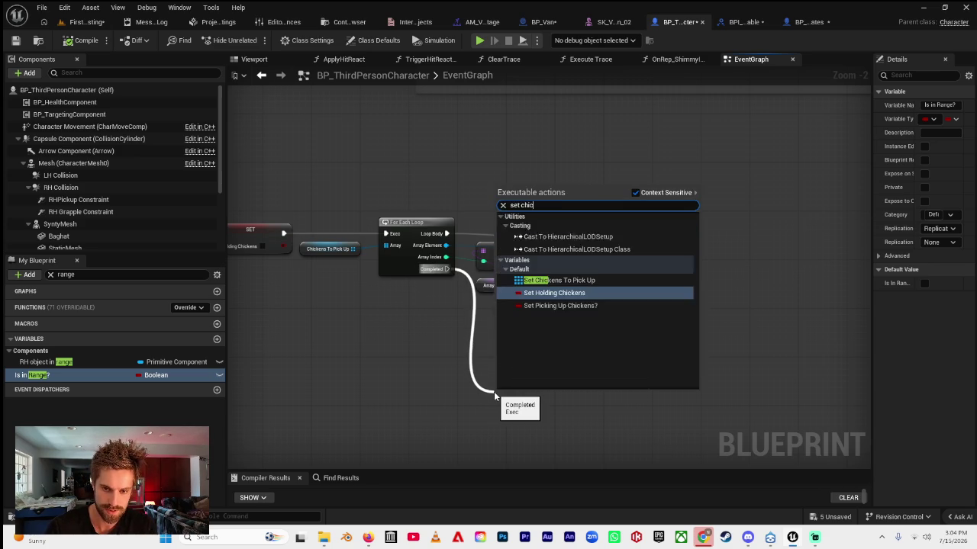
pyautogui.write('o')
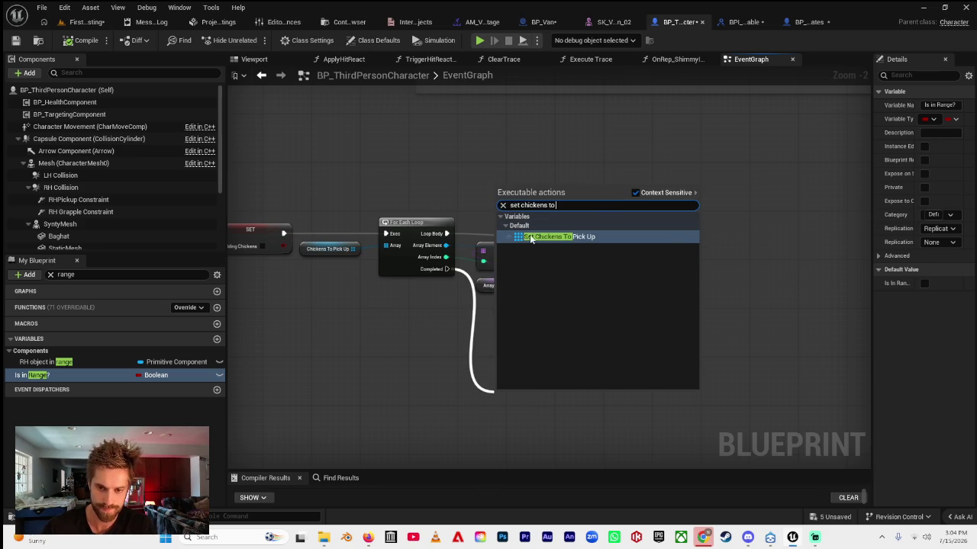
pyautogui.press('Return')
pyautogui.scroll(-3, 495, 363)
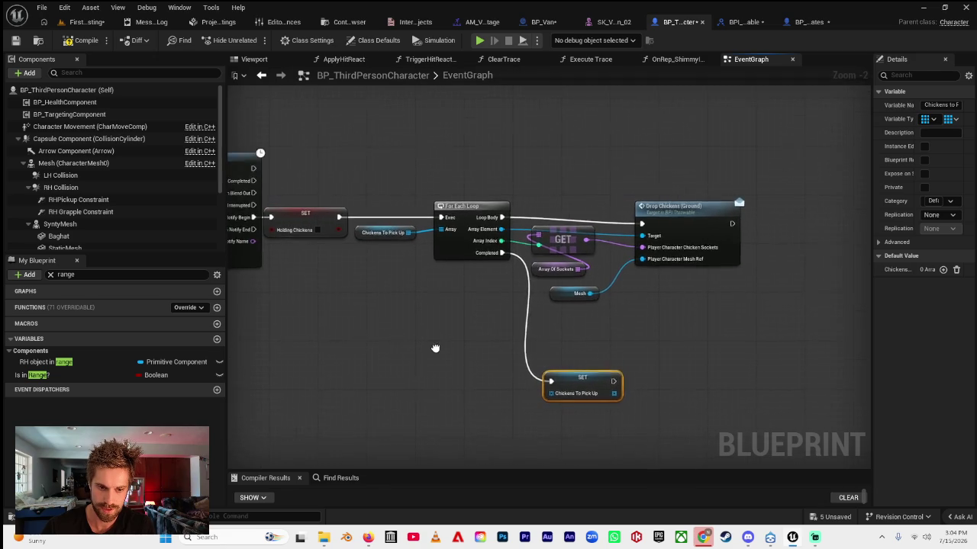
pyautogui.scroll(4, 316, 297)
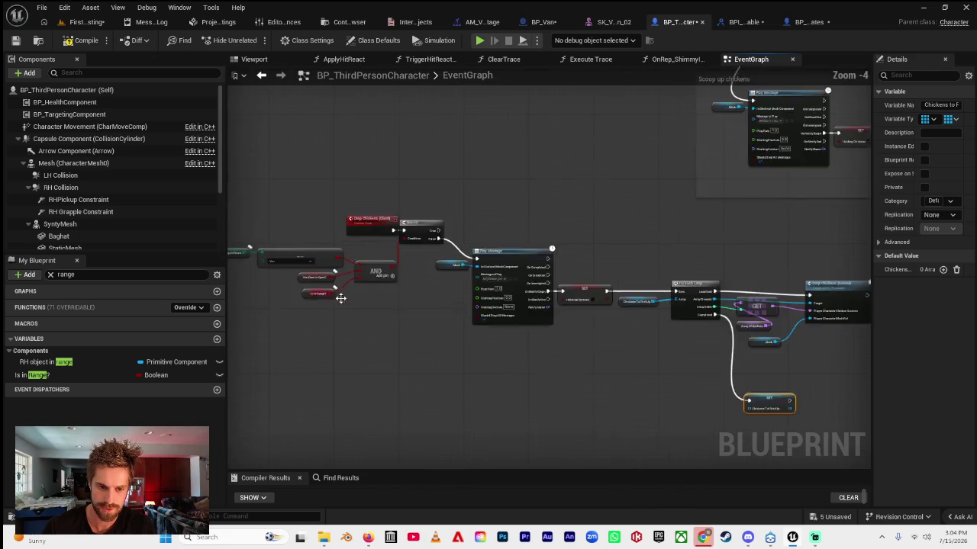
pyautogui.moveTo(248, 333); pyautogui.dragTo(444, 340)
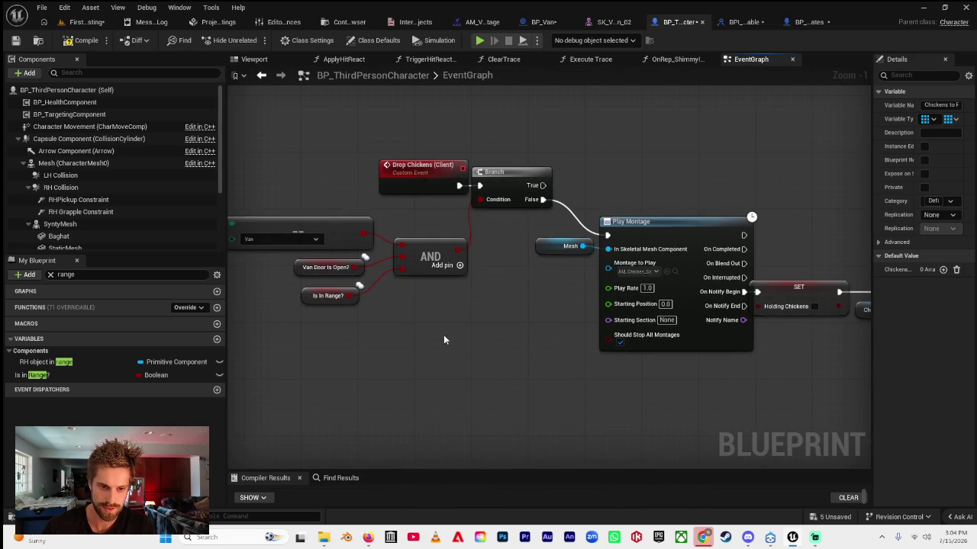
# - Add a Set Picking Up Chickens? node to the graph
pyautogui.click(50, 274)
pyautogui.write('ing')
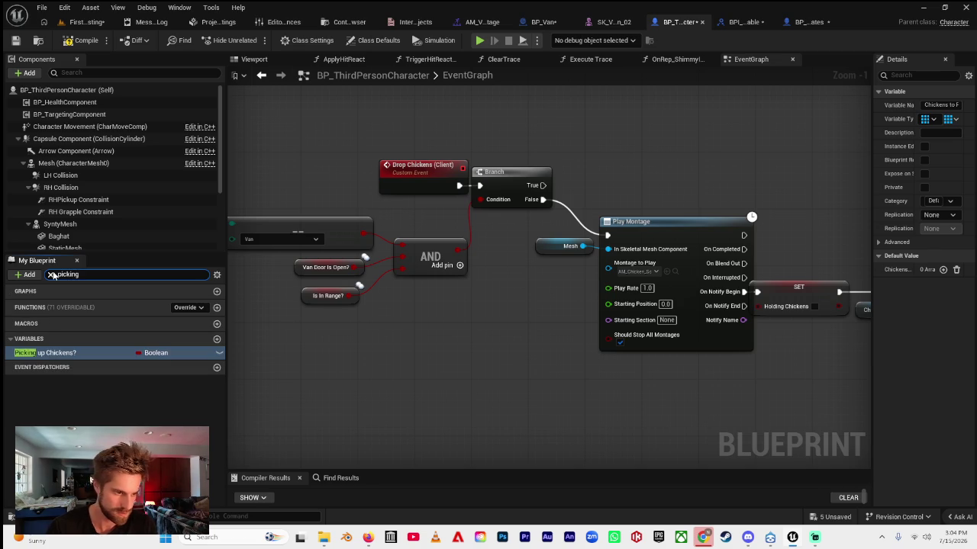
pyautogui.moveTo(46, 353)
pyautogui.mouseDown()
pyautogui.moveTo(507, 392)
pyautogui.moveTo(334, 390)
pyautogui.mouseUp()
pyautogui.press('Delete')
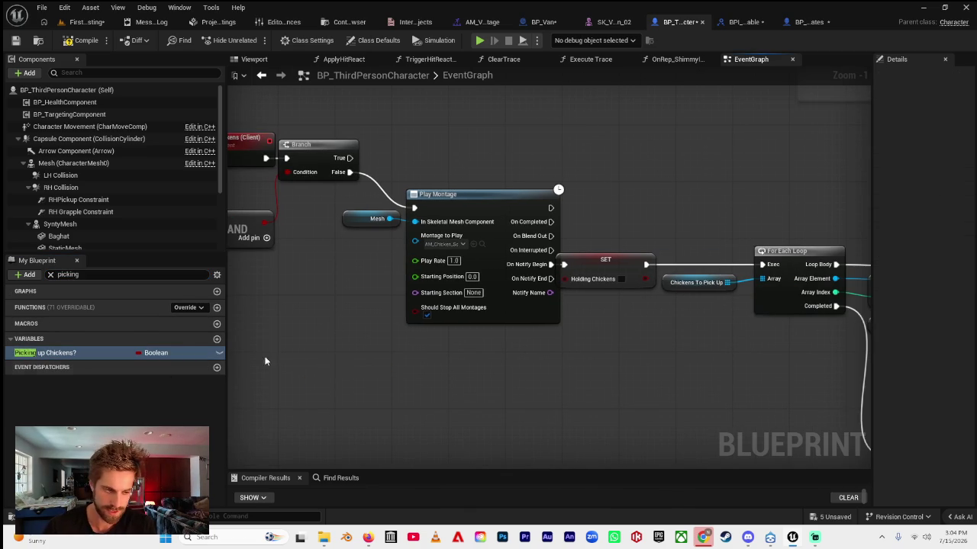
pyautogui.moveTo(79, 352); pyautogui.dragTo(393, 372)
pyautogui.click(447, 395)
pyautogui.moveTo(587, 382); pyautogui.dragTo(408, 381)
# - Chain the Picking Up Chickens? setter after SET Chickens To Pick Up
pyautogui.scroll(-3, 498, 380)
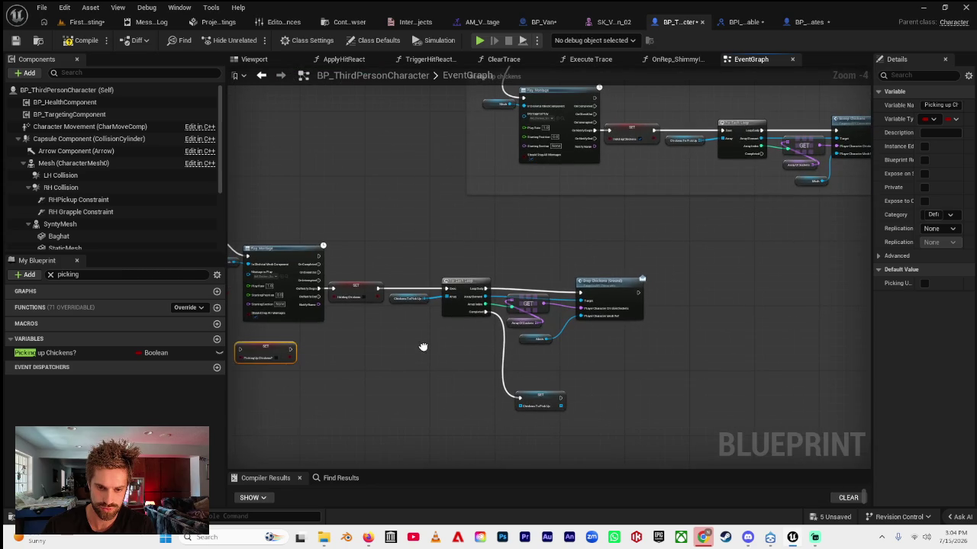
pyautogui.moveTo(271, 351); pyautogui.dragTo(624, 401)
pyautogui.scroll(4, 611, 402)
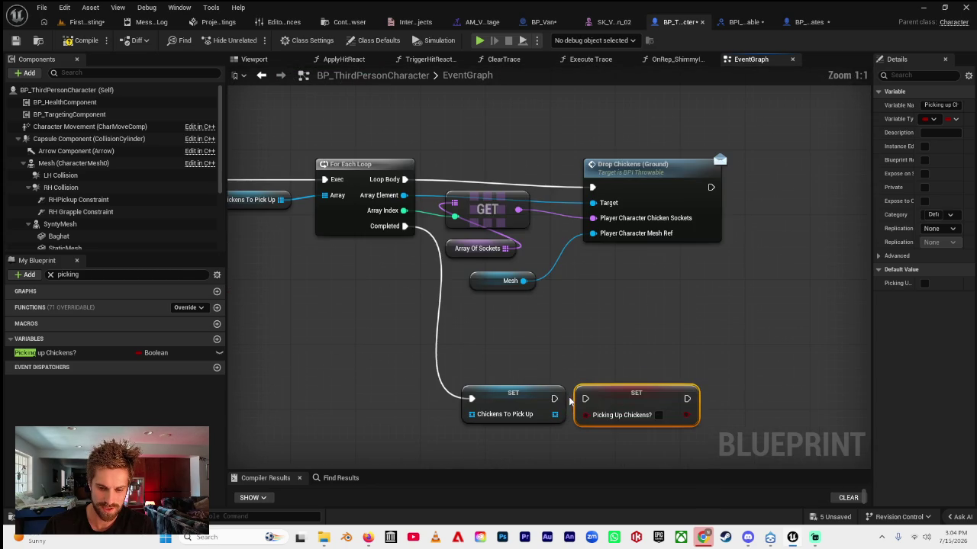
pyautogui.moveTo(554, 398); pyautogui.dragTo(584, 399)
pyautogui.scroll(-4, 637, 342)
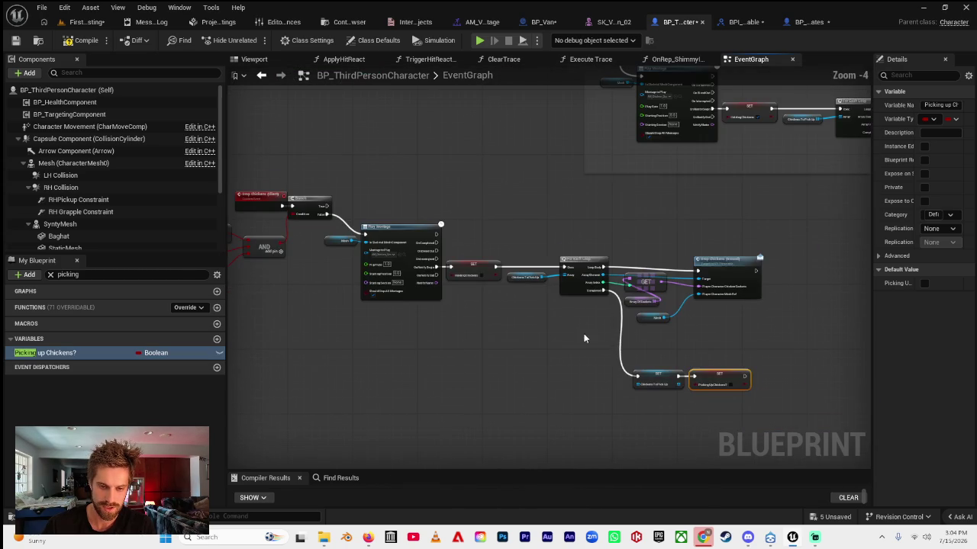
pyautogui.scroll(-3, 469, 332)
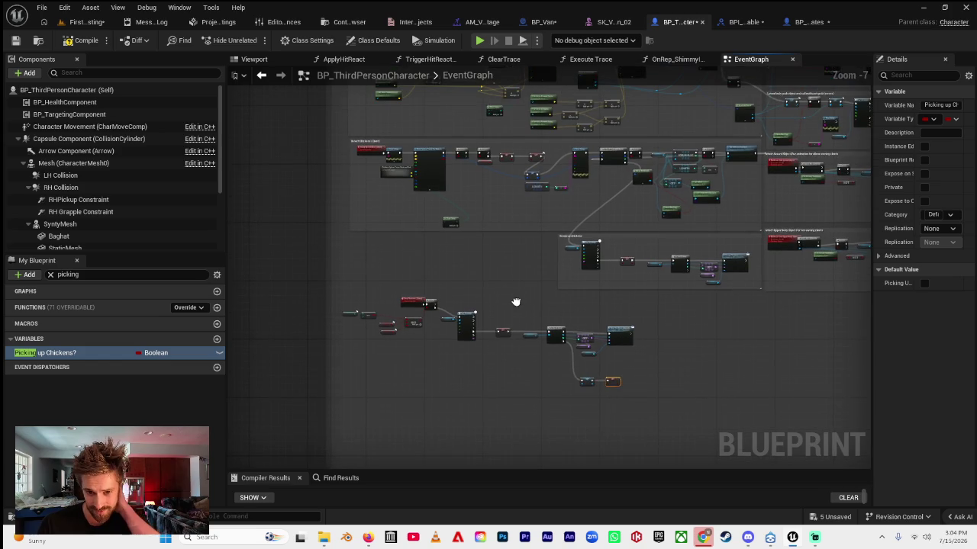
pyautogui.scroll(5, 439, 330)
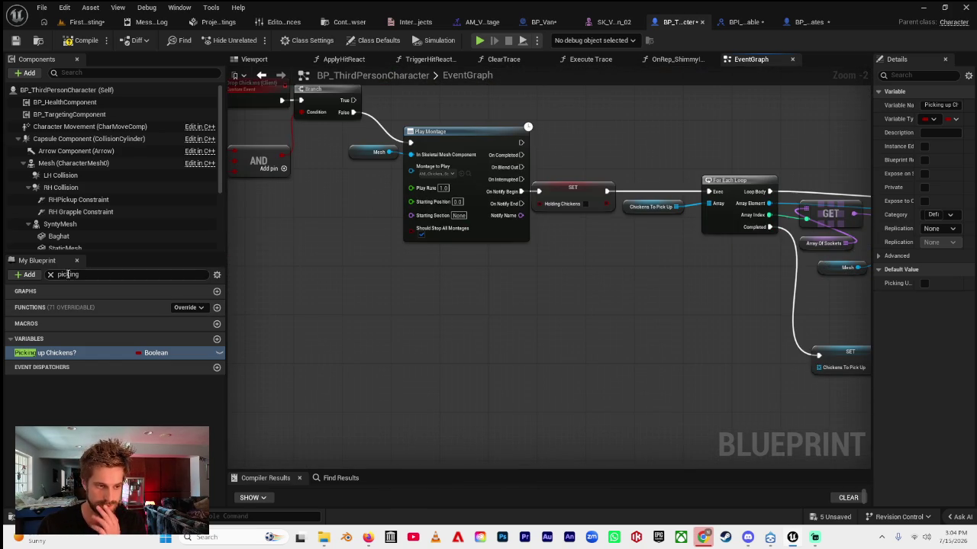
# - Add a Set Grabbed Object node after the Picking Up Chickens? setter
pyautogui.click(50, 275)
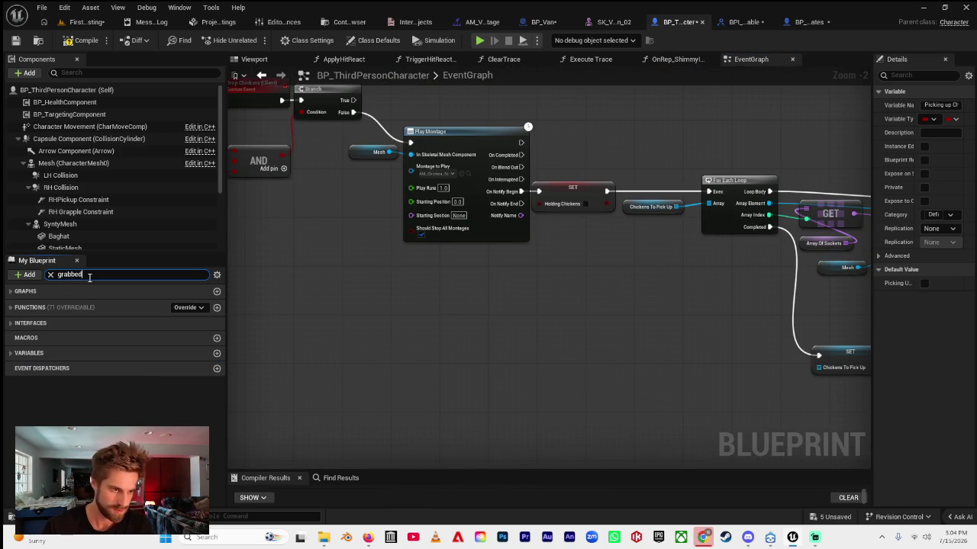
pyautogui.moveTo(42, 375); pyautogui.dragTo(661, 374)
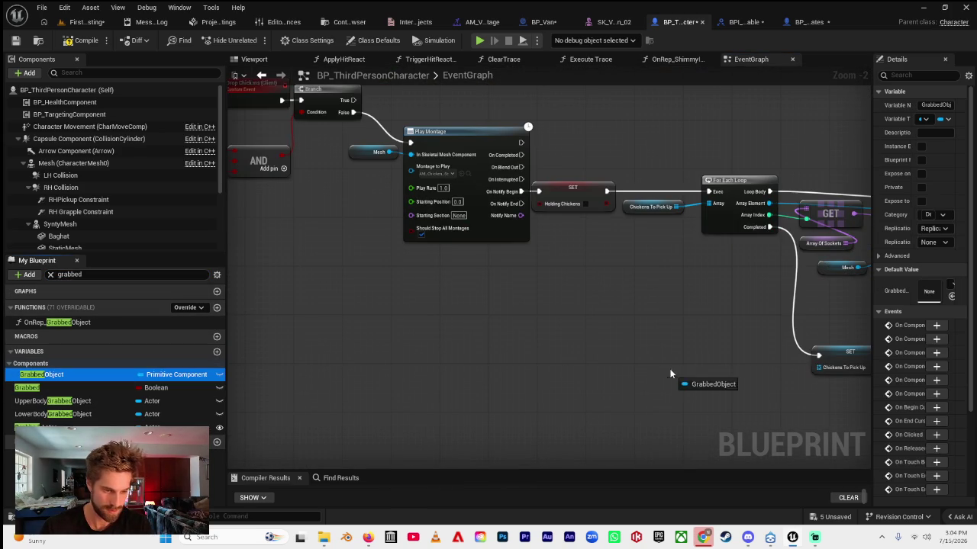
pyautogui.click(690, 389)
pyautogui.scroll(-2, 604, 344)
pyautogui.moveTo(355, 338); pyautogui.dragTo(575, 329)
pyautogui.scroll(5, 574, 329)
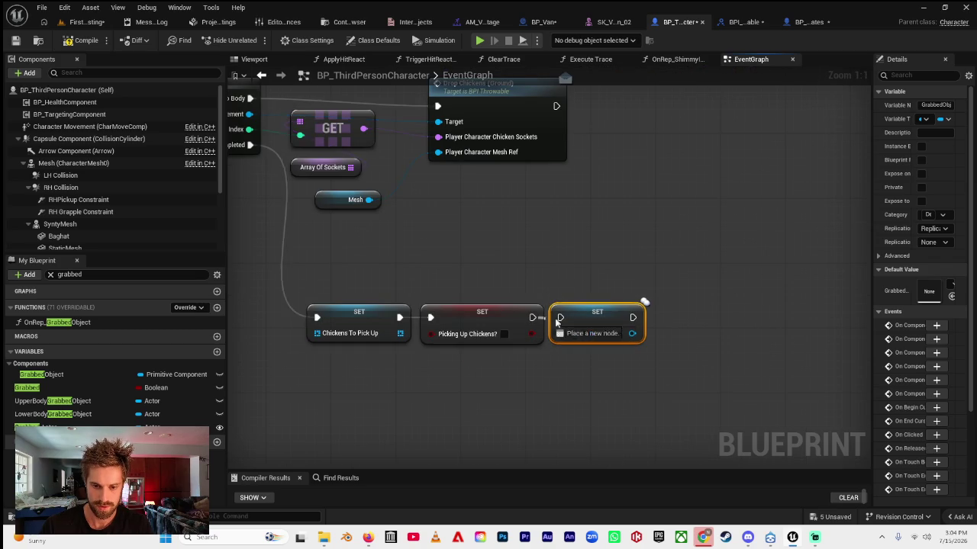
pyautogui.scroll(-7, 516, 256)
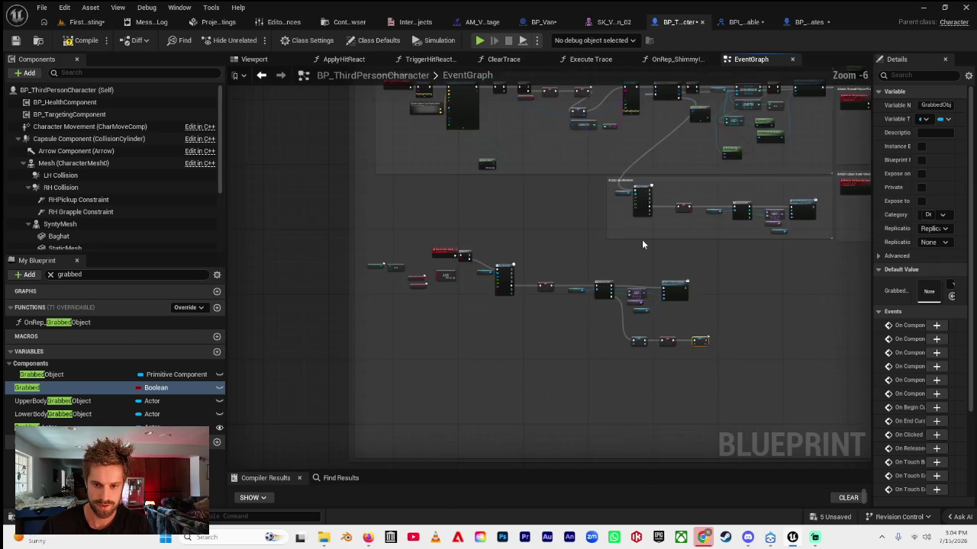
pyautogui.moveTo(651, 263); pyautogui.dragTo(585, 383)
pyautogui.moveTo(486, 389); pyautogui.dragTo(441, 290)
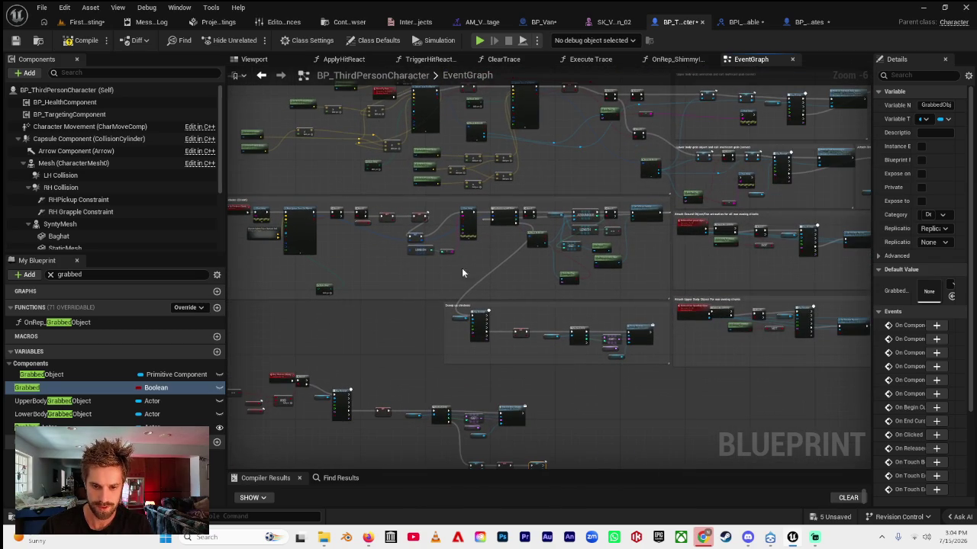
pyautogui.scroll(4, 448, 248)
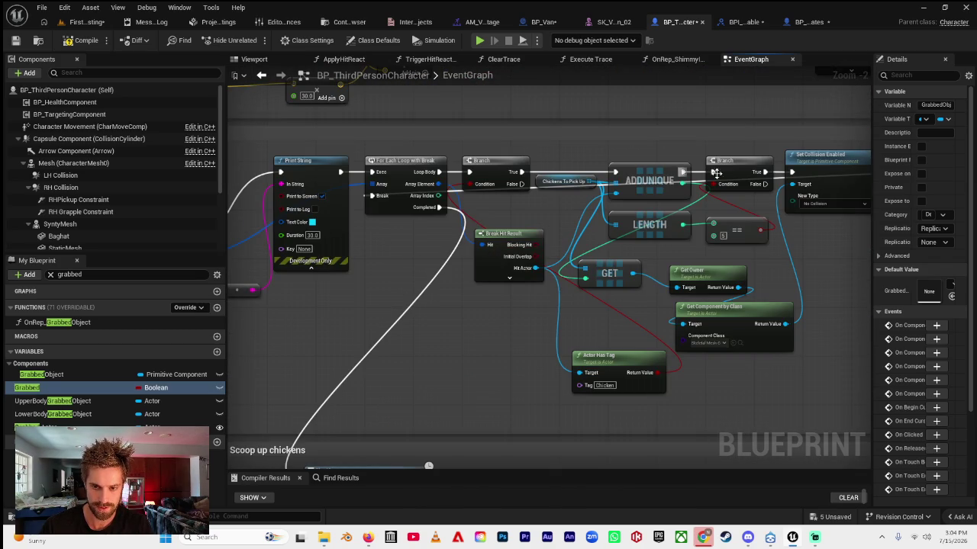
pyautogui.moveTo(489, 203); pyautogui.dragTo(584, 263)
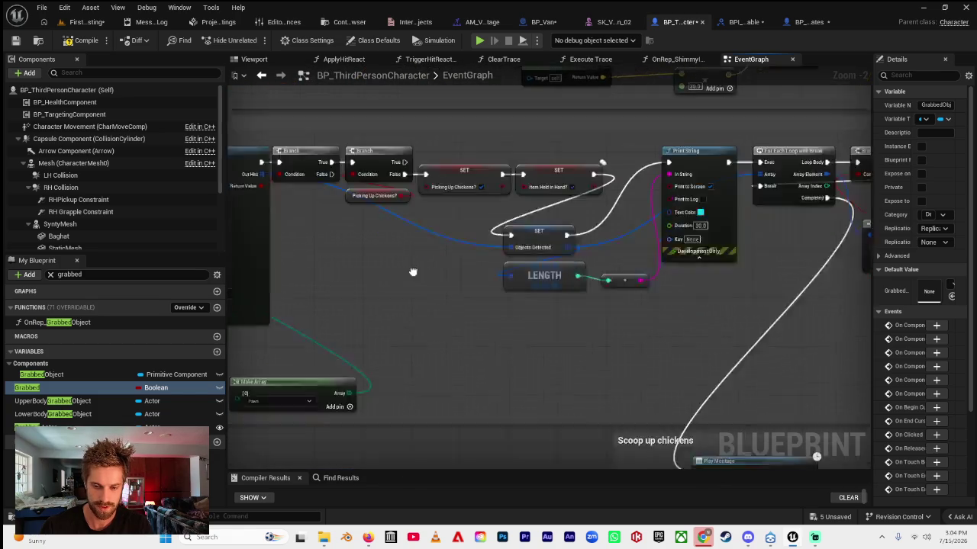
# - Add a Set Item Held in Hand? node in line with the other setters
pyautogui.click(81, 275)
pyautogui.write('item held')
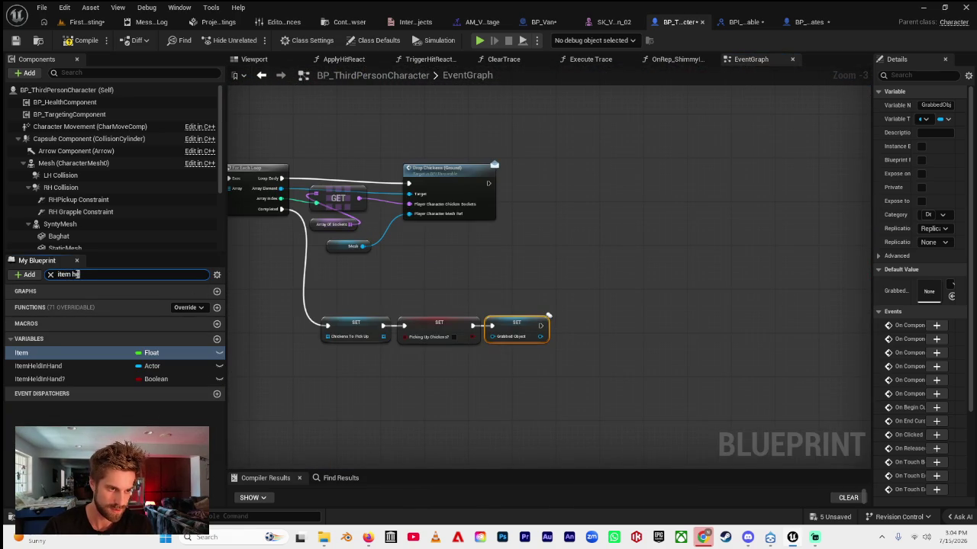
pyautogui.moveTo(83, 369)
pyautogui.mouseDown()
pyautogui.moveTo(581, 348)
pyautogui.moveTo(587, 322)
pyautogui.moveTo(543, 316)
pyautogui.moveTo(568, 327)
pyautogui.mouseUp()
pyautogui.click(591, 373)
pyautogui.click(541, 324)
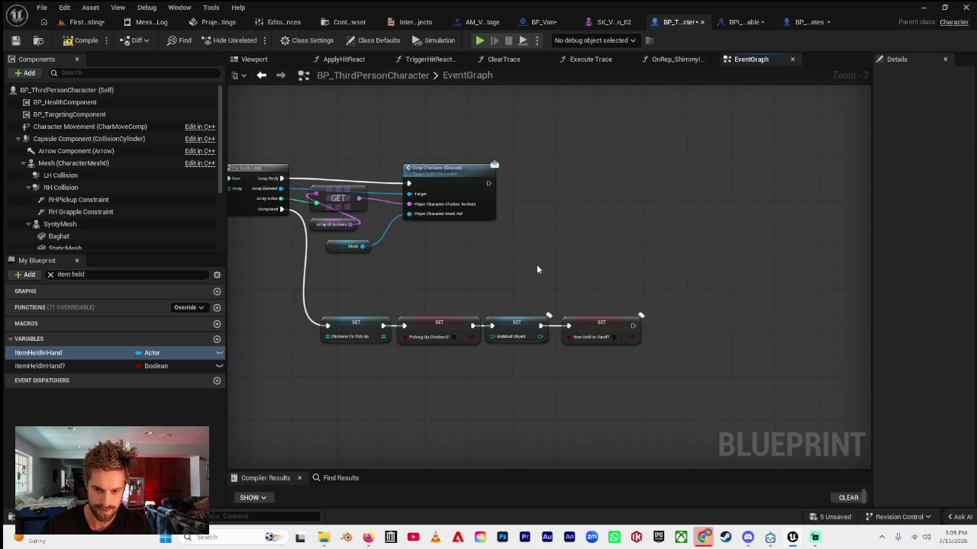
pyautogui.scroll(-4, 538, 267)
pyautogui.scroll(6, 490, 294)
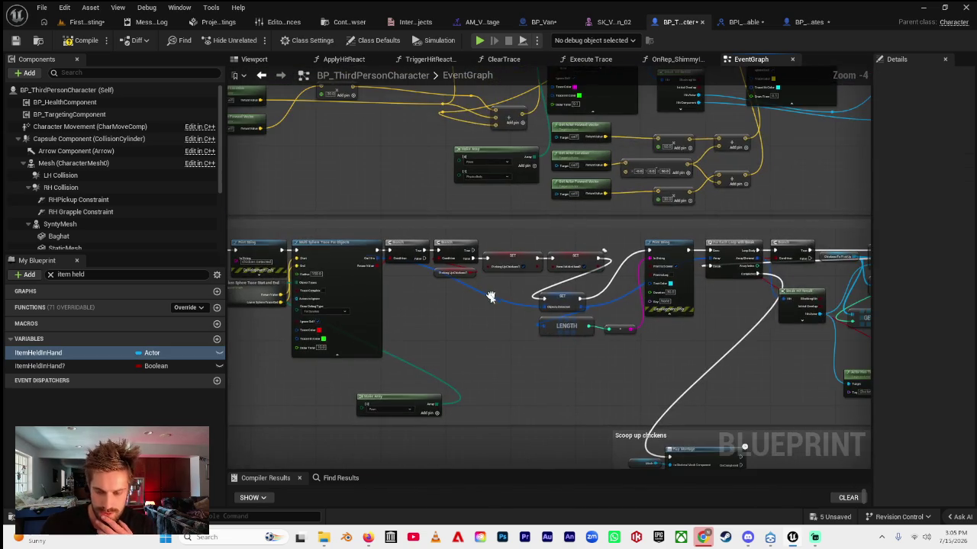
# - Append a Set Objects Detected node after the Item Held in Hand? setter
pyautogui.moveTo(372, 313); pyautogui.dragTo(372, 346)
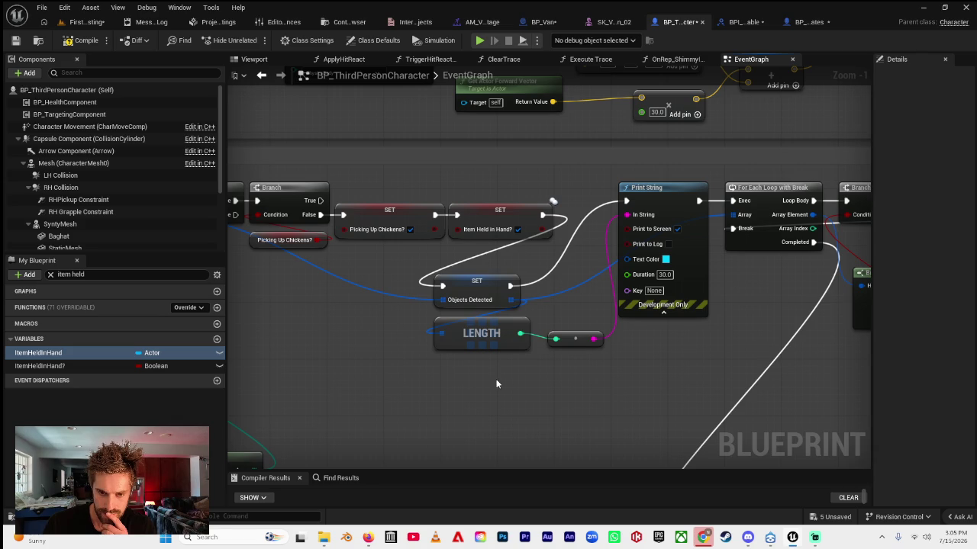
pyautogui.moveTo(496, 384); pyautogui.dragTo(761, 321)
pyautogui.moveTo(660, 341); pyautogui.dragTo(458, 305)
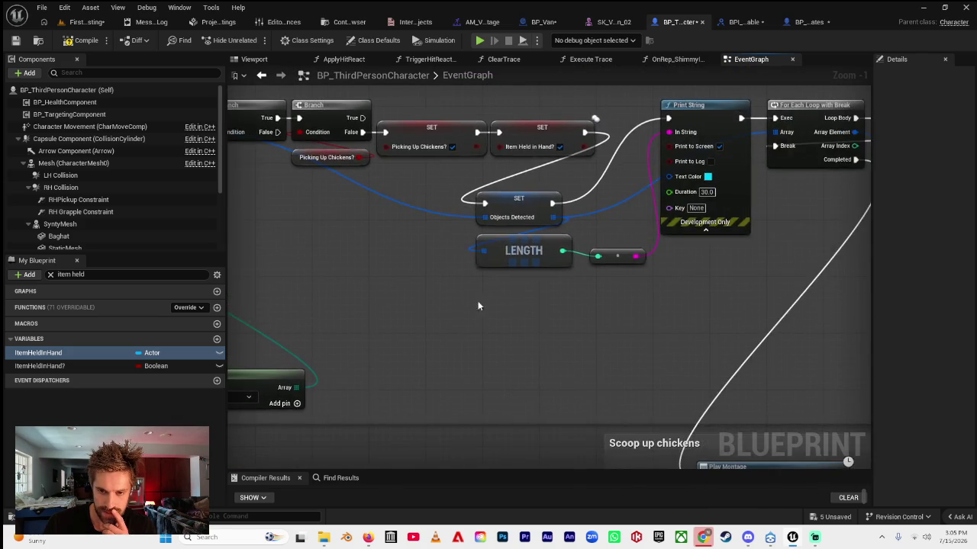
pyautogui.scroll(-4, 458, 306)
pyautogui.moveTo(384, 183)
pyautogui.mouseDown()
pyautogui.moveTo(420, 260)
pyautogui.moveTo(447, 287)
pyautogui.moveTo(408, 316)
pyautogui.mouseUp()
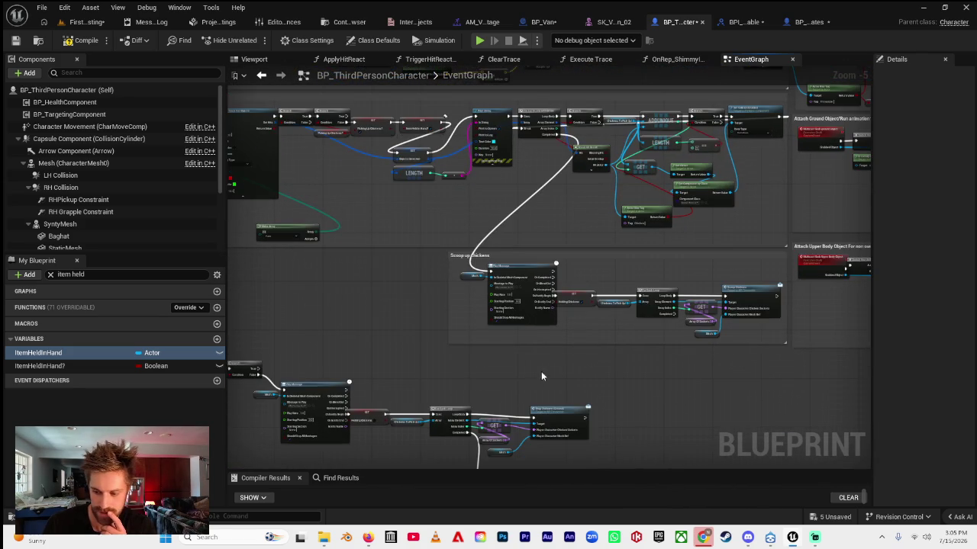
pyautogui.moveTo(534, 370); pyautogui.dragTo(449, 275)
pyautogui.scroll(4, 545, 380)
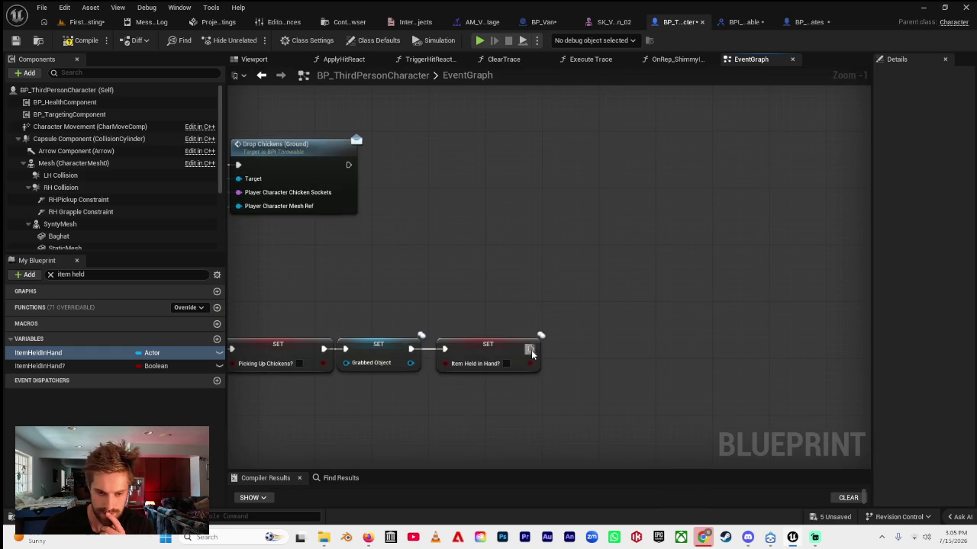
pyautogui.moveTo(530, 349); pyautogui.dragTo(572, 353)
pyautogui.write('objects detec')
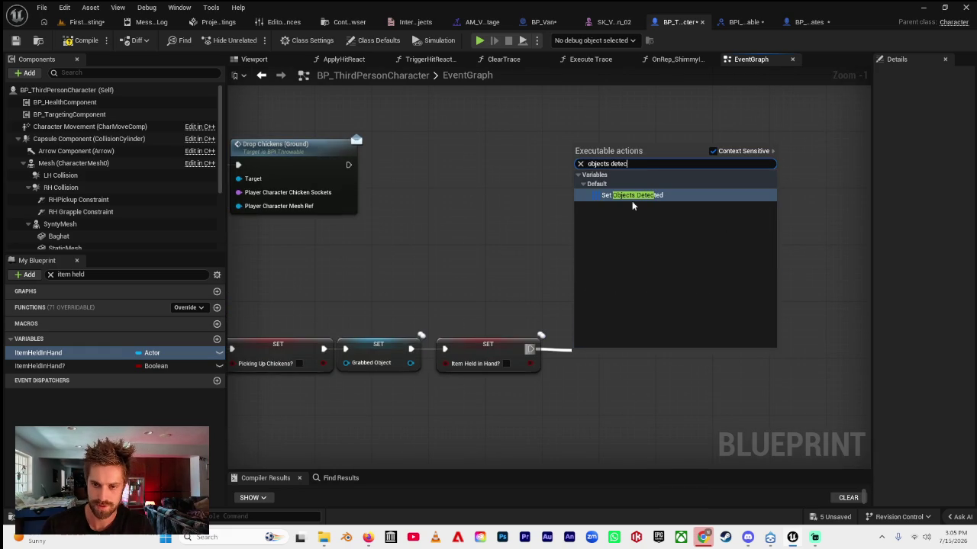
pyautogui.click(633, 195)
pyautogui.moveTo(591, 343); pyautogui.dragTo(573, 343)
pyautogui.scroll(-4, 573, 344)
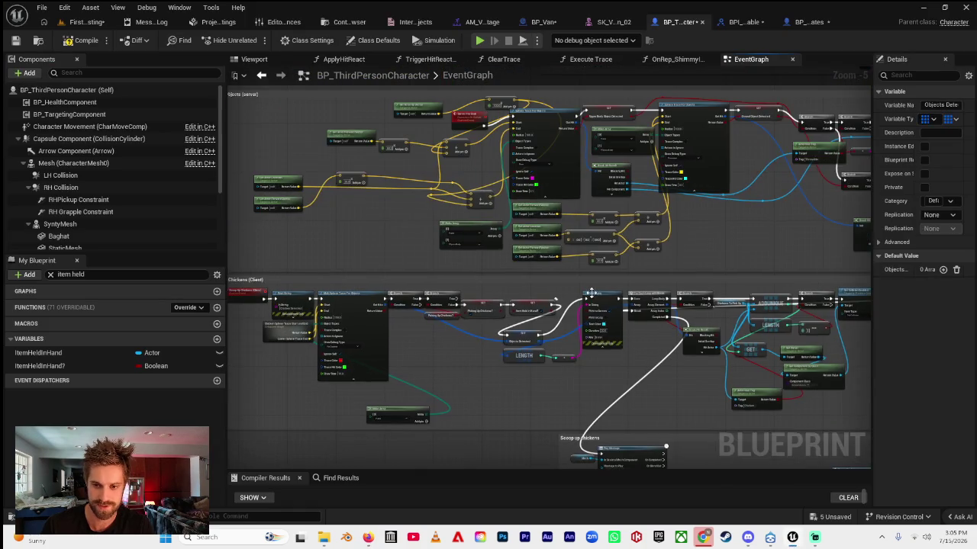
pyautogui.moveTo(591, 294)
pyautogui.mouseDown()
pyautogui.moveTo(550, 340)
pyautogui.moveTo(457, 277)
pyautogui.moveTo(560, 259)
pyautogui.moveTo(493, 196)
pyautogui.moveTo(507, 233)
pyautogui.moveTo(668, 151)
pyautogui.mouseUp()
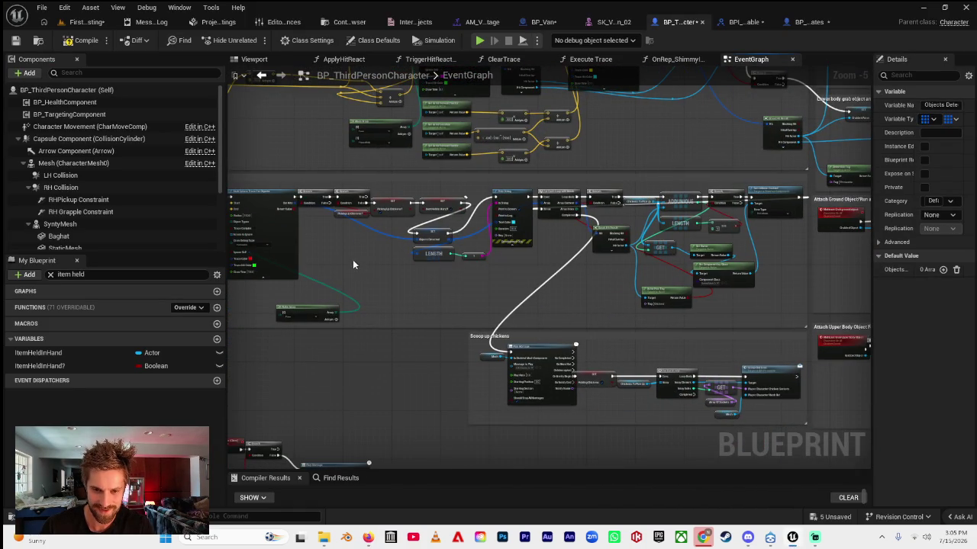
# - Look over the Detect Chickens and Detect Objects (server) sections, then compile the Blueprint
pyautogui.moveTo(360, 267); pyautogui.dragTo(553, 283)
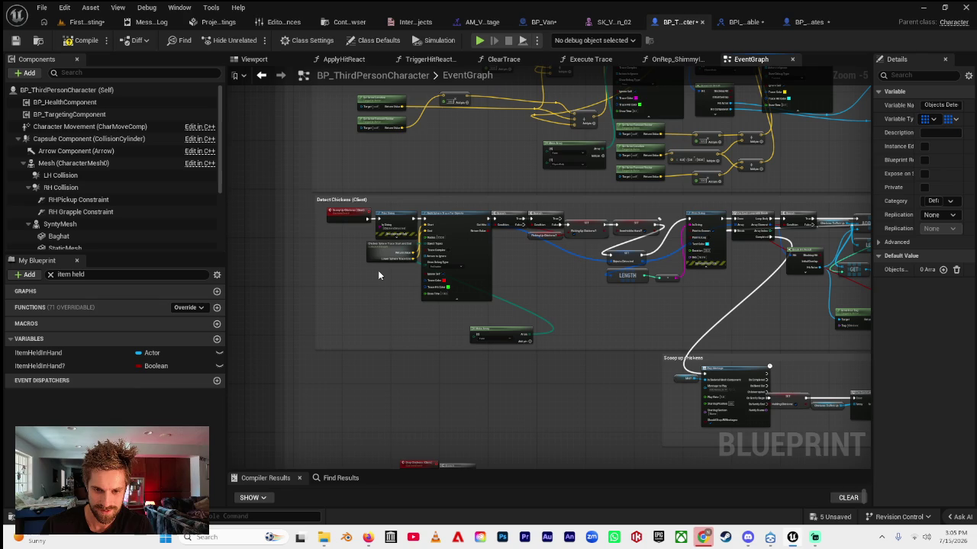
pyautogui.moveTo(539, 299)
pyautogui.mouseDown()
pyautogui.moveTo(473, 244)
pyautogui.moveTo(546, 255)
pyautogui.moveTo(502, 250)
pyautogui.moveTo(599, 309)
pyautogui.mouseUp()
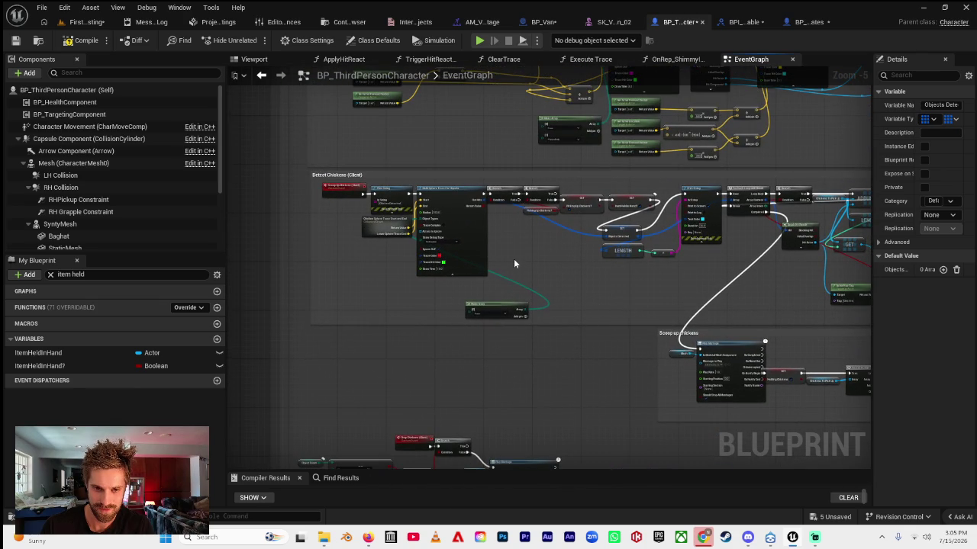
pyautogui.moveTo(514, 259); pyautogui.dragTo(456, 321)
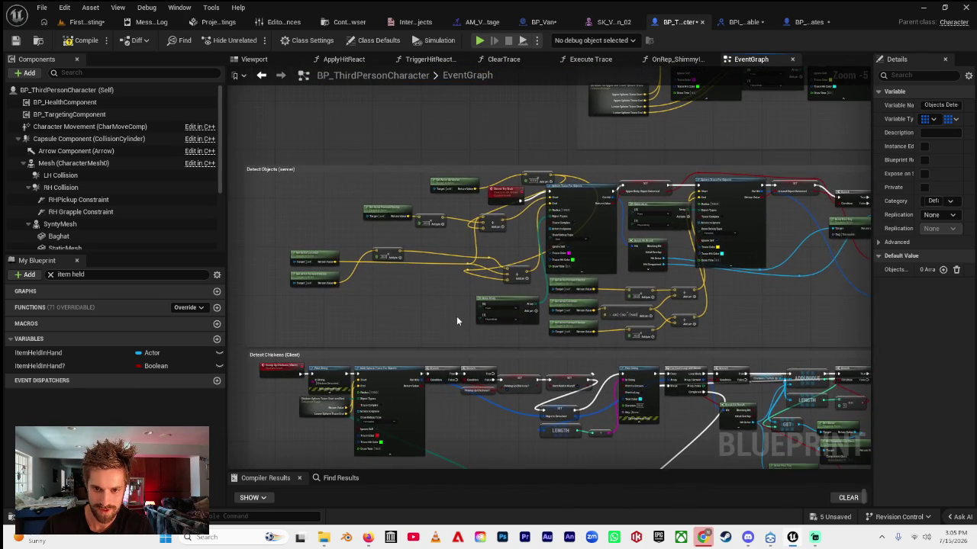
pyautogui.press('F7')
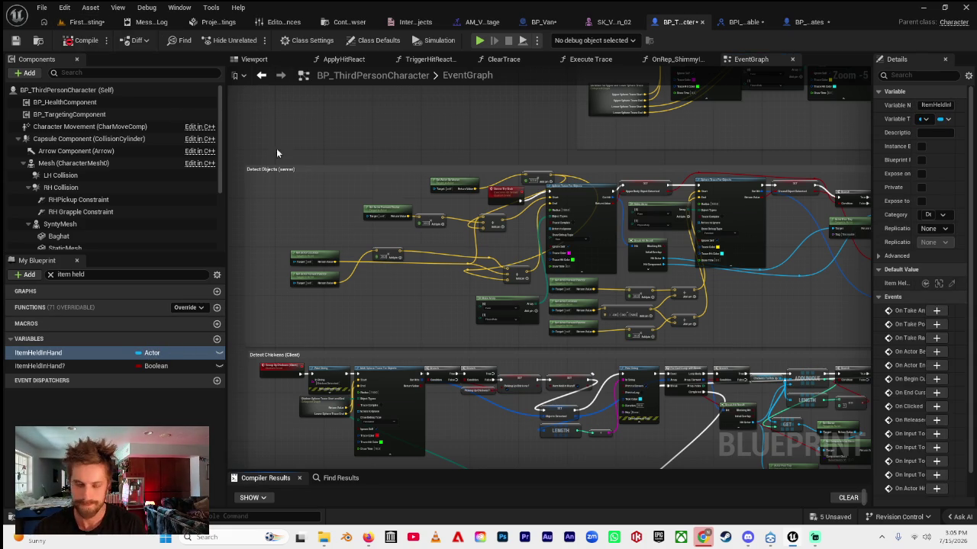
pyautogui.click(73, 42)
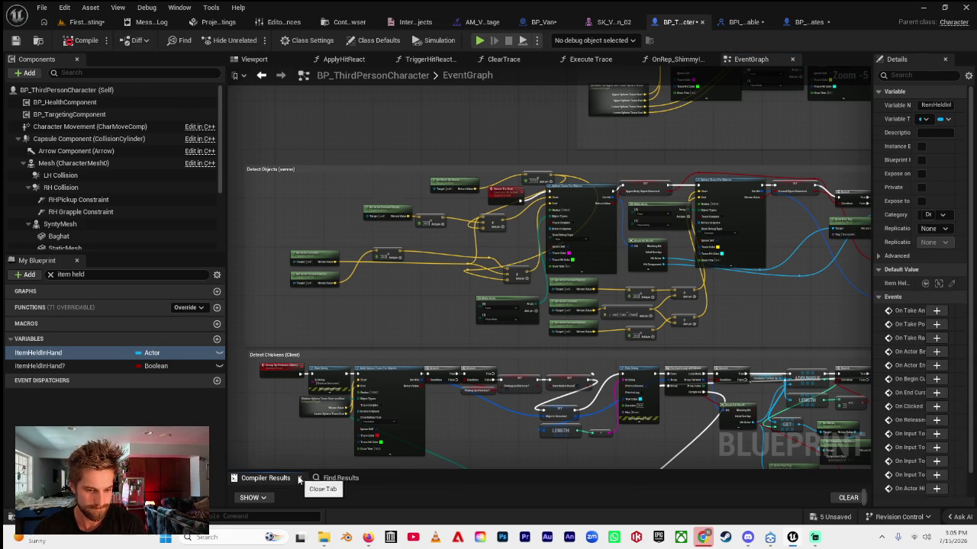
# - Expand the compiler results and jump to the failing Chickens To Pick Up and Objects Detected SET nodes
pyautogui.moveTo(299, 473); pyautogui.dragTo(305, 316)
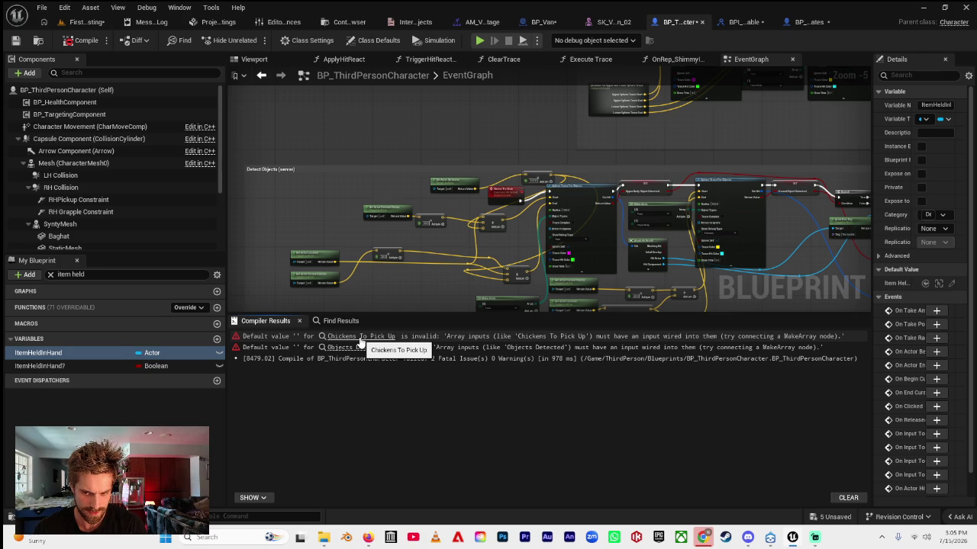
pyautogui.click(361, 338)
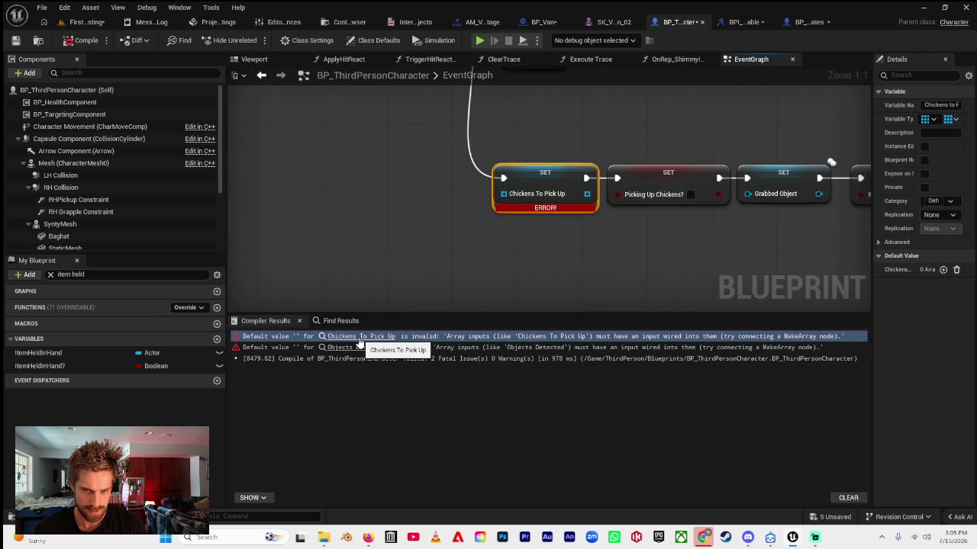
pyautogui.click(364, 348)
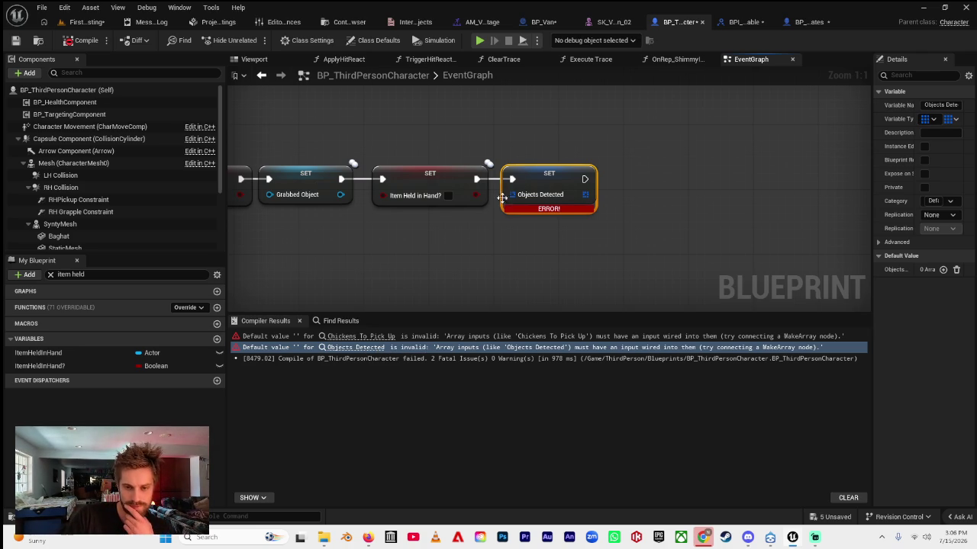
pyautogui.moveTo(492, 247); pyautogui.dragTo(723, 220)
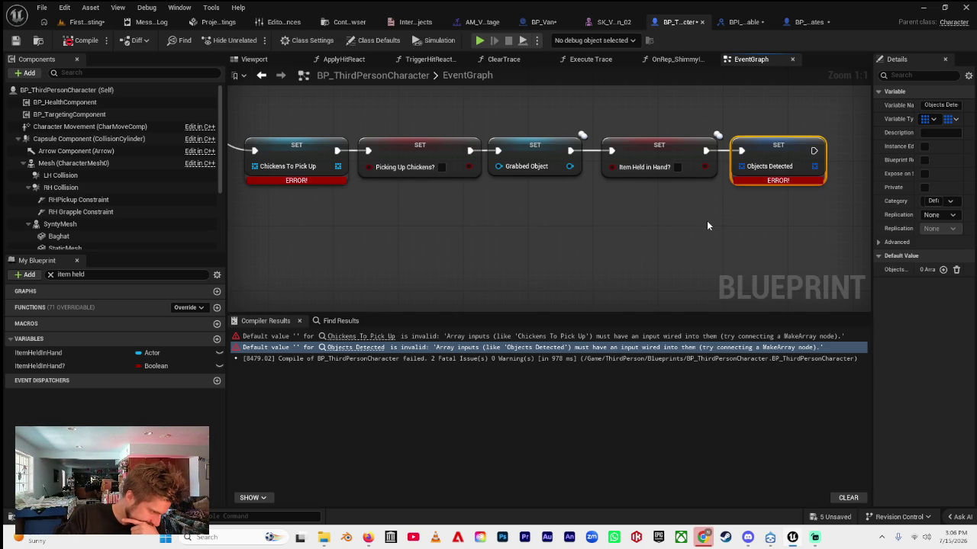
# - Replace the failing Chickens To Pick Up SET node with a Clear node for that array
pyautogui.click(316, 159)
pyautogui.press('Delete')
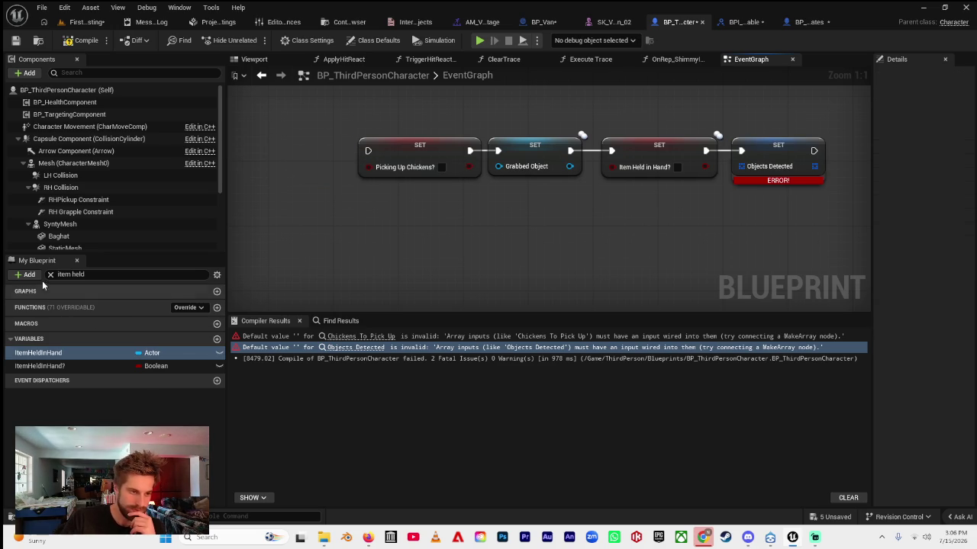
pyautogui.click(50, 274)
pyautogui.write('i')
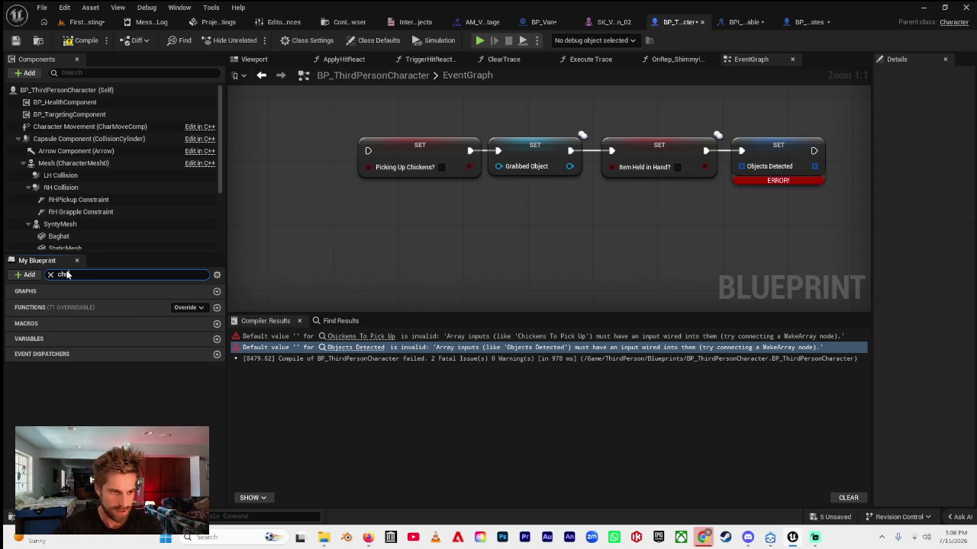
pyautogui.write('ckens to p')
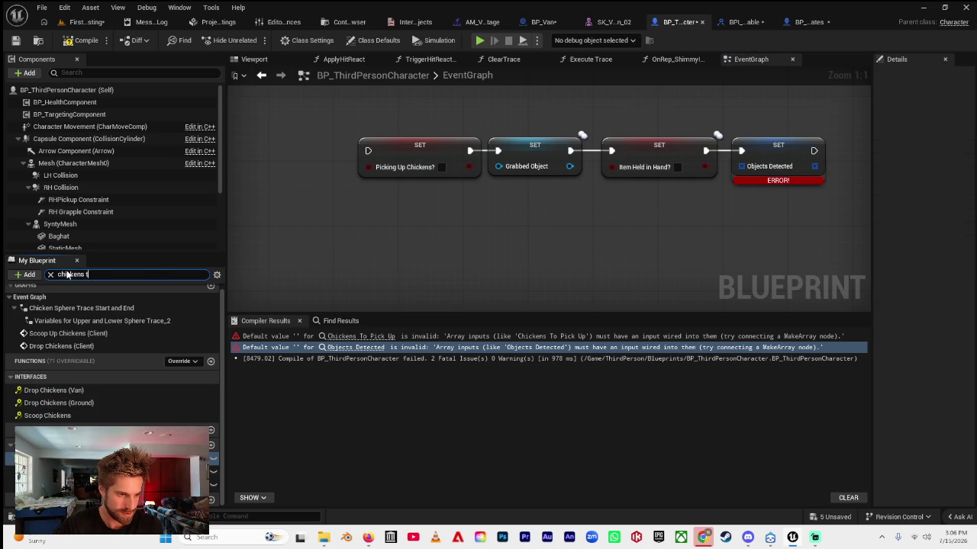
pyautogui.moveTo(46, 353)
pyautogui.mouseDown()
pyautogui.moveTo(252, 233)
pyautogui.moveTo(384, 218)
pyautogui.mouseUp()
pyautogui.click(316, 238)
pyautogui.write('clear')
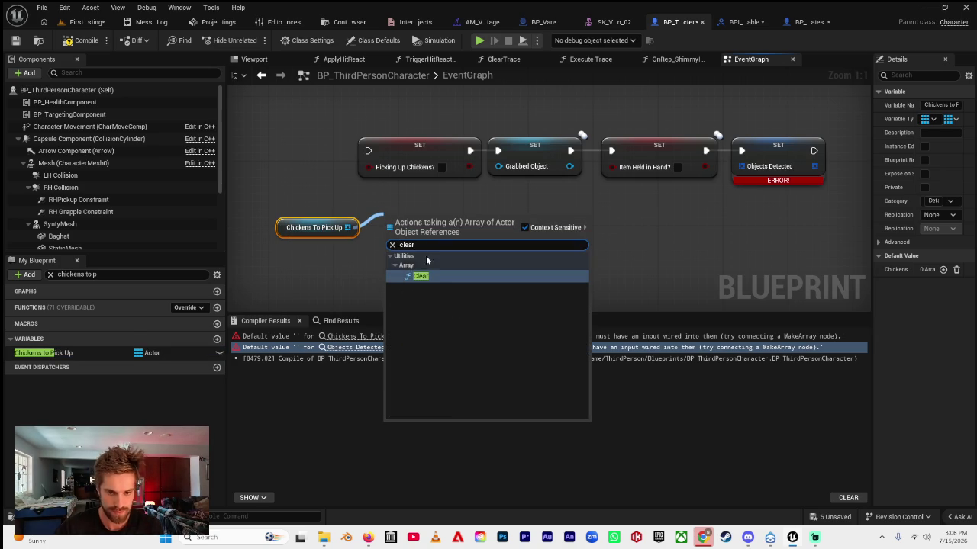
pyautogui.press('Escape')
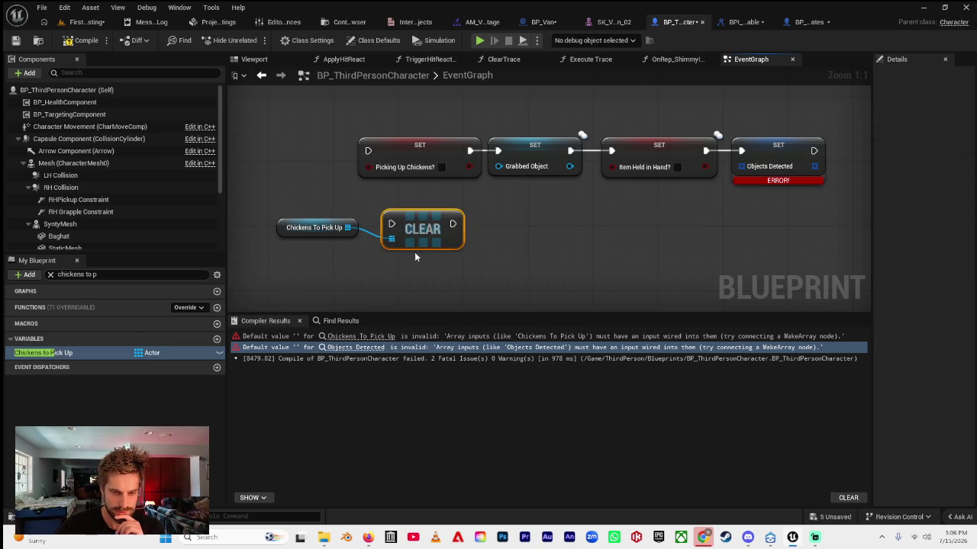
pyautogui.moveTo(549, 263)
pyautogui.mouseDown()
pyautogui.moveTo(430, 207)
pyautogui.moveTo(482, 249)
pyautogui.moveTo(499, 291)
pyautogui.moveTo(460, 186)
pyautogui.moveTo(486, 175)
pyautogui.moveTo(469, 177)
pyautogui.moveTo(473, 229)
pyautogui.mouseUp()
pyautogui.scroll(-2, 448, 145)
pyautogui.scroll(-2, 482, 249)
pyautogui.click(439, 152)
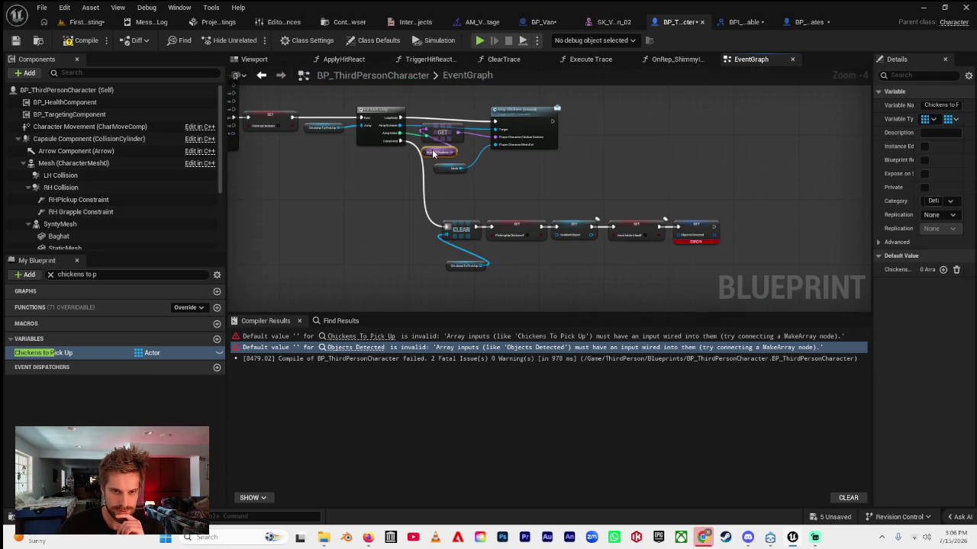
# - Rename the sockets array variable to Array of Chicken Sockets
pyautogui.click(78, 274)
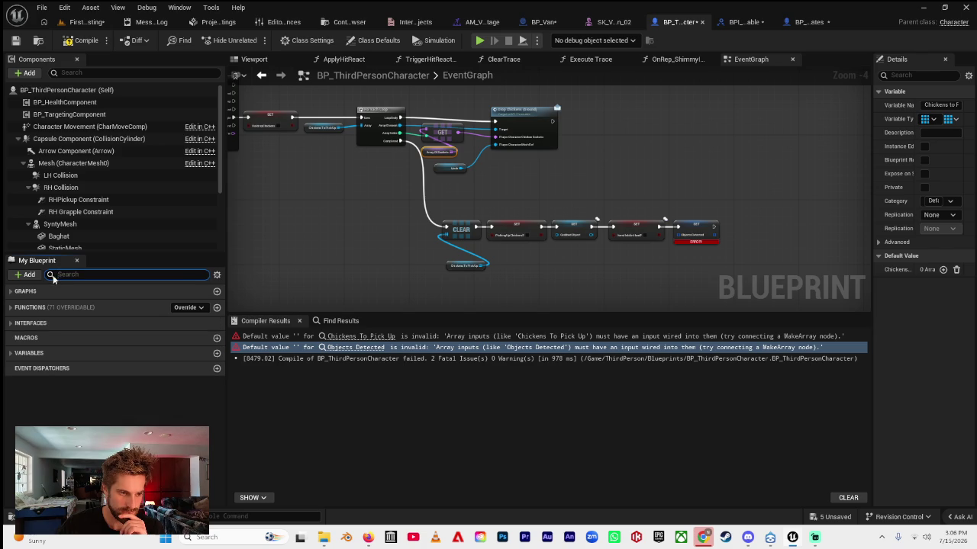
pyautogui.click(50, 275)
pyautogui.write('sockets')
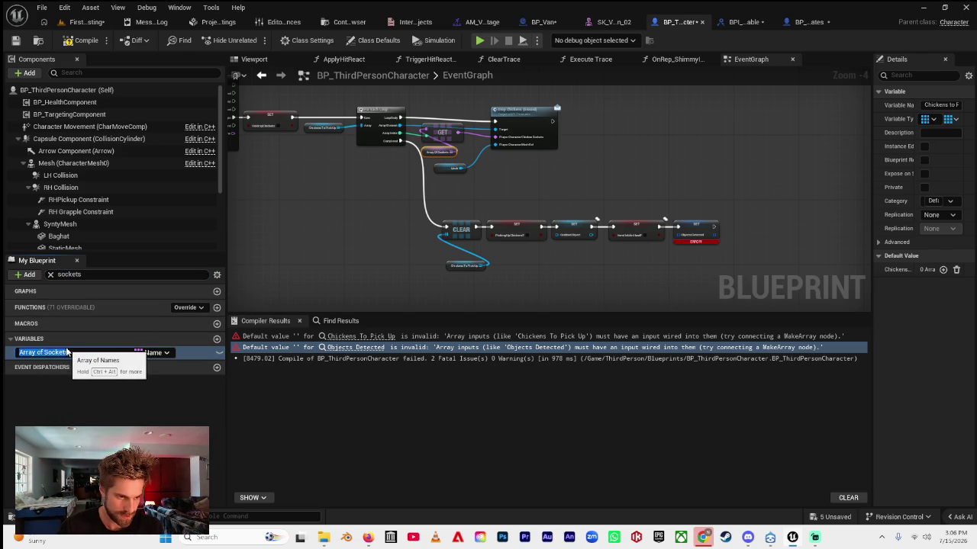
pyautogui.doubleClick(83, 349)
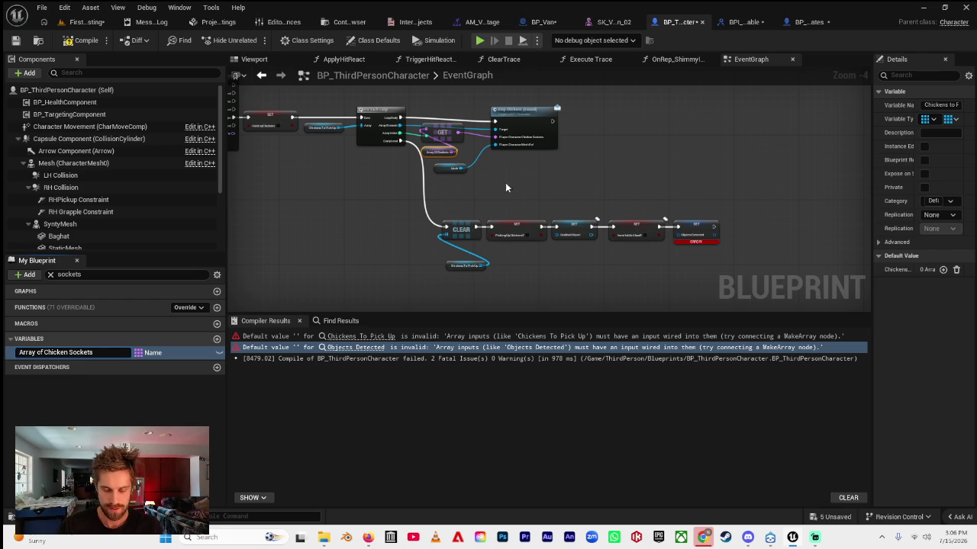
pyautogui.press('Return')
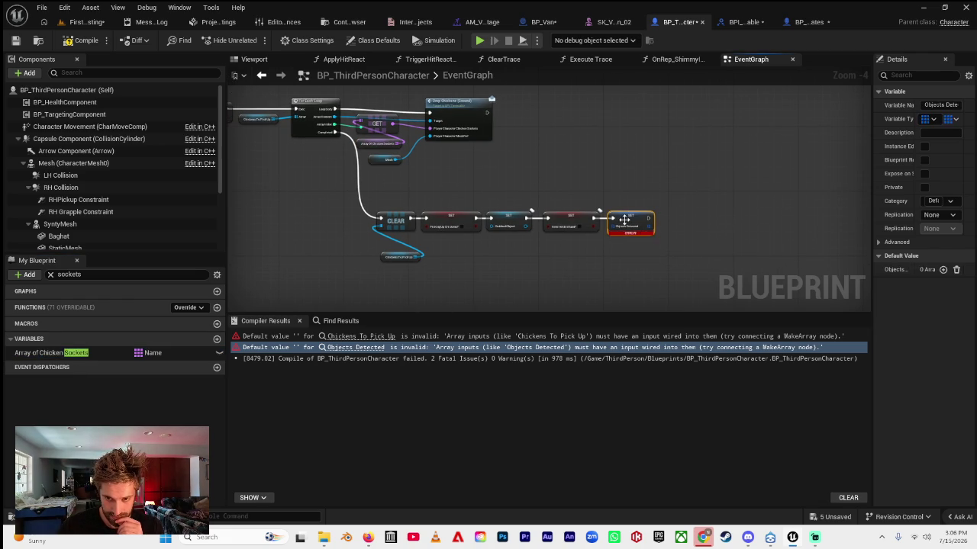
# - Replace the failing Objects Detected SET with a Clear node run after the Item Held in Hand SET
pyautogui.click(623, 224)
pyautogui.press('Delete')
pyautogui.click(77, 275)
pyautogui.write('o')
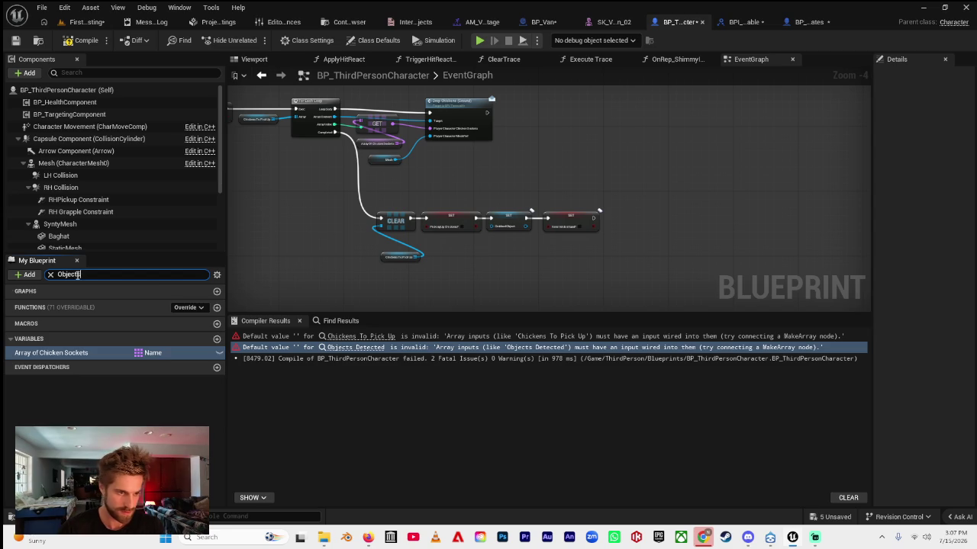
pyautogui.write('s')
pyautogui.moveTo(38, 400)
pyautogui.mouseDown()
pyautogui.moveTo(524, 254)
pyautogui.moveTo(539, 264)
pyautogui.moveTo(610, 256)
pyautogui.mouseUp()
pyautogui.click(559, 279)
pyautogui.write('clear')
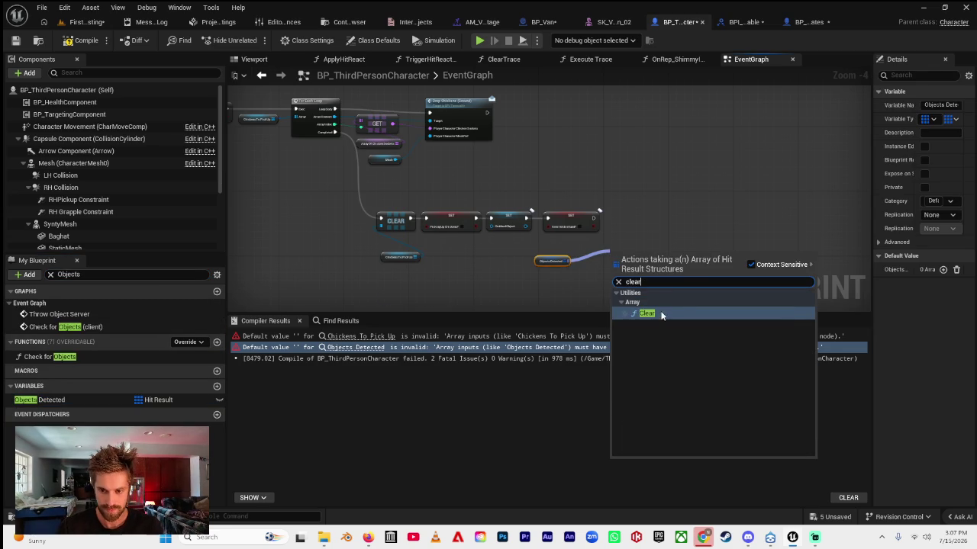
pyautogui.click(662, 315)
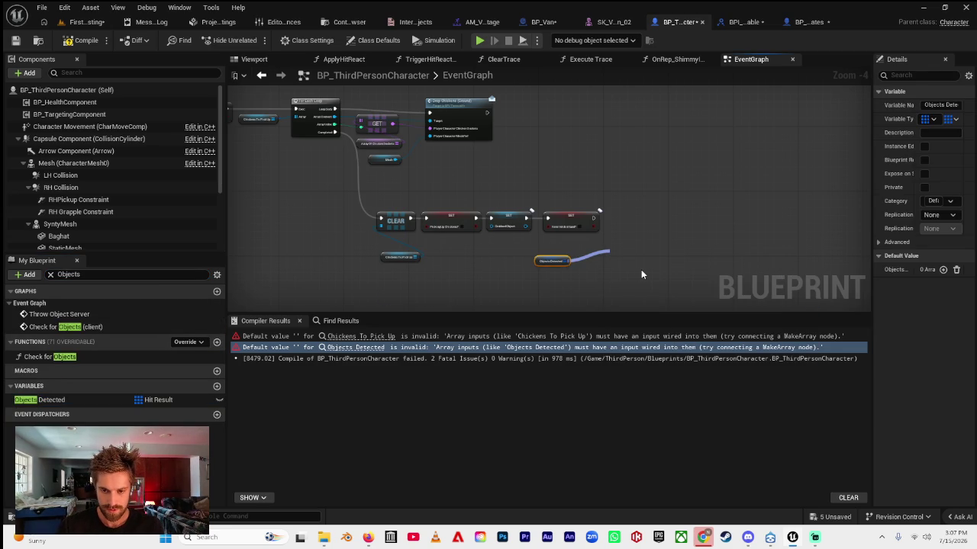
pyautogui.moveTo(630, 257); pyautogui.dragTo(635, 227)
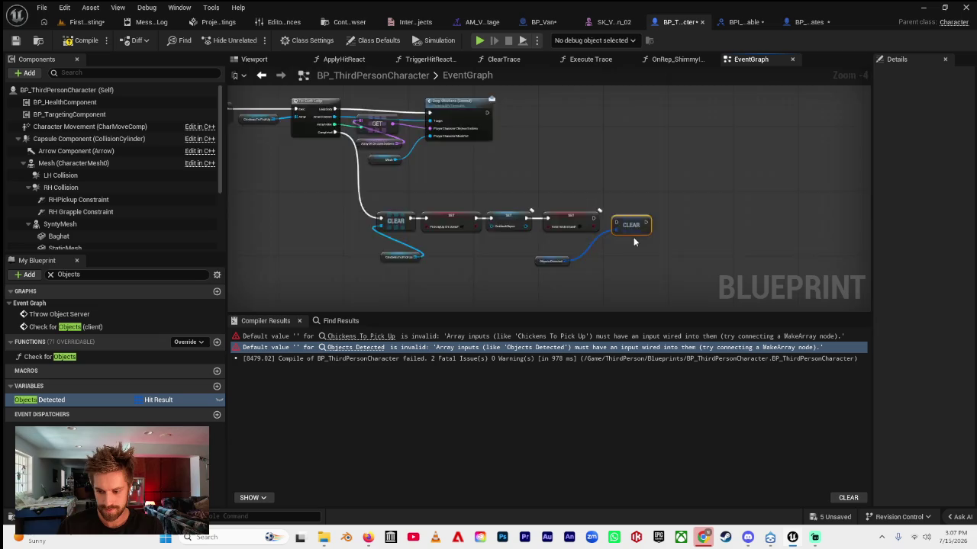
pyautogui.scroll(4, 634, 235)
pyautogui.moveTo(554, 212); pyautogui.dragTo(589, 208)
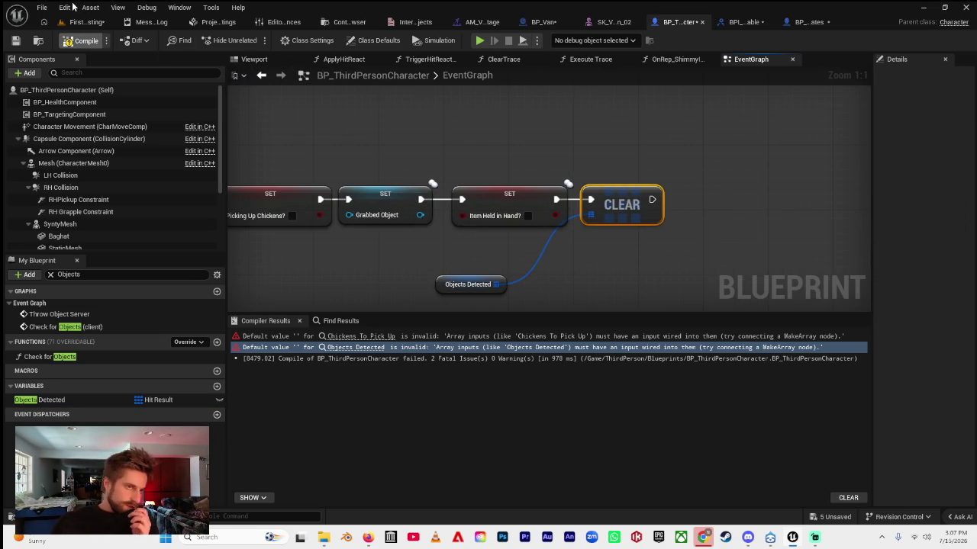
# - Compile and save BP_ThirdPersonCharacter, then go back to the level editor
pyautogui.press('F7')
pyautogui.click(42, 10)
pyautogui.click(76, 82)
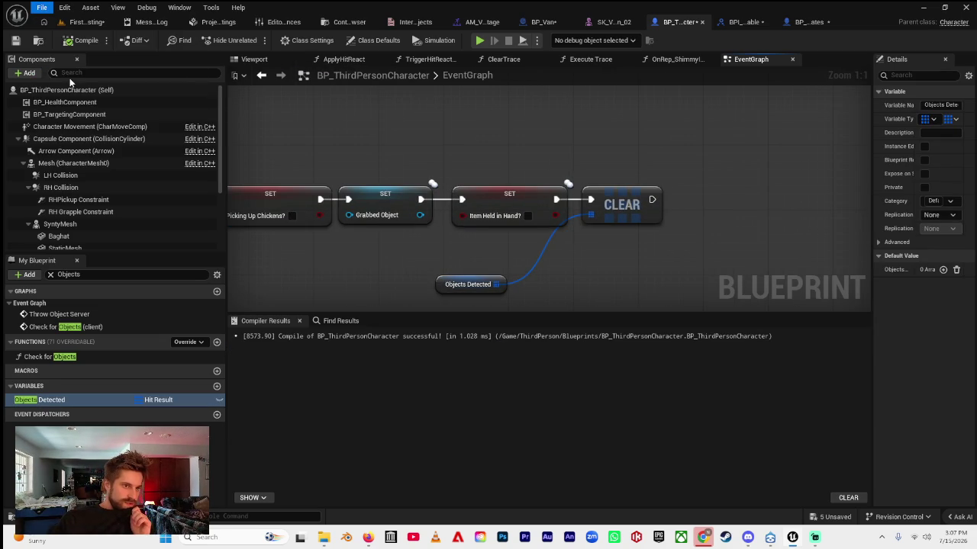
pyautogui.click(84, 23)
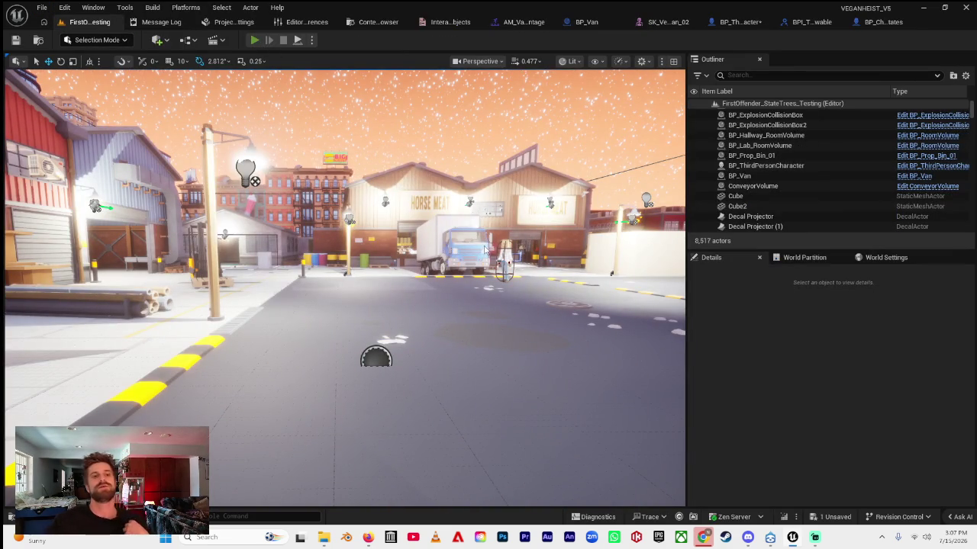
# - Play-test the level, walking the character past the chickens, warehouse and dumpster to trigger detection
pyautogui.hotkey('alt', 'p')
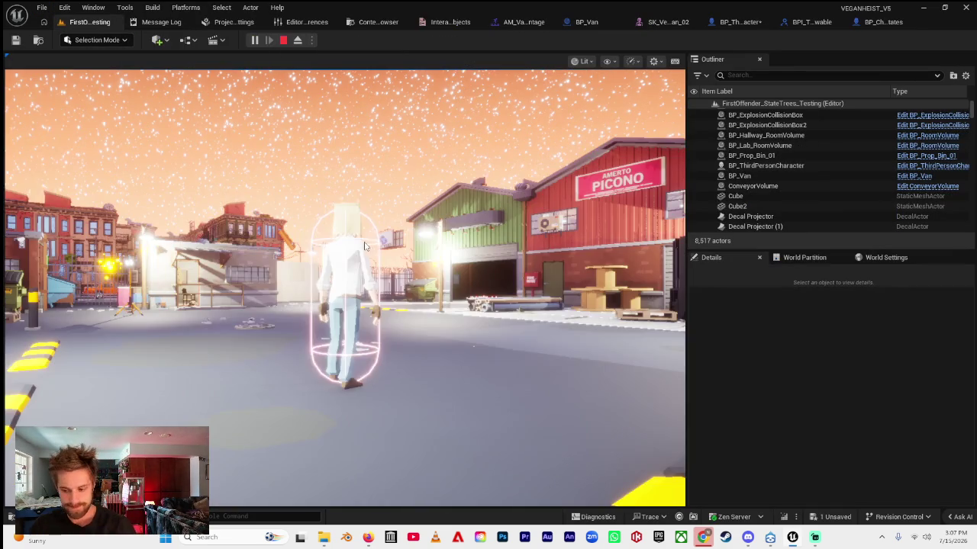
pyautogui.press('w')
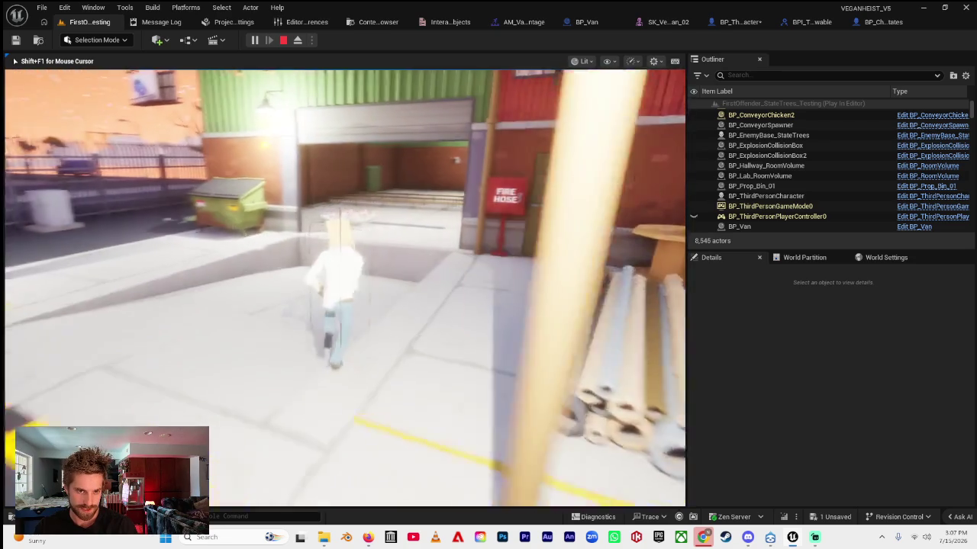
pyautogui.press('space')
pyautogui.press('w')
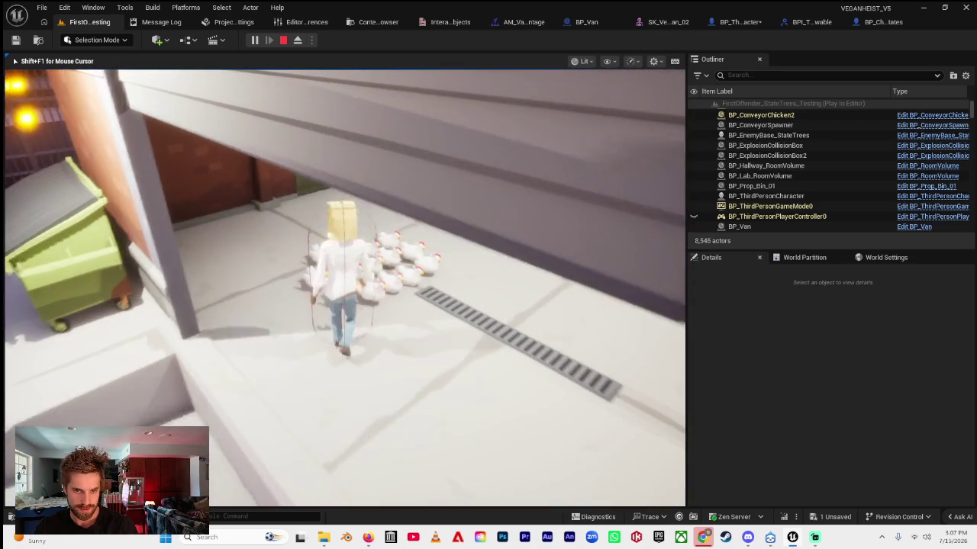
pyautogui.press('w')
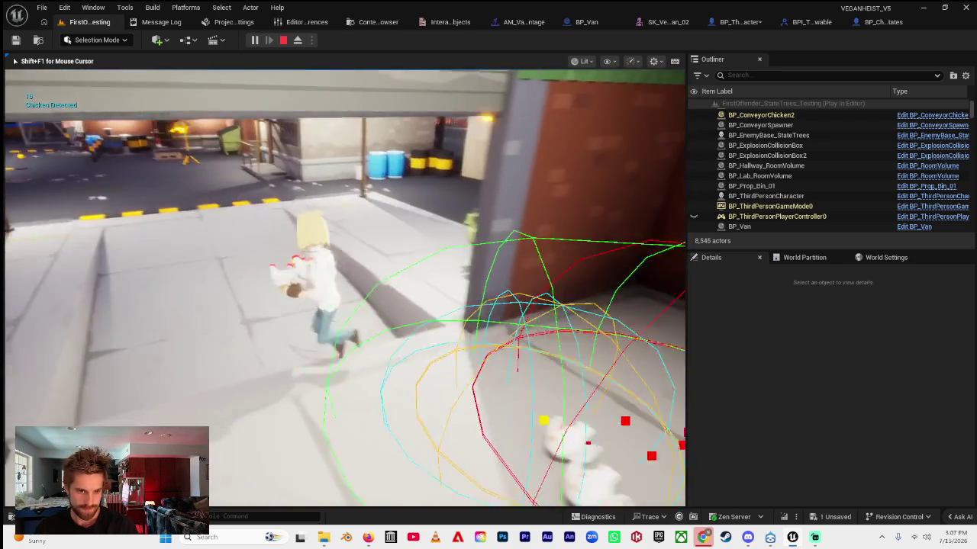
pyautogui.press('w')
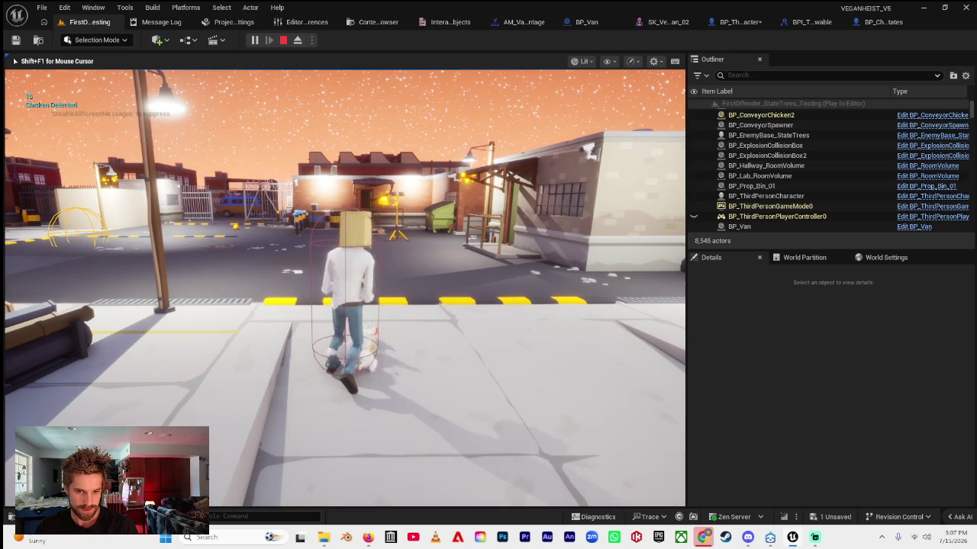
pyautogui.press('w')
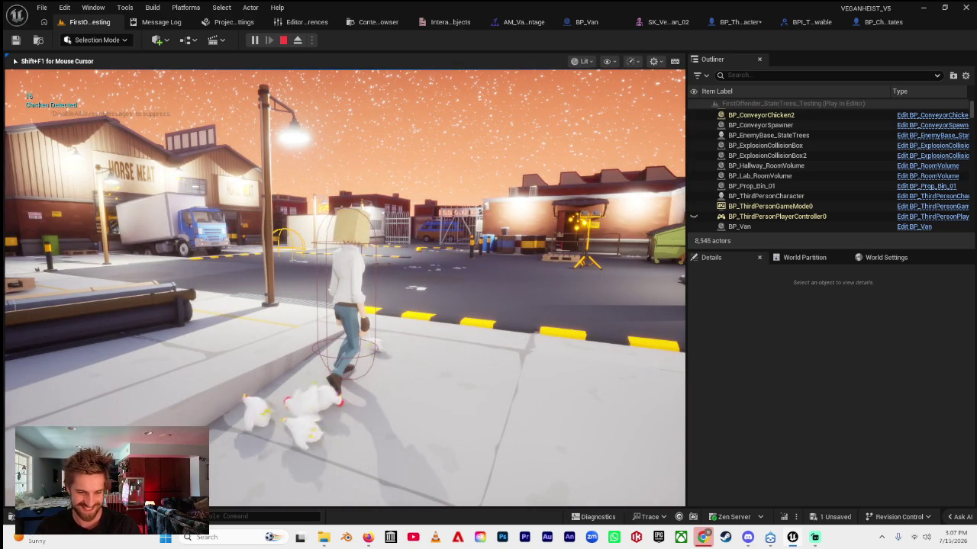
pyautogui.press('w')
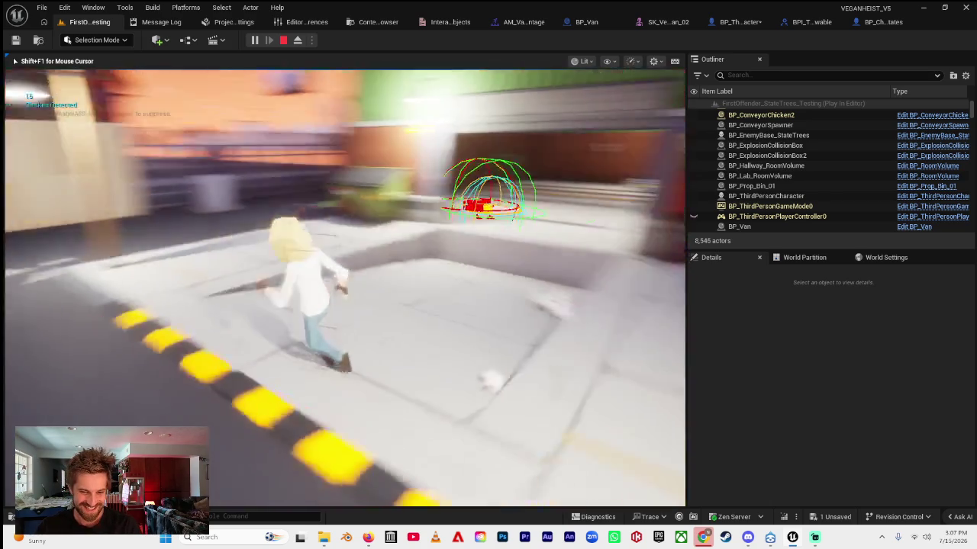
pyautogui.press('w')
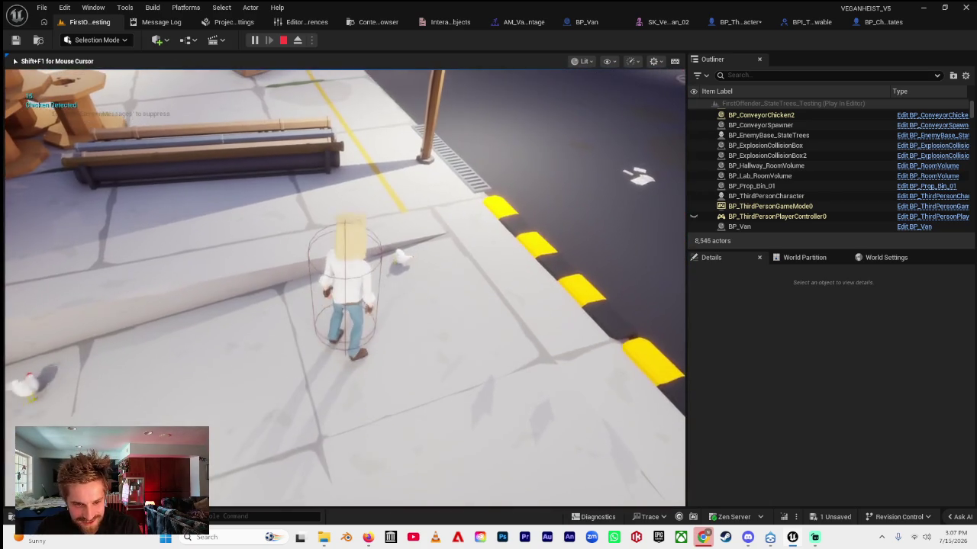
pyautogui.press('w')
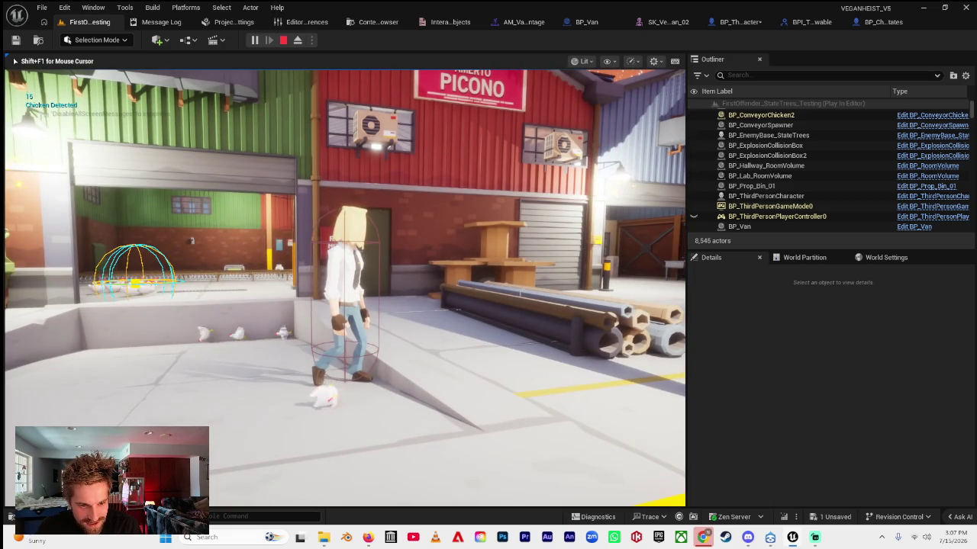
pyautogui.press('w')
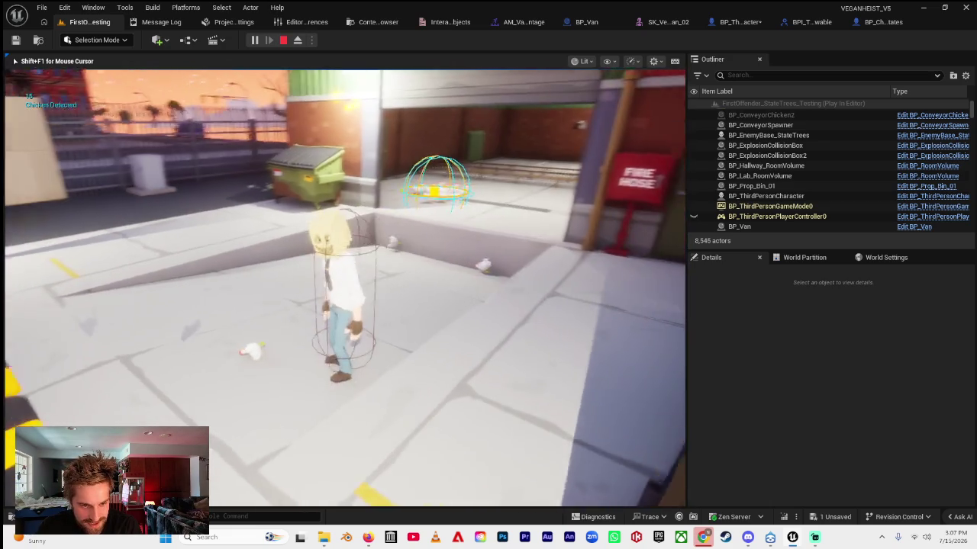
pyautogui.press('w')
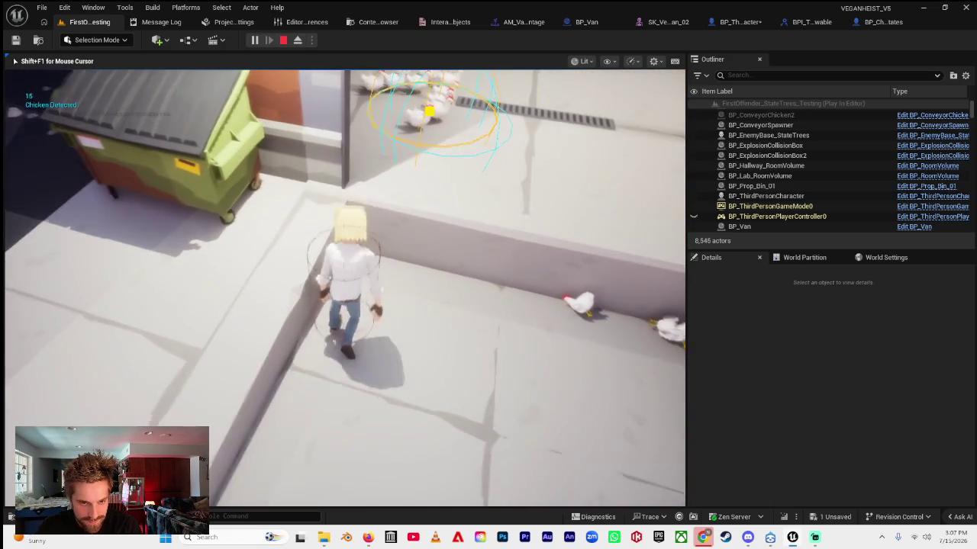
pyautogui.press('w')
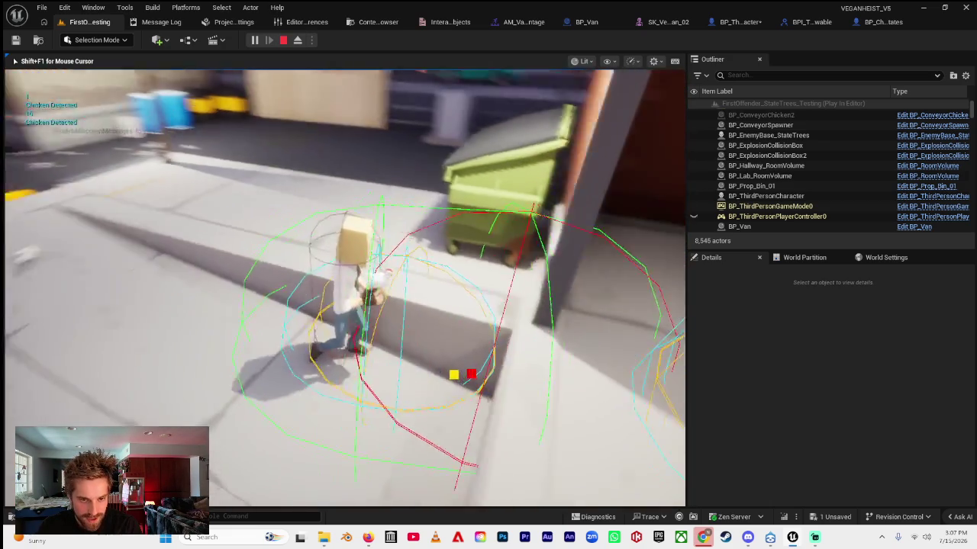
pyautogui.press('w')
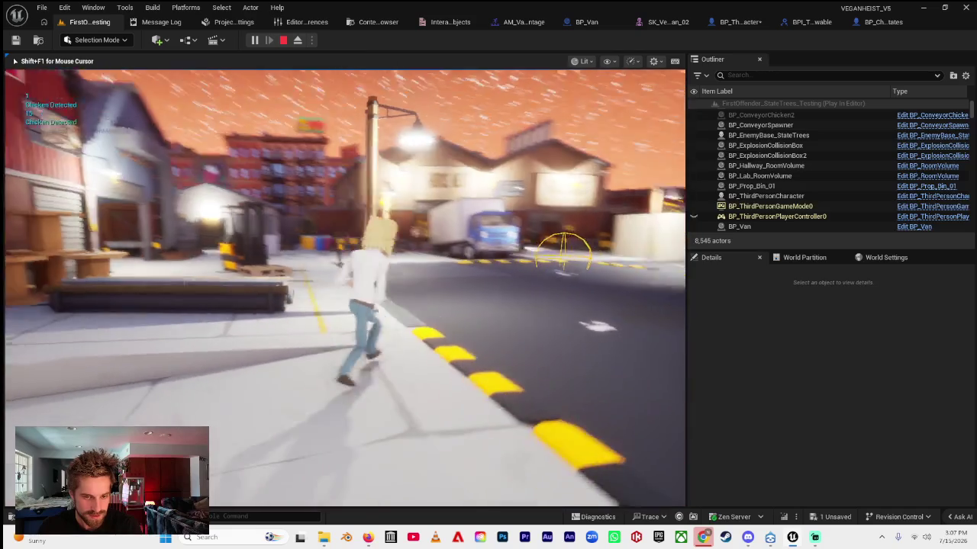
pyautogui.press('w')
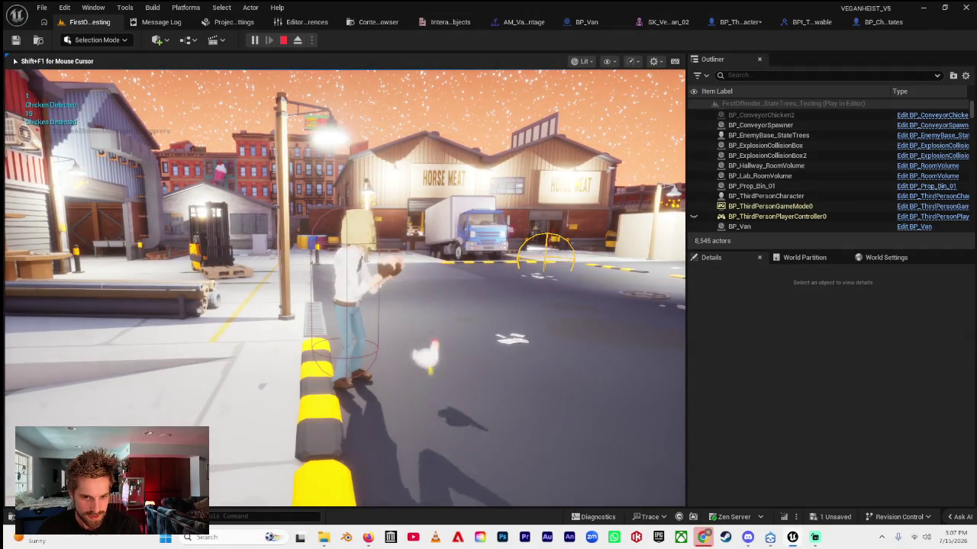
pyautogui.press('w')
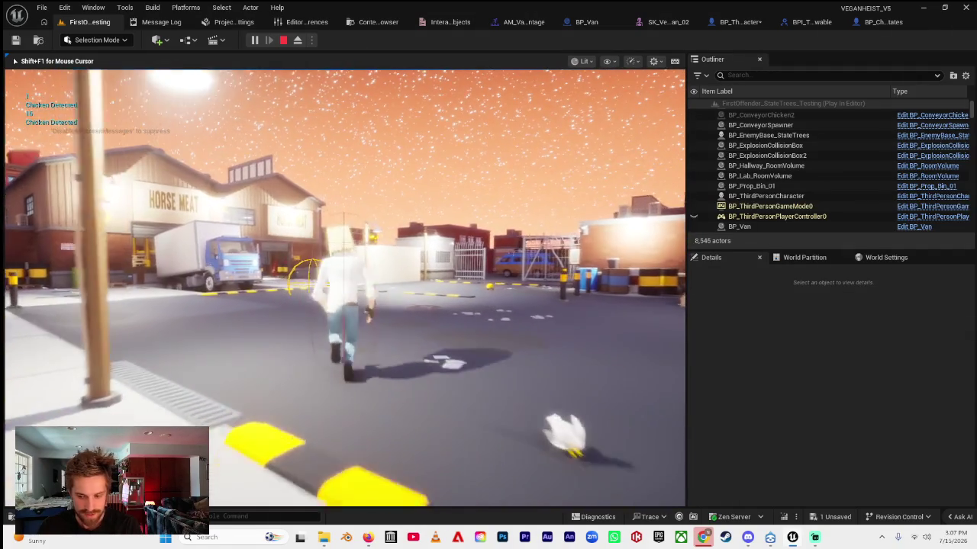
pyautogui.press('w')
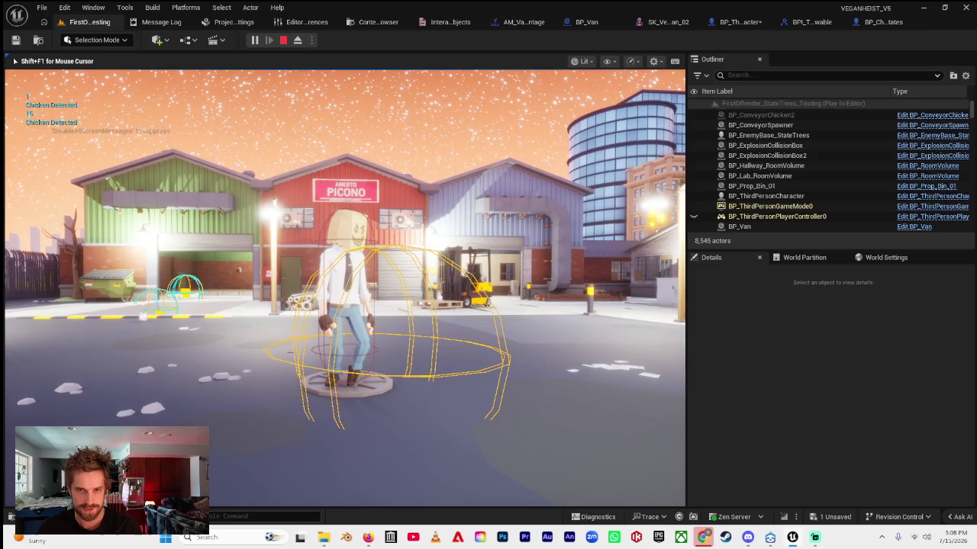
# - End the play session, glance over the BP_ThirdPersonCharacter event graph, and switch to the browser
pyautogui.press('Escape')
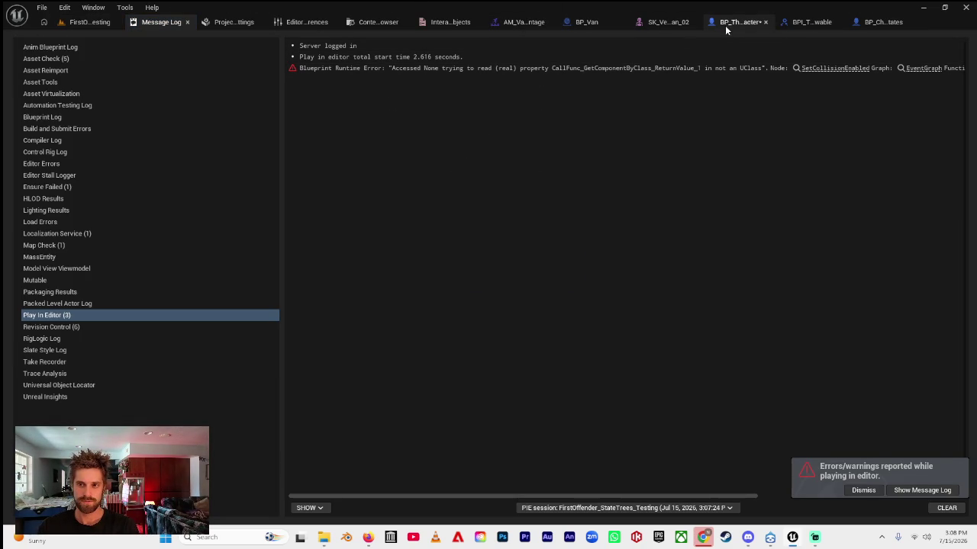
pyautogui.scroll(-6, 579, 135)
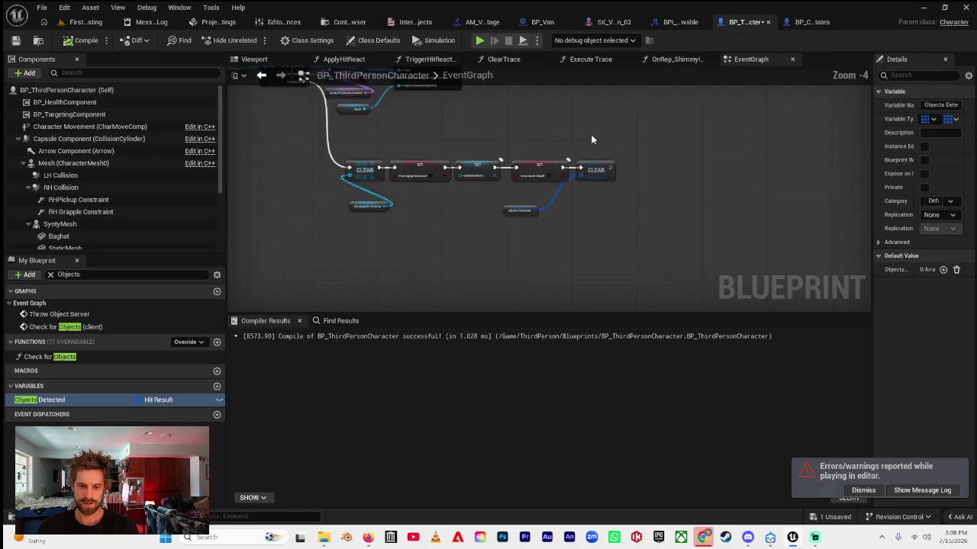
pyautogui.moveTo(419, 216); pyautogui.dragTo(416, 236)
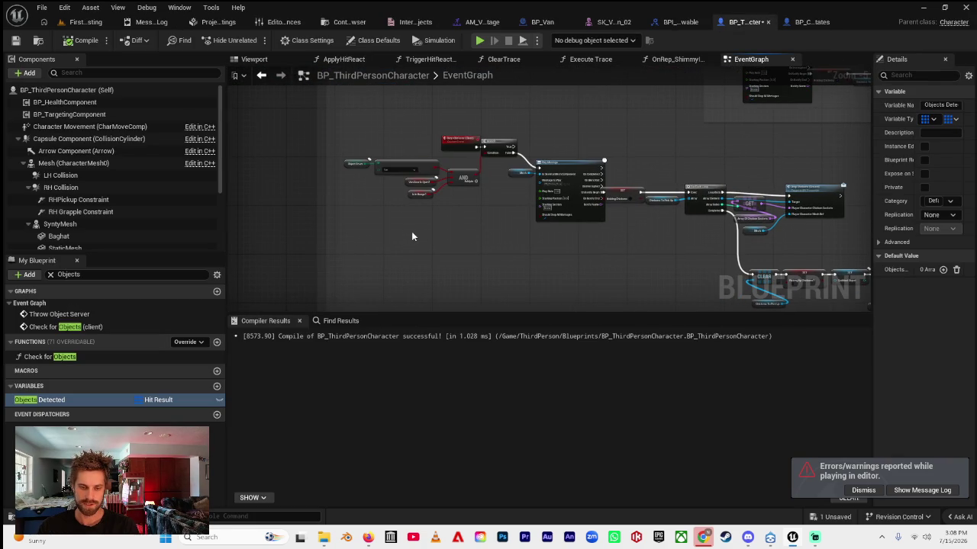
pyautogui.click(368, 537)
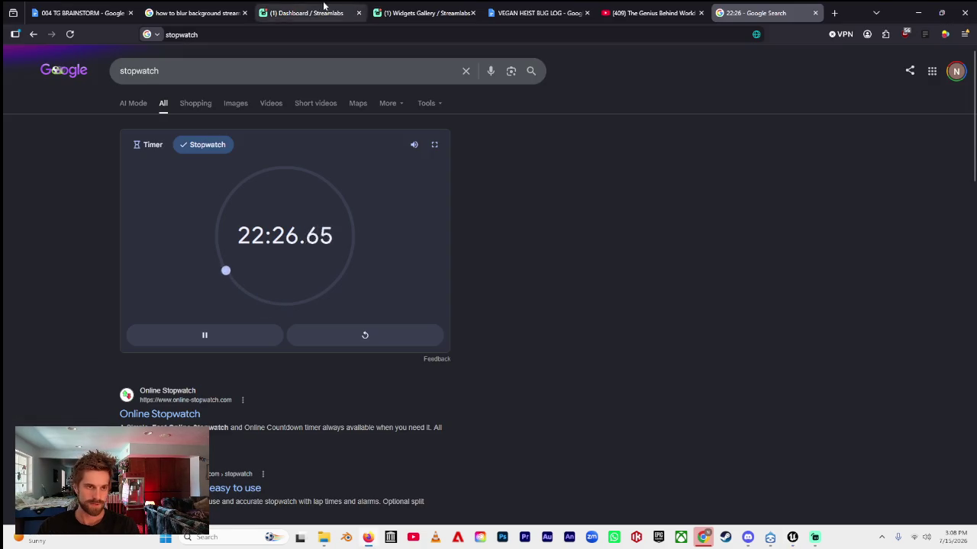
# - Add items 3 'Make chicken scoop and drop replicate' and 4 'Play chicken drop anim in reverse'
pyautogui.click(534, 13)
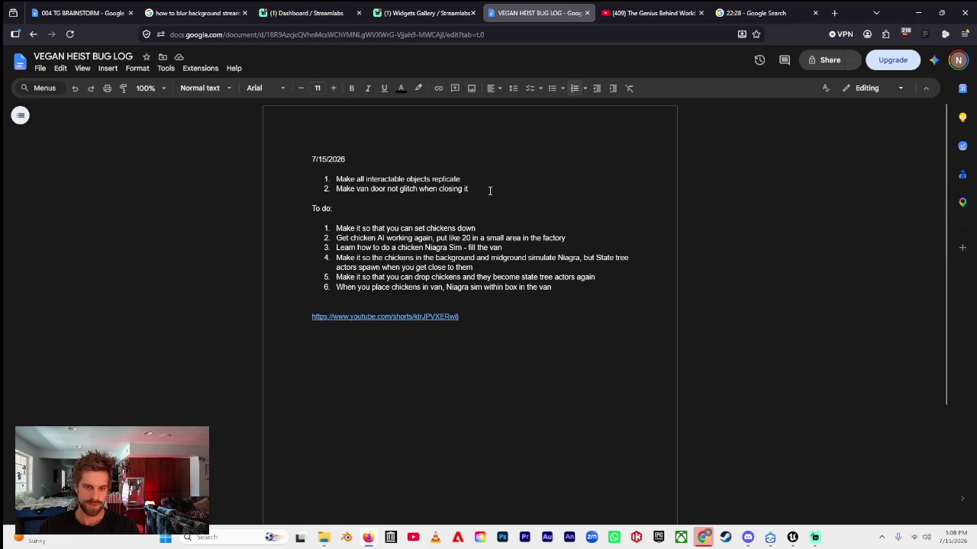
pyautogui.press('Return')
pyautogui.write('Ch')
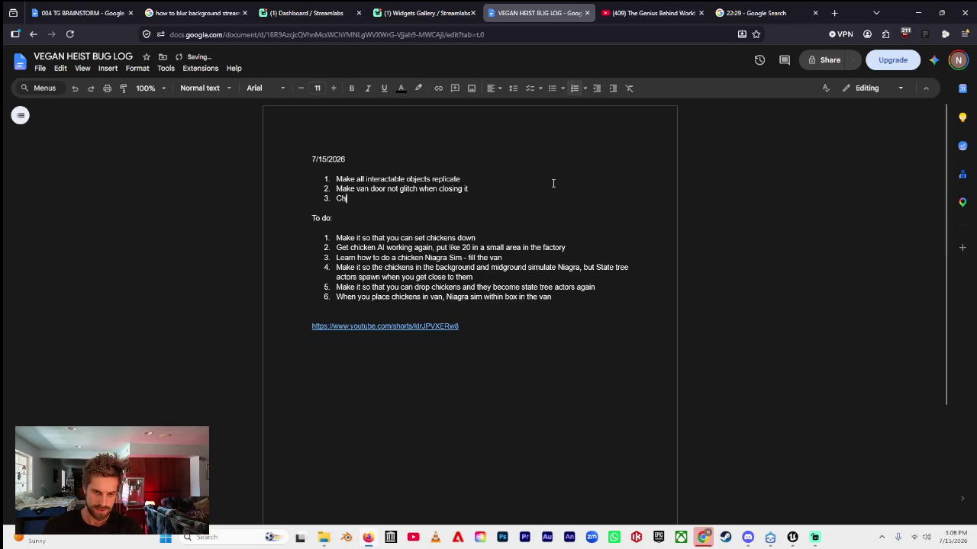
pyautogui.write('eck to see')
pyautogui.press('BackSpace')
pyautogui.press('BackSpace')
pyautogui.press('BackSpace')
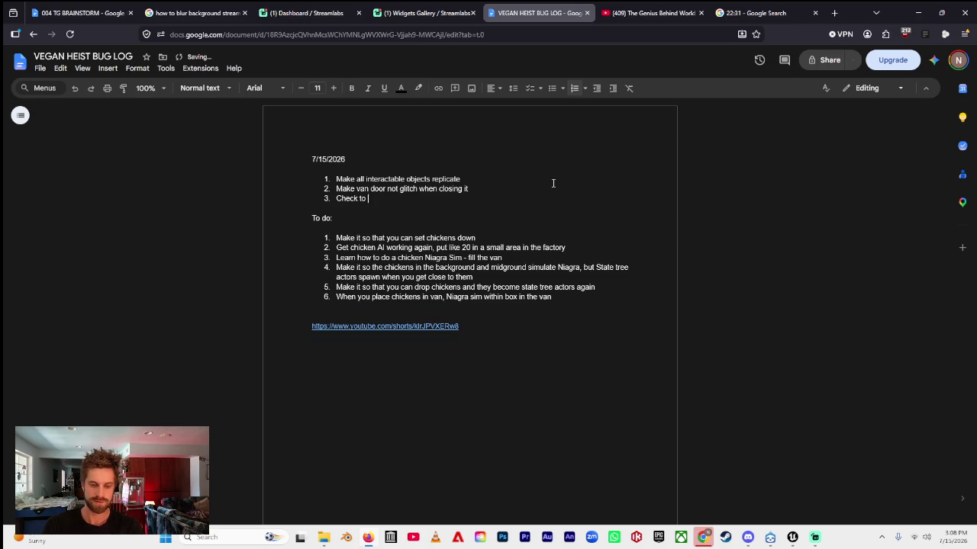
pyautogui.press('BackSpace')
pyautogui.press('BackSpace')
pyautogui.press('BackSpace')
pyautogui.write('Maybe')
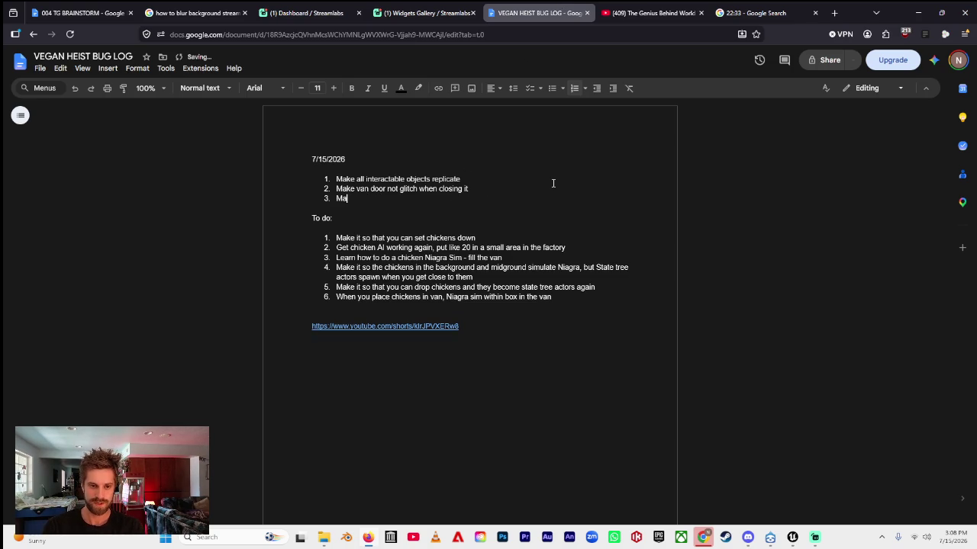
pyautogui.press('BackSpace')
pyautogui.press('BackSpace')
pyautogui.press('BackSpace')
pyautogui.write('M')
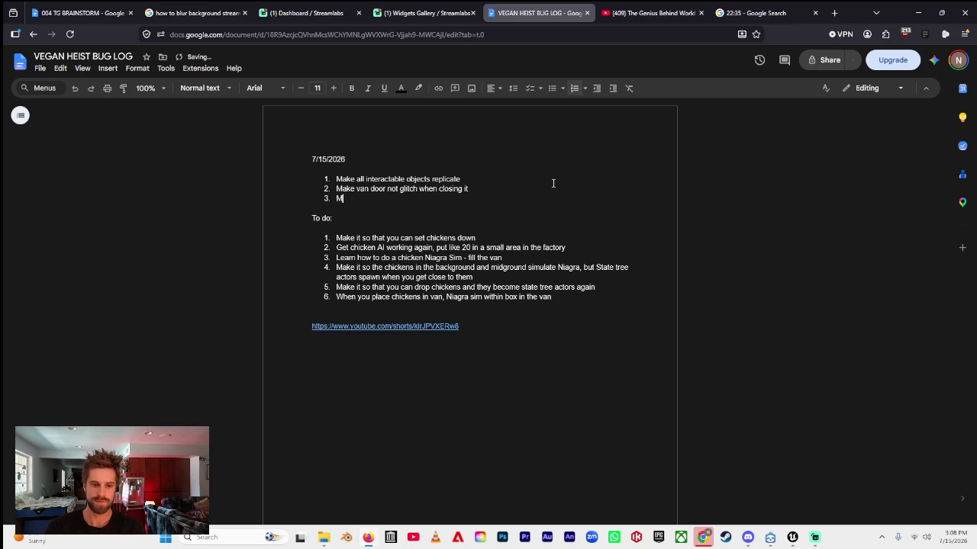
pyautogui.write('ake chicken scoop and drop replicate')
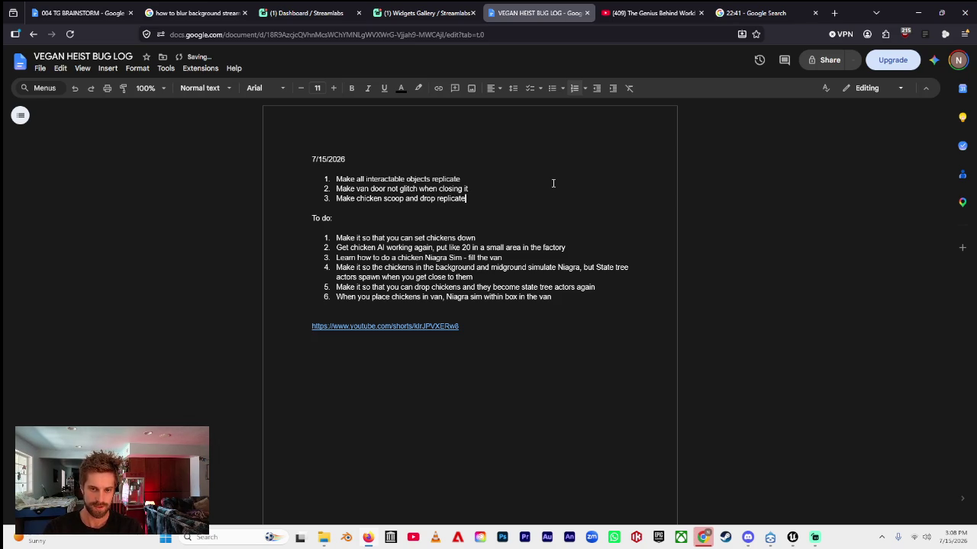
pyautogui.press('Return')
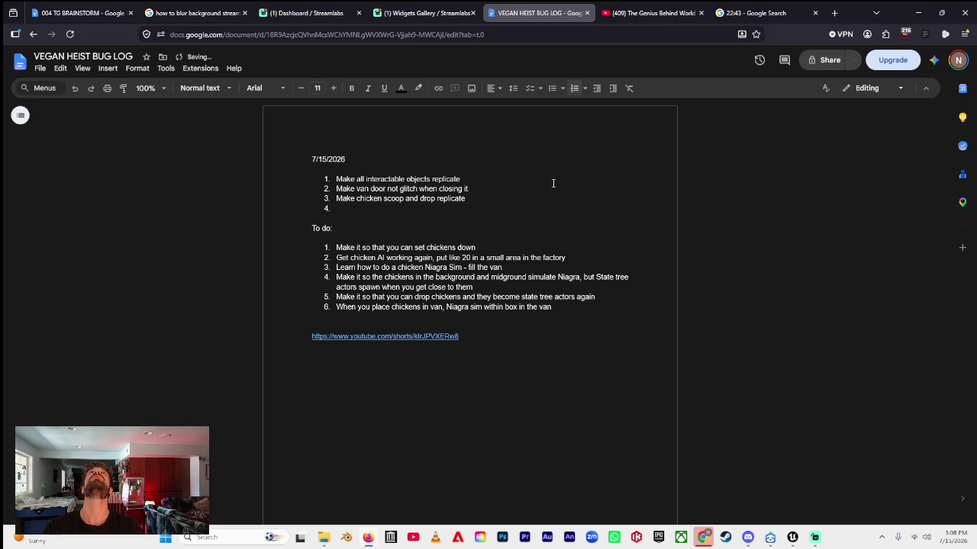
pyautogui.write('Play chicken drop anim in reverse')
# - Add a Print String node on the Drop Chickens Branch's True output
pyautogui.click(792, 537)
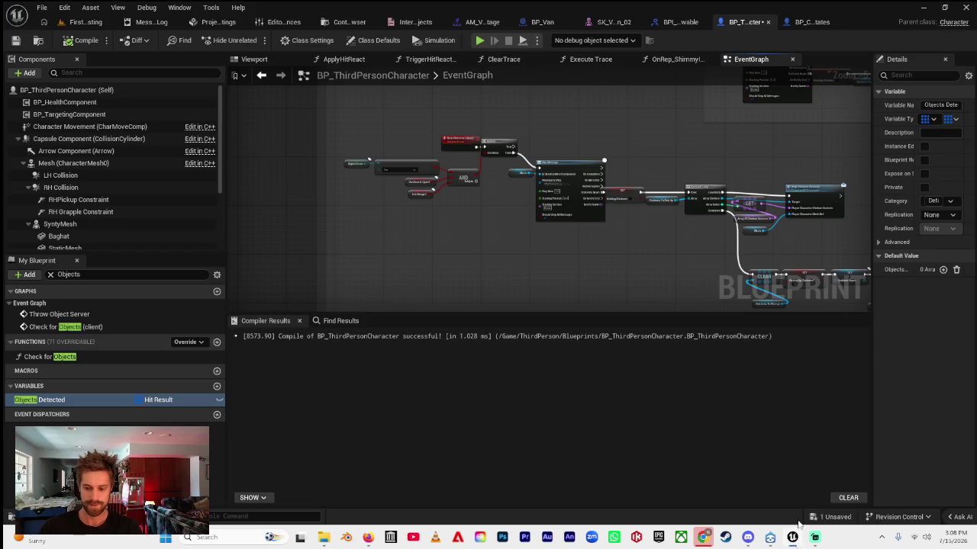
pyautogui.moveTo(357, 218); pyautogui.dragTo(347, 213)
pyautogui.scroll(5, 464, 181)
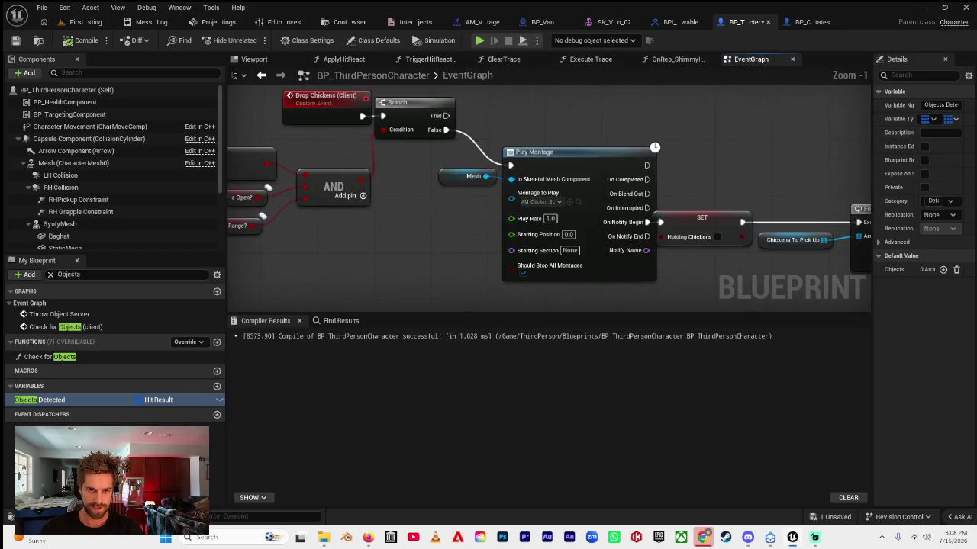
pyautogui.moveTo(455, 190); pyautogui.dragTo(532, 171)
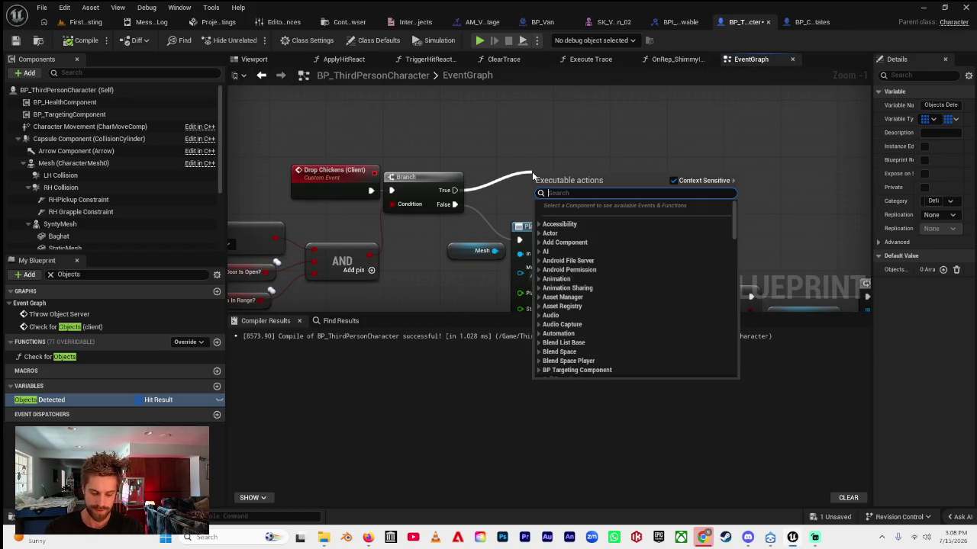
pyautogui.write('print string')
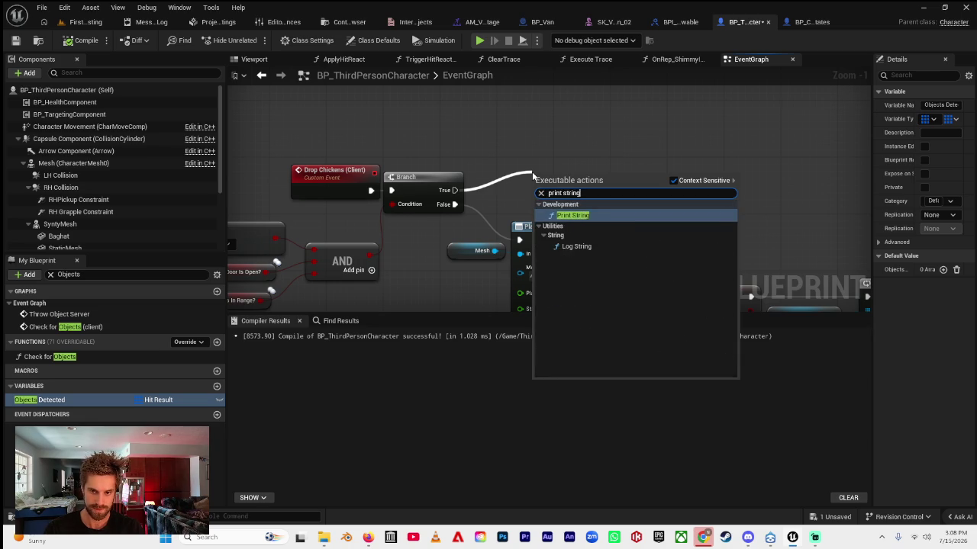
pyautogui.press('Return')
# - Set the Print String message to 'Put chickens in van' and return to the level
pyautogui.moveTo(558, 176); pyautogui.dragTo(558, 122)
pyautogui.click(574, 149)
pyautogui.write('Put Th')
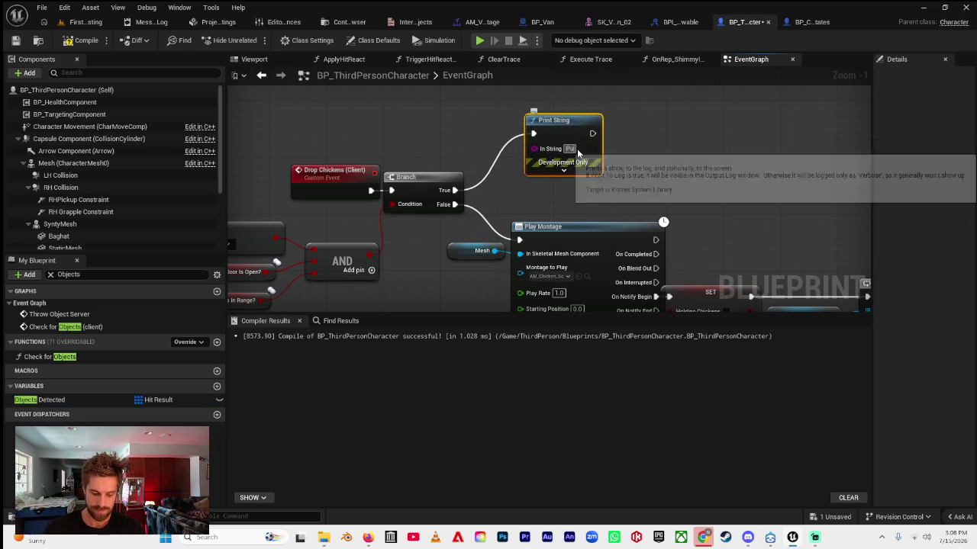
pyautogui.write('ickens')
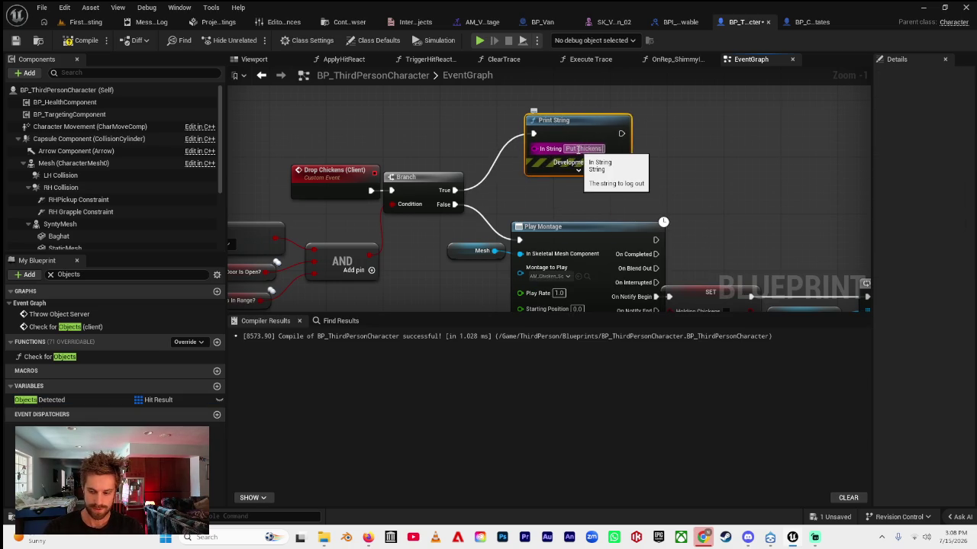
pyautogui.write(' in van')
pyautogui.press('Return')
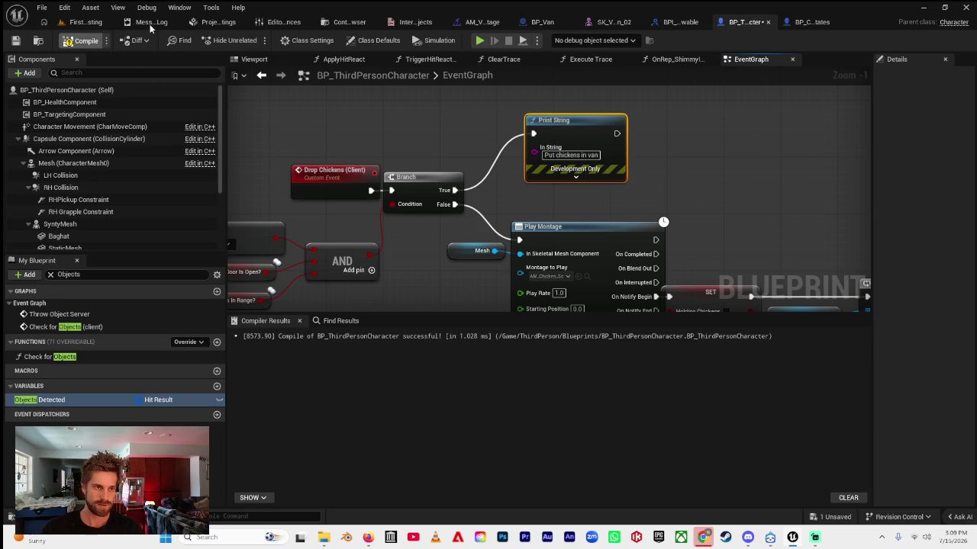
pyautogui.click(82, 23)
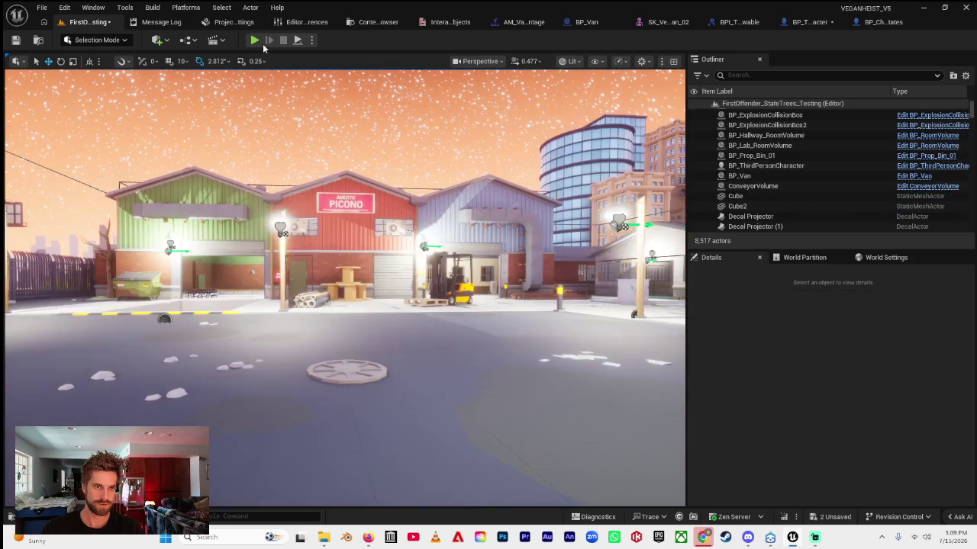
# - Play-test by walking the character through the chickens, across the lot, and up to the van's rear
pyautogui.click(254, 41)
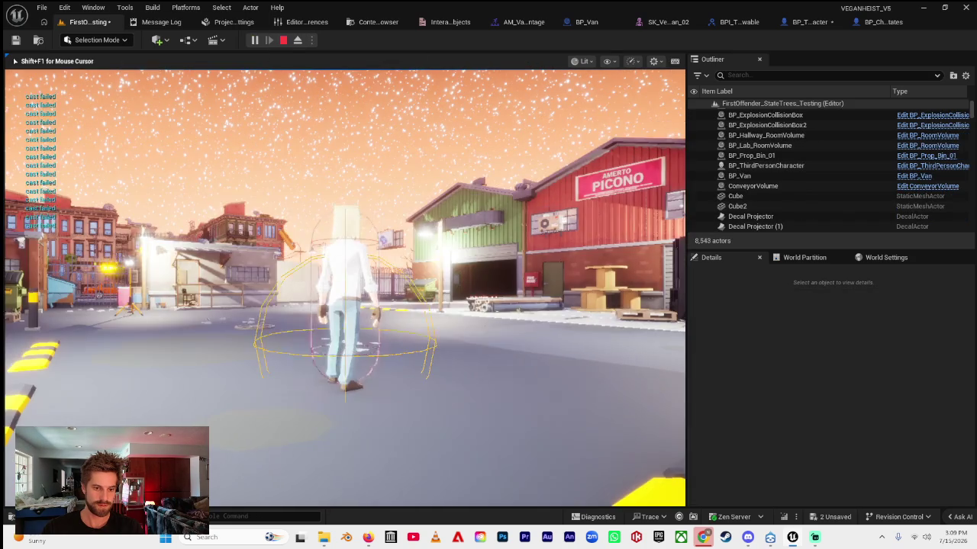
pyautogui.press('w')
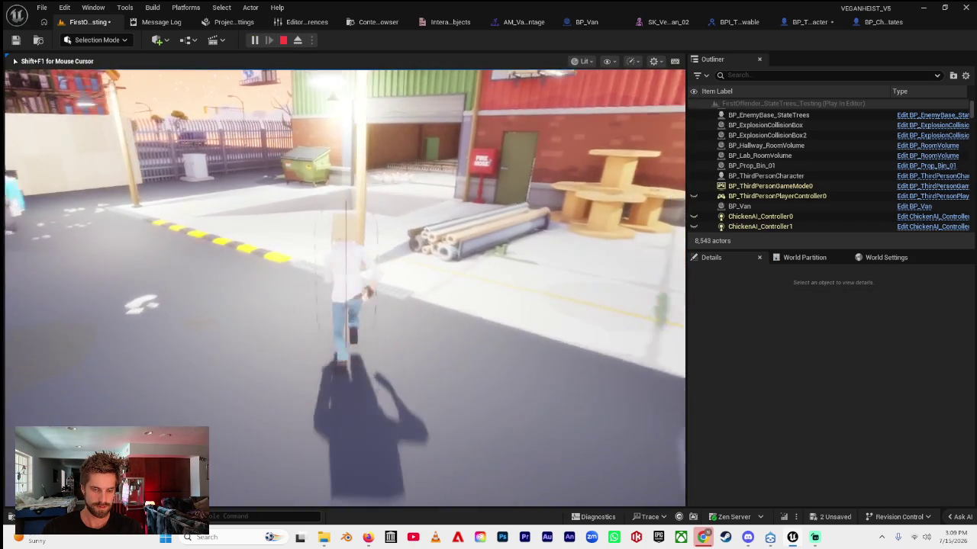
pyautogui.press('w')
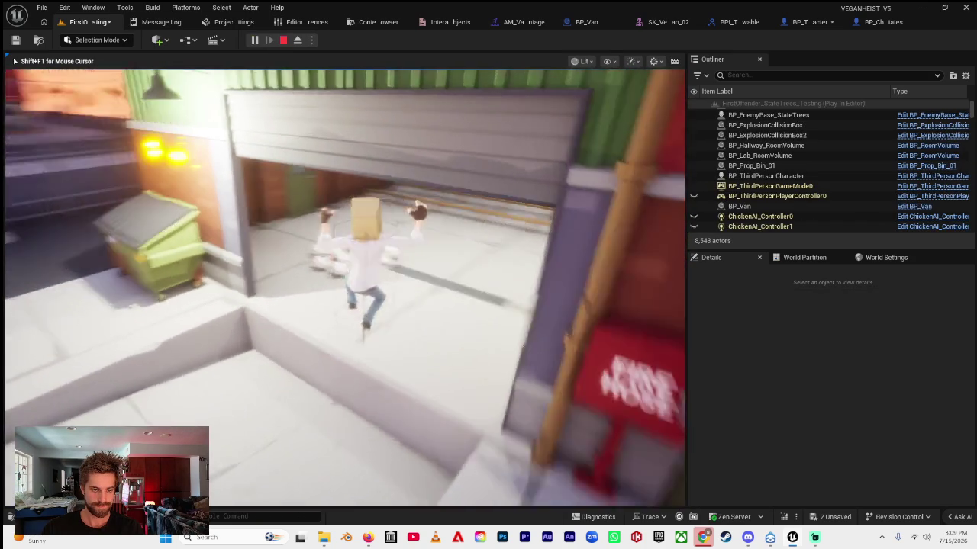
pyautogui.press('w')
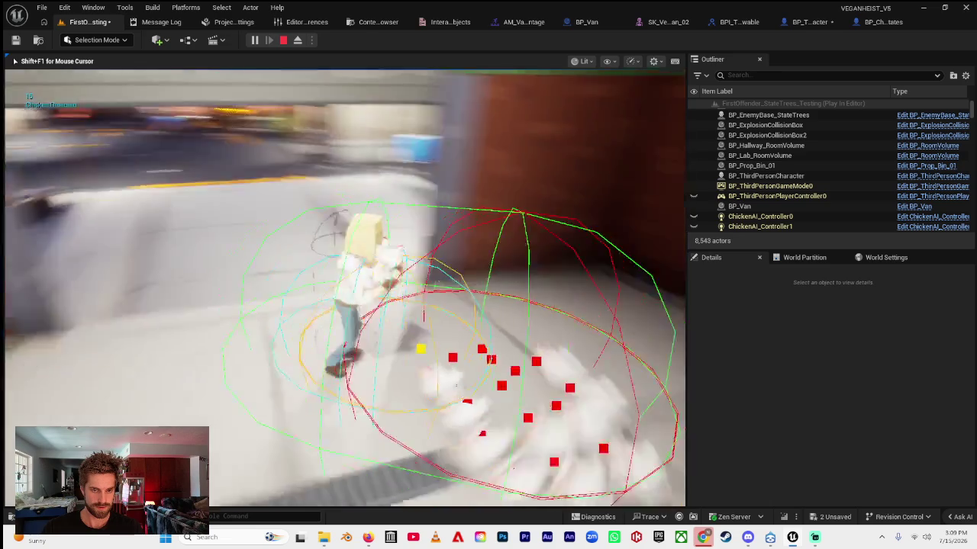
pyautogui.press('w')
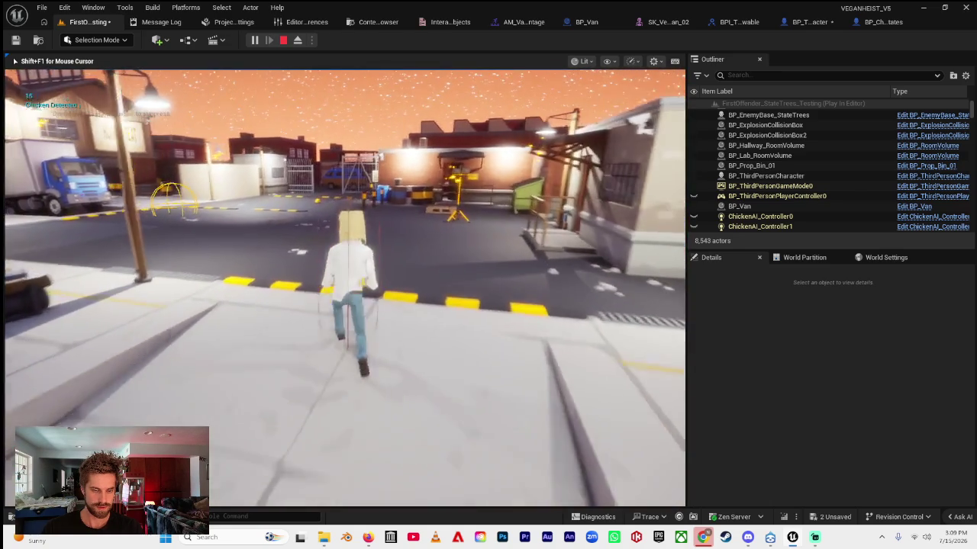
pyautogui.press('w')
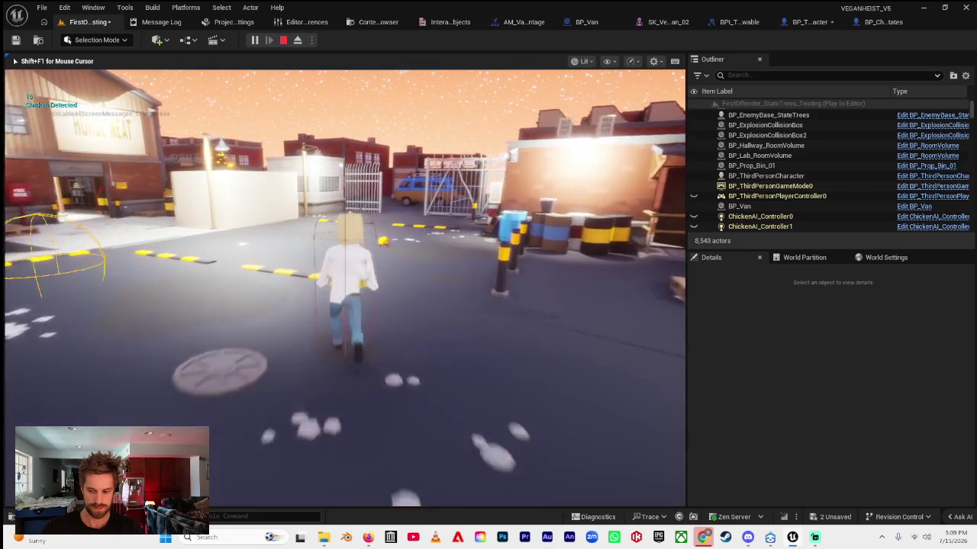
pyautogui.press('w')
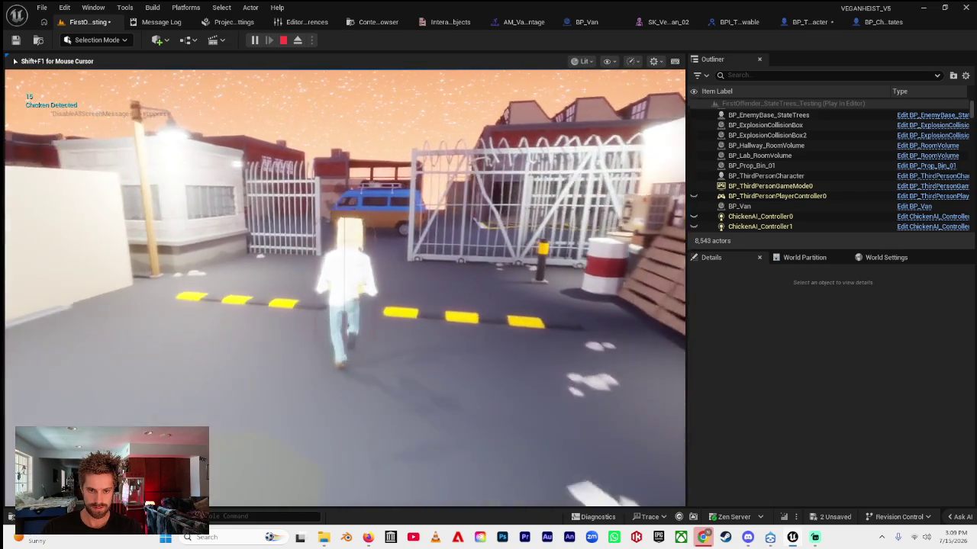
pyautogui.press('w')
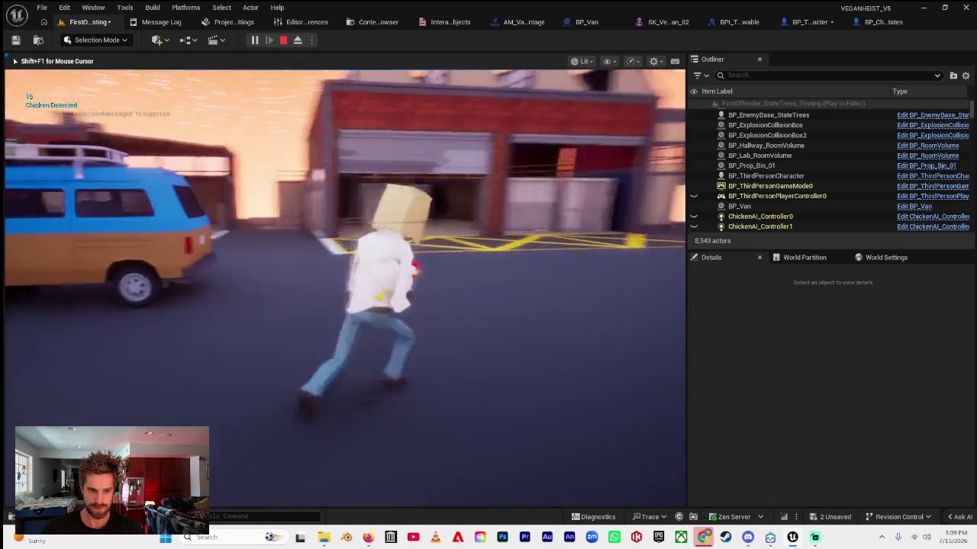
pyautogui.press('w')
pyautogui.press('e')
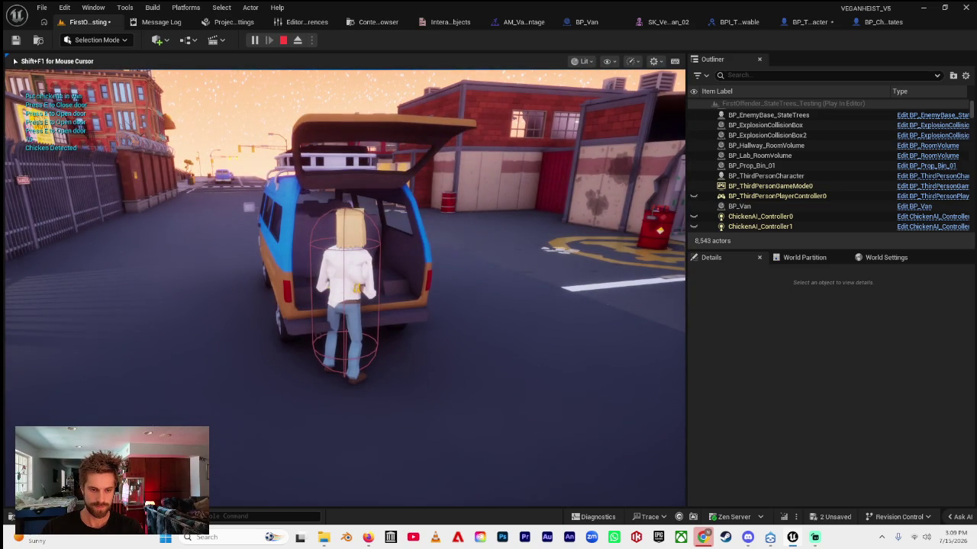
pyautogui.press('w')
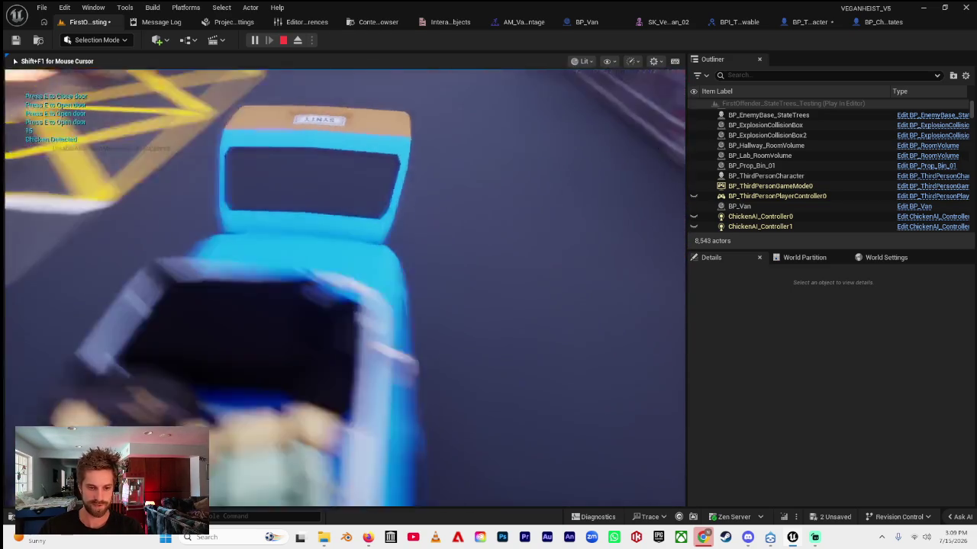
# - Stop the play session, leaving the Set Collision Enabled runtime error in the Message Log
pyautogui.press('Escape')
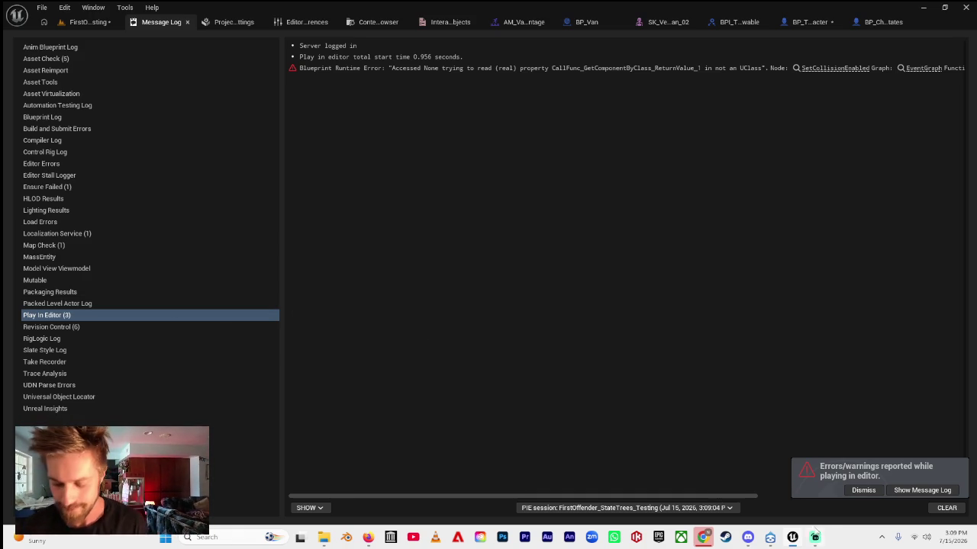
pyautogui.click(815, 538)
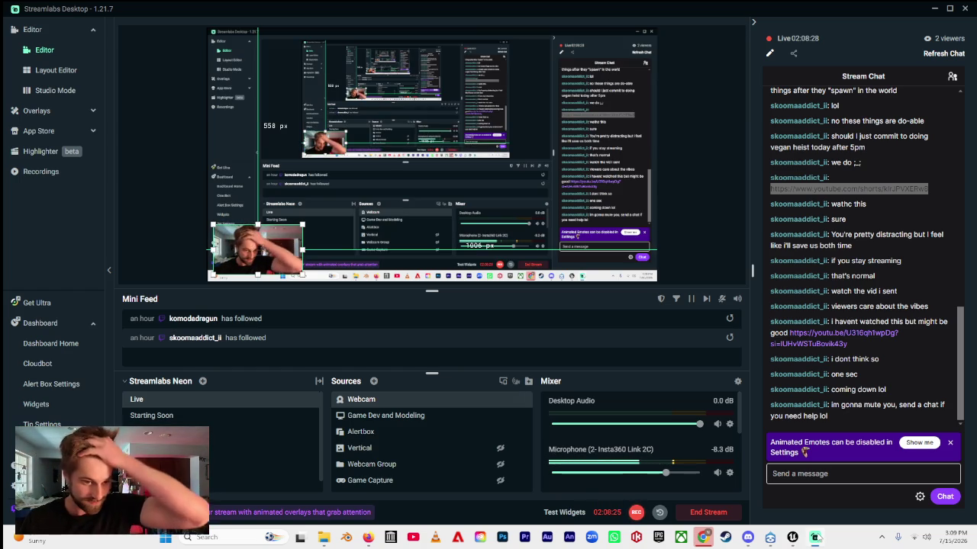
# - Check the stream chat, then bring BP_ThirdPersonCharacter's EventGraph back with Detect Chickens (Client) in view
pyautogui.click(815, 538)
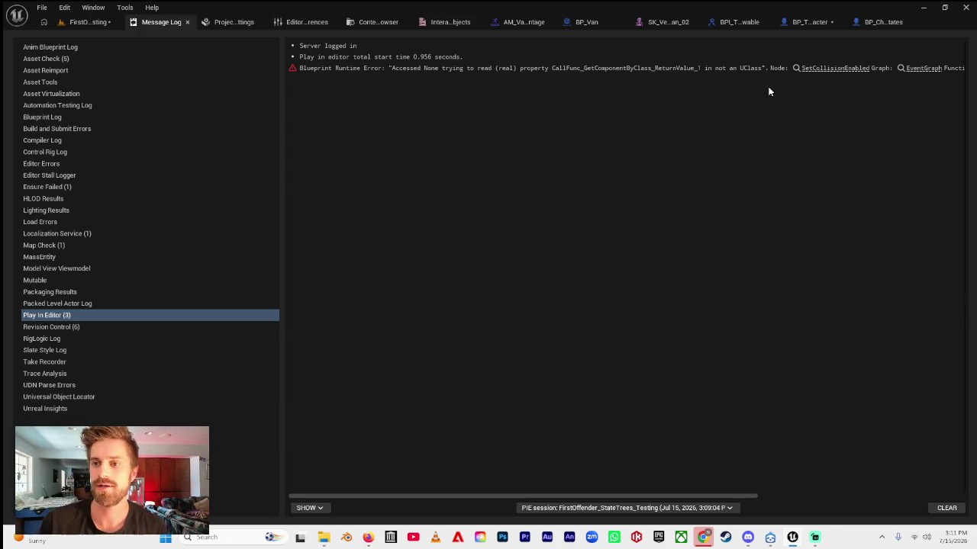
pyautogui.click(801, 23)
pyautogui.scroll(-7, 746, 109)
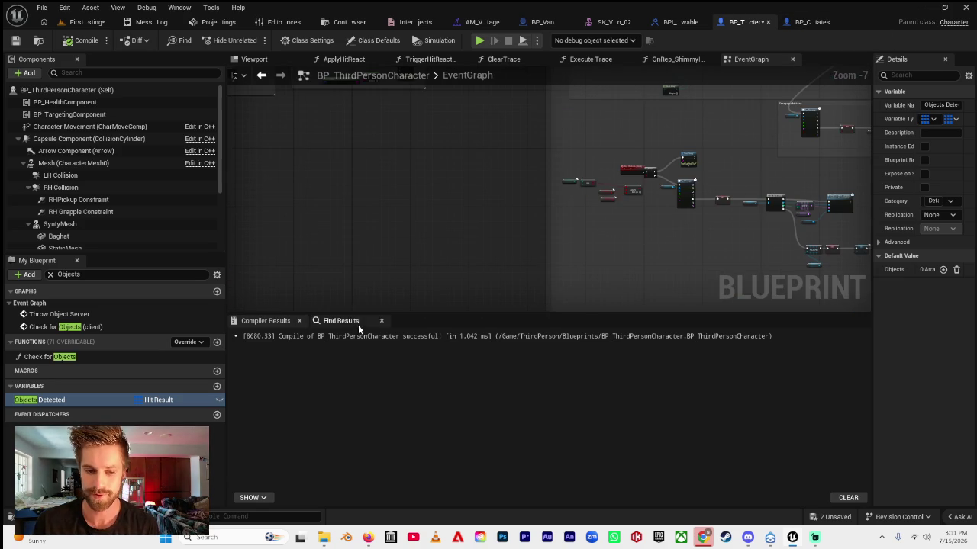
pyautogui.moveTo(380, 318); pyautogui.dragTo(382, 500)
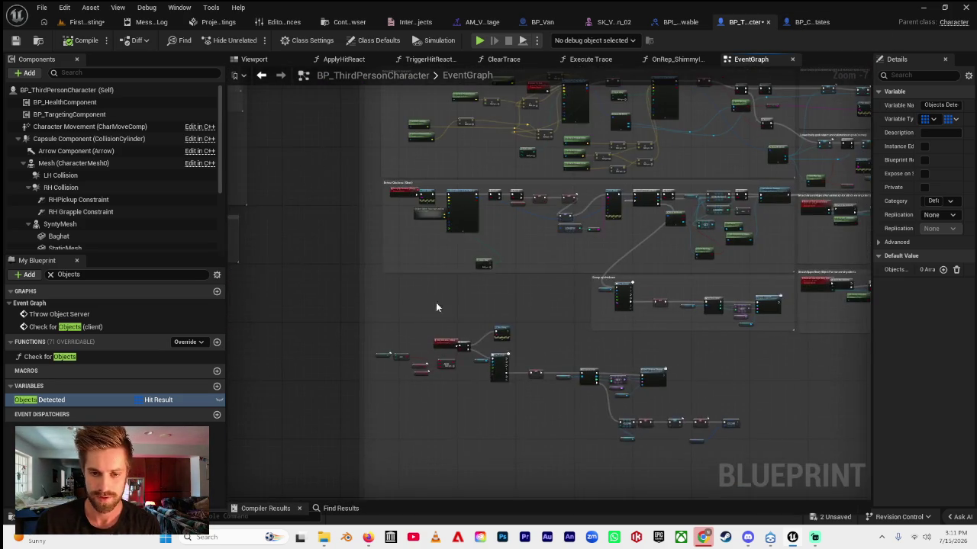
pyautogui.scroll(4, 433, 312)
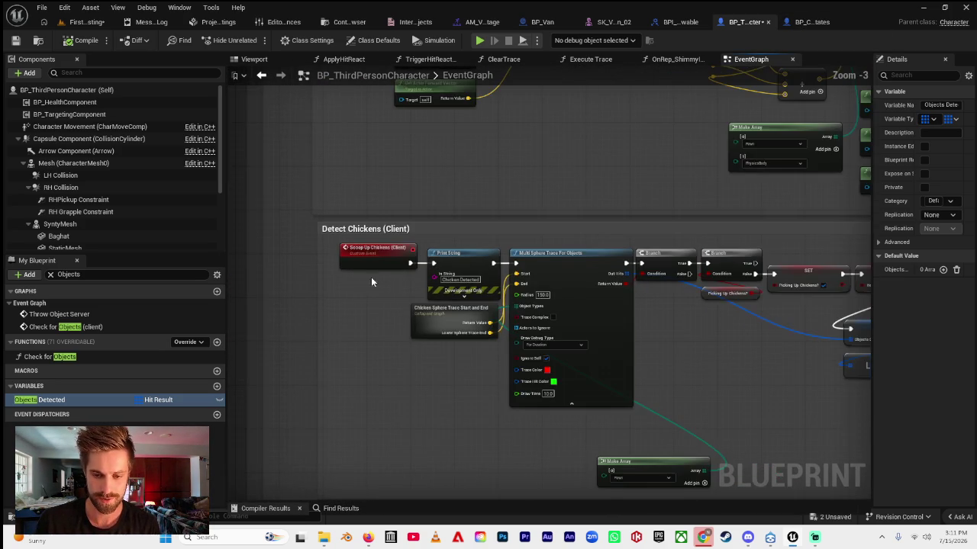
# - Pan across the Scoop up chickens nodes, the chicken-counting loop and the Detect Chickens trace
pyautogui.scroll(-2, 361, 283)
pyautogui.scroll(2, 474, 335)
pyautogui.moveTo(553, 310)
pyautogui.mouseDown()
pyautogui.moveTo(373, 304)
pyautogui.moveTo(189, 330)
pyautogui.mouseUp()
pyautogui.moveTo(328, 322); pyautogui.dragTo(490, 300)
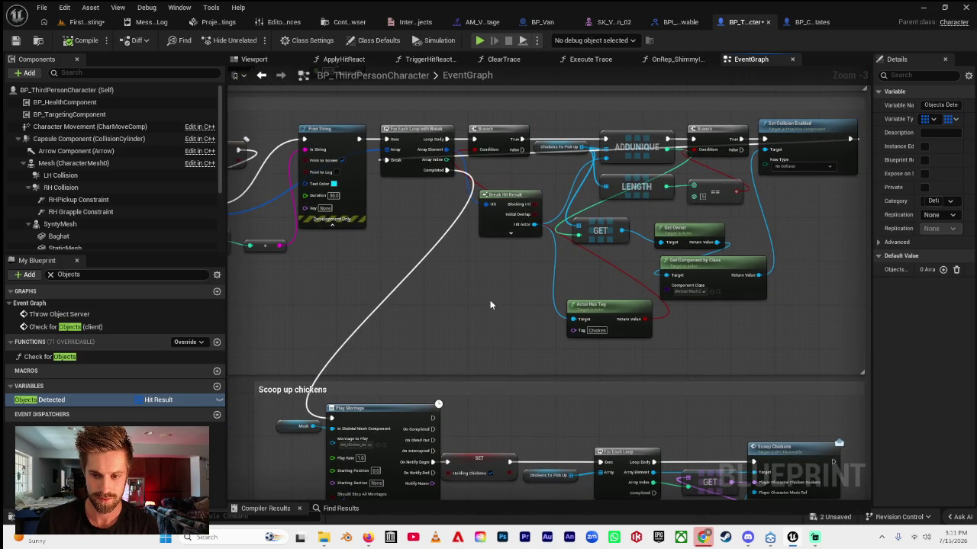
pyautogui.moveTo(471, 257); pyautogui.dragTo(603, 258)
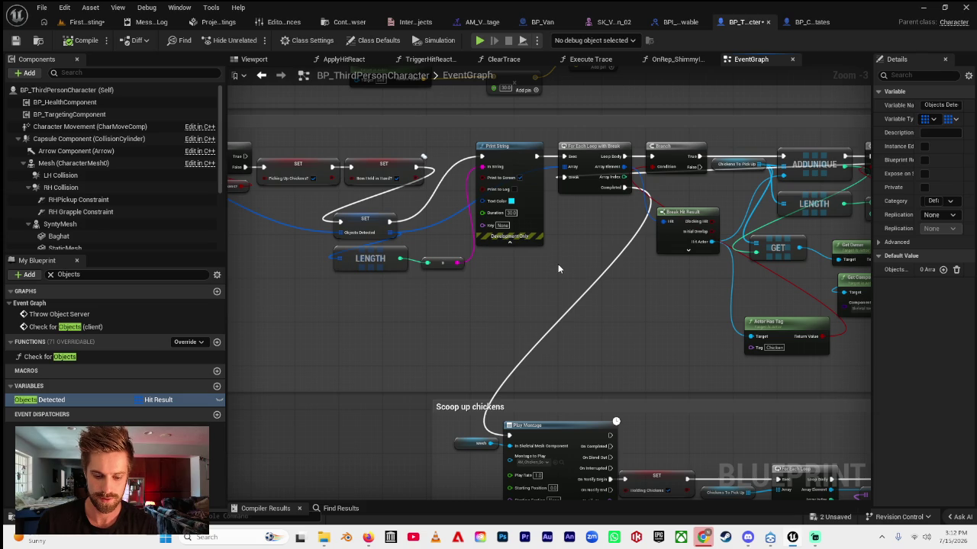
pyautogui.moveTo(558, 264)
pyautogui.mouseDown()
pyautogui.moveTo(638, 327)
pyautogui.moveTo(656, 325)
pyautogui.moveTo(605, 424)
pyautogui.mouseUp()
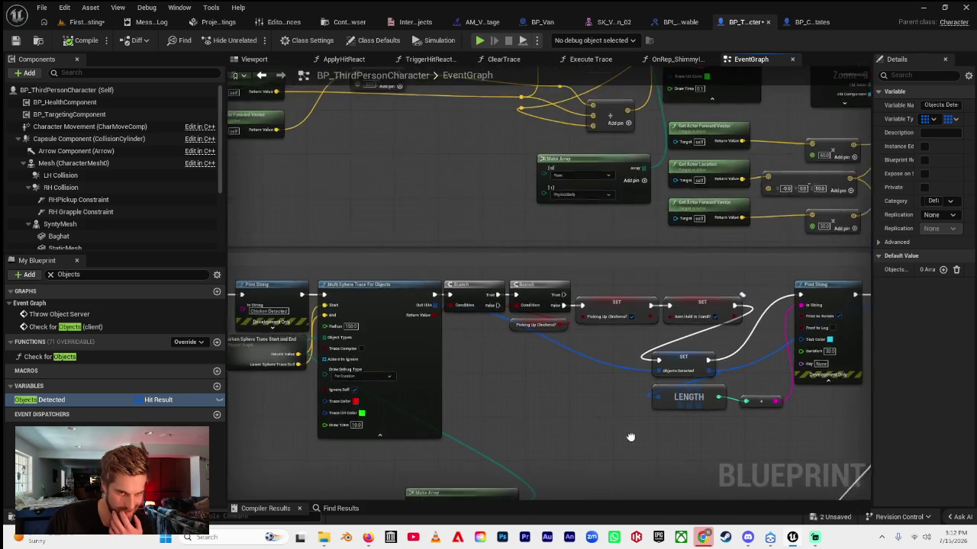
# - Pan past the upper body object checks to Pick up Object (Client) and jump to Server Try Grab
pyautogui.scroll(-6, 605, 424)
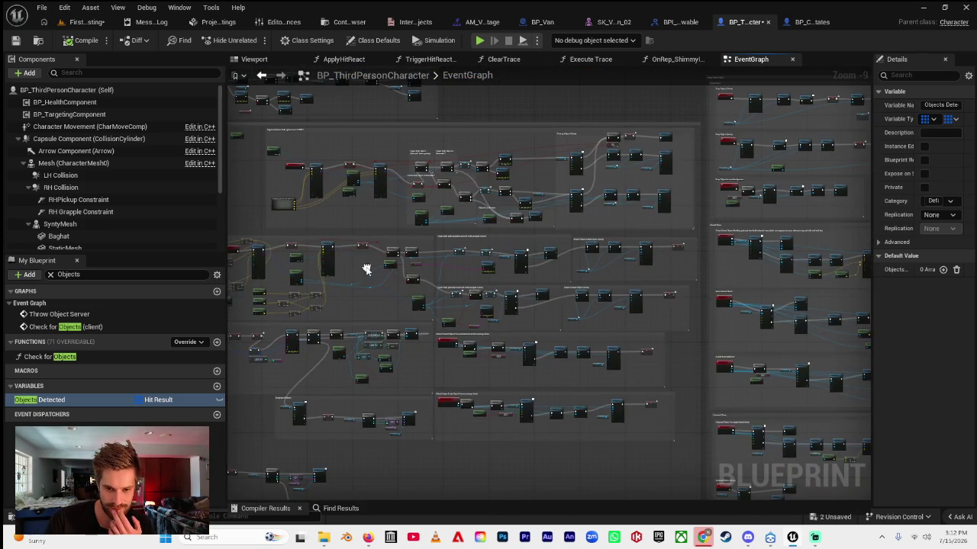
pyautogui.scroll(6, 406, 198)
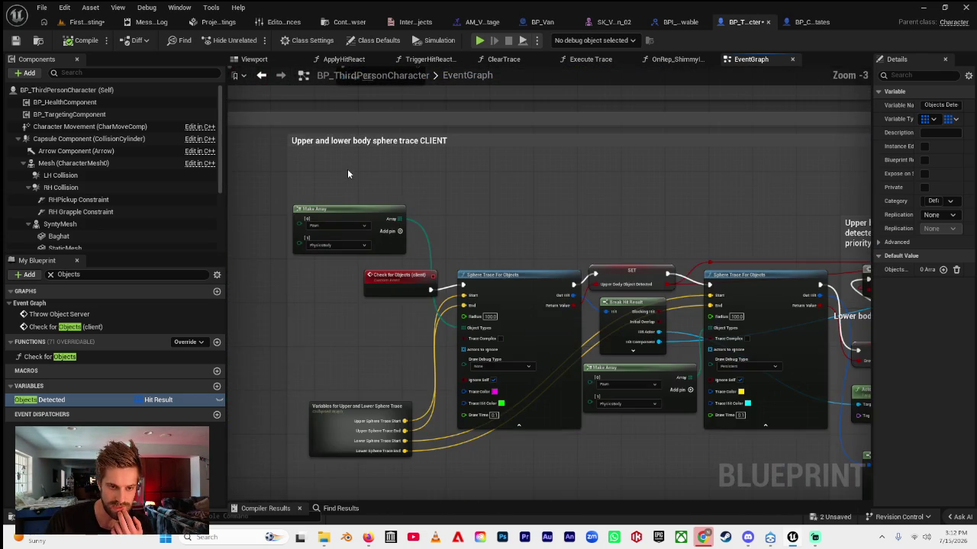
pyautogui.scroll(-2, 483, 223)
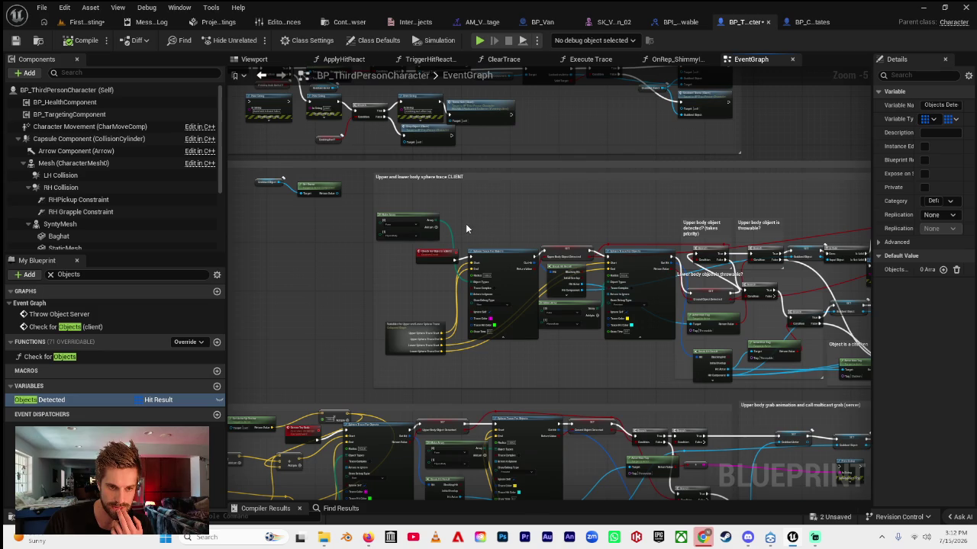
pyautogui.scroll(4, 464, 225)
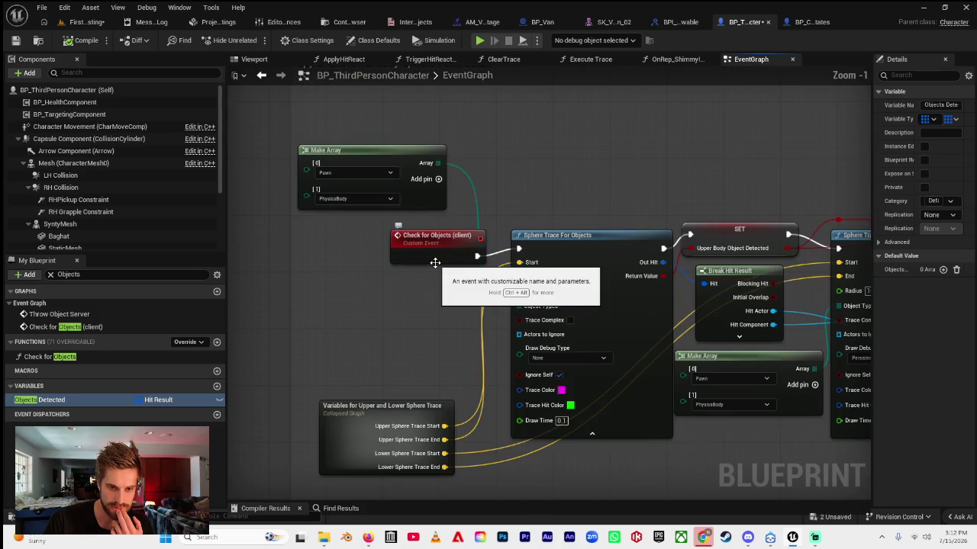
pyautogui.scroll(-3, 283, 256)
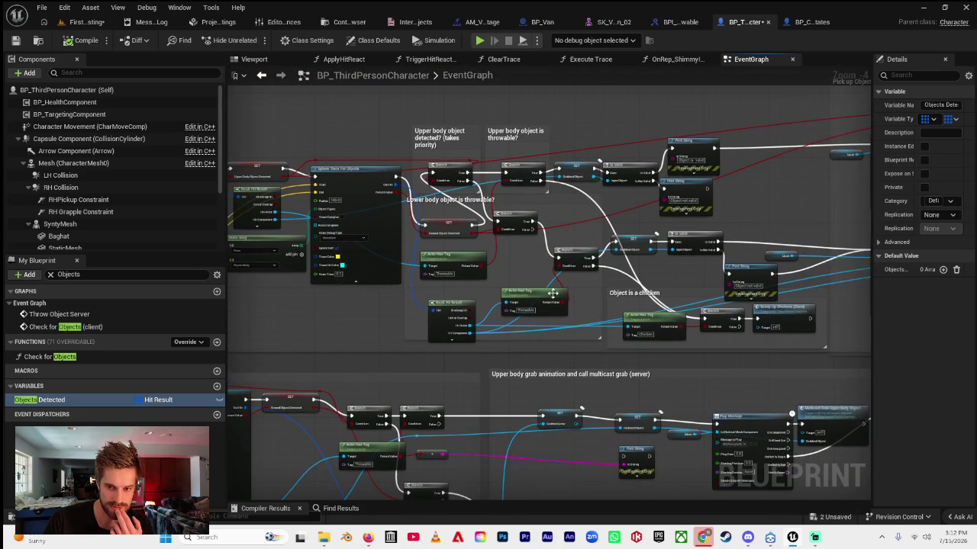
pyautogui.moveTo(641, 273); pyautogui.dragTo(525, 287)
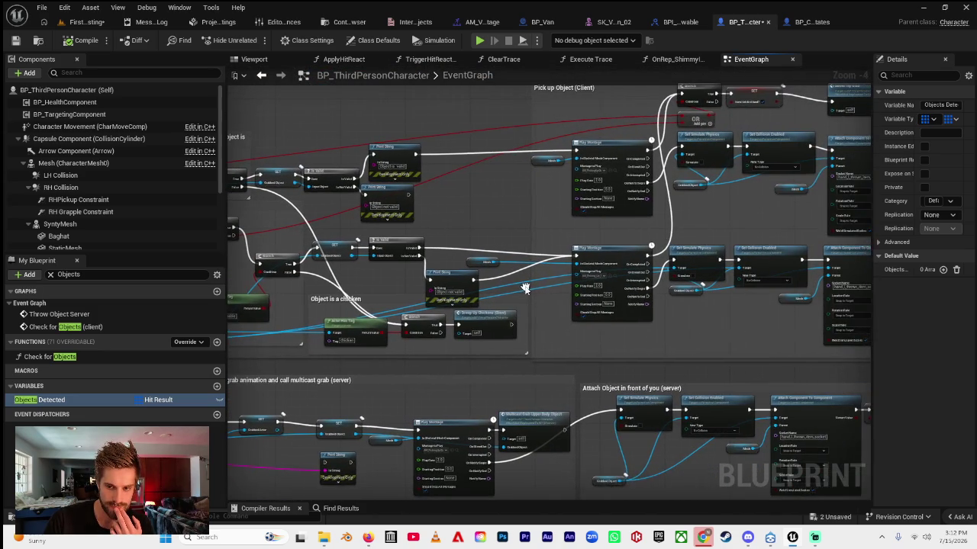
pyautogui.moveTo(718, 310); pyautogui.dragTo(568, 327)
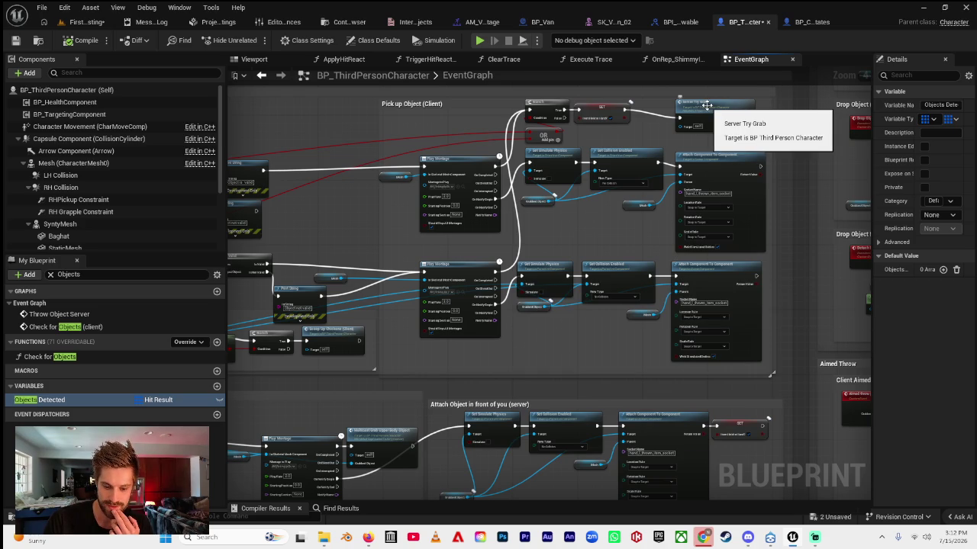
pyautogui.doubleClick(706, 105)
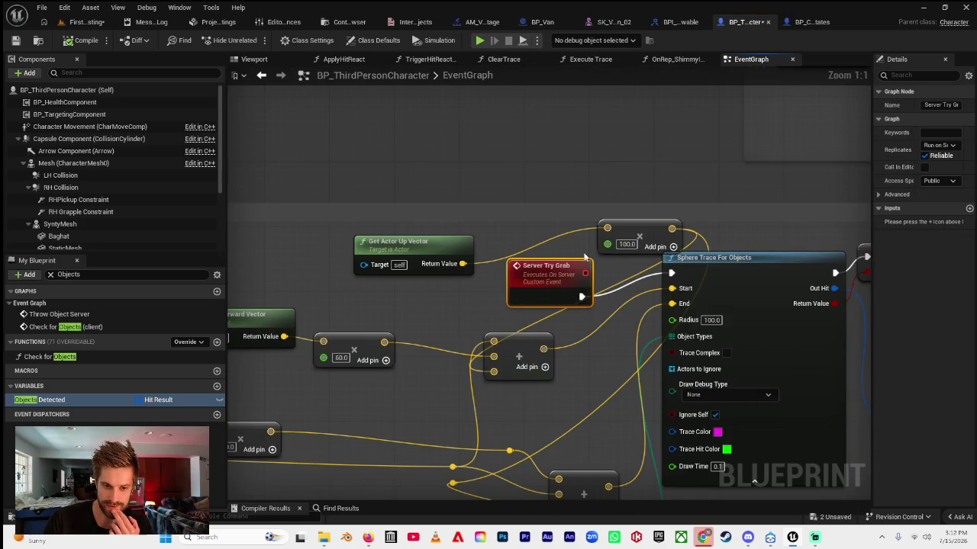
pyautogui.scroll(-5, 369, 217)
pyautogui.scroll(-2, 456, 283)
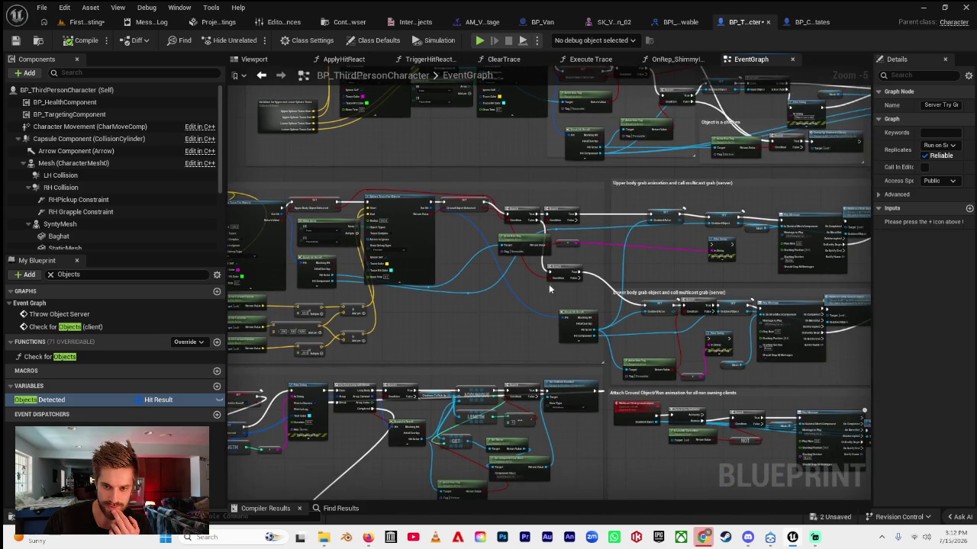
pyautogui.moveTo(457, 284); pyautogui.dragTo(446, 279)
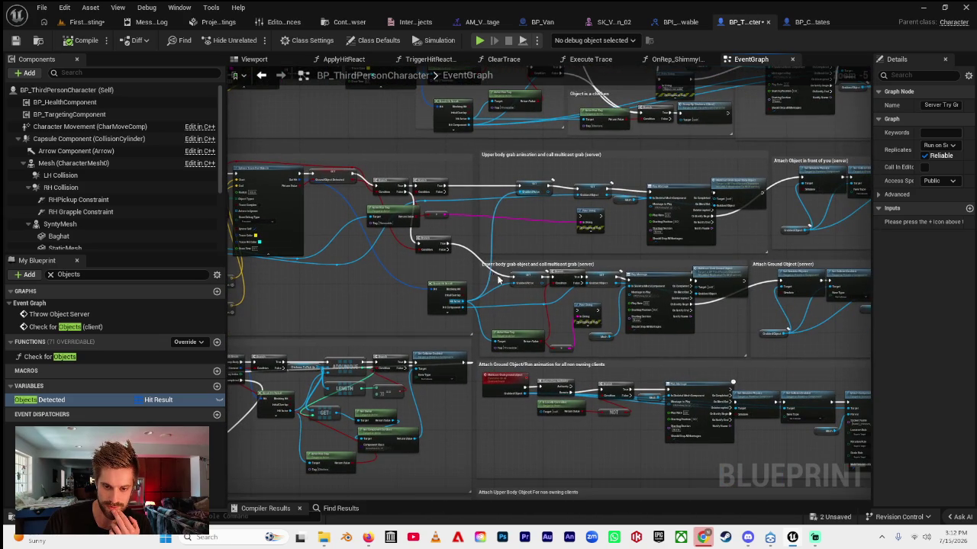
pyautogui.moveTo(724, 334); pyautogui.dragTo(591, 329)
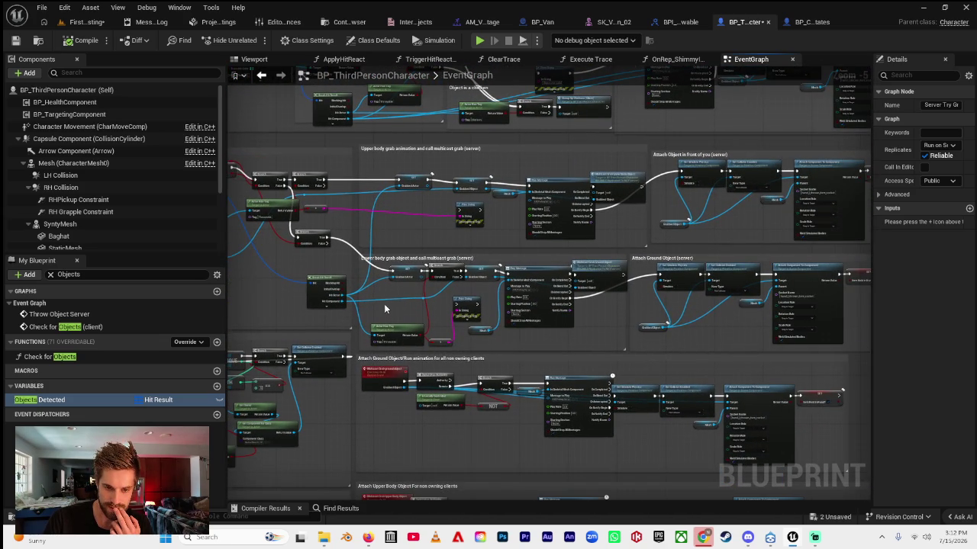
pyautogui.scroll(4, 429, 279)
pyautogui.scroll(-4, 396, 280)
pyautogui.moveTo(714, 307)
pyautogui.mouseDown()
pyautogui.moveTo(605, 309)
pyautogui.moveTo(812, 214)
pyautogui.mouseUp()
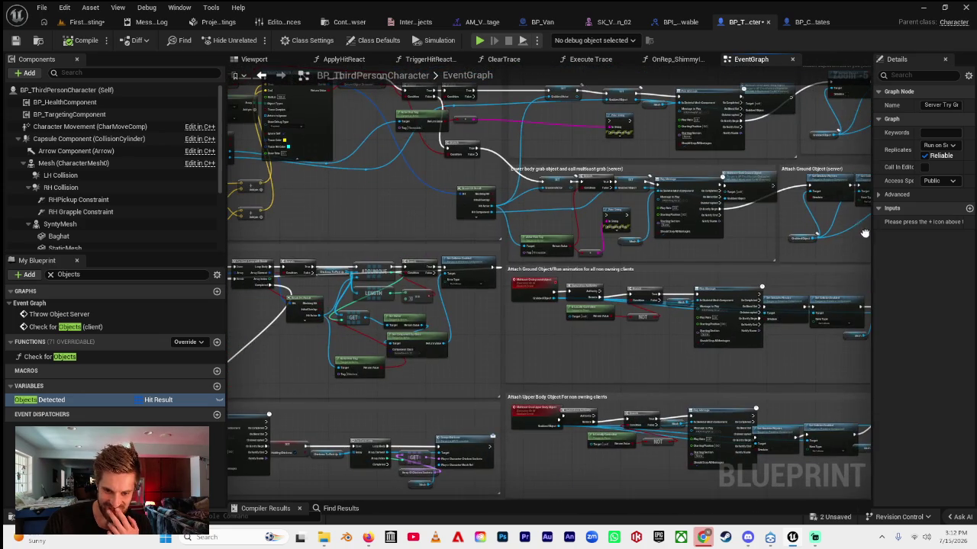
pyautogui.moveTo(621, 348)
pyautogui.mouseDown()
pyautogui.moveTo(558, 260)
pyautogui.moveTo(473, 283)
pyautogui.moveTo(411, 282)
pyautogui.moveTo(450, 256)
pyautogui.moveTo(573, 259)
pyautogui.mouseUp()
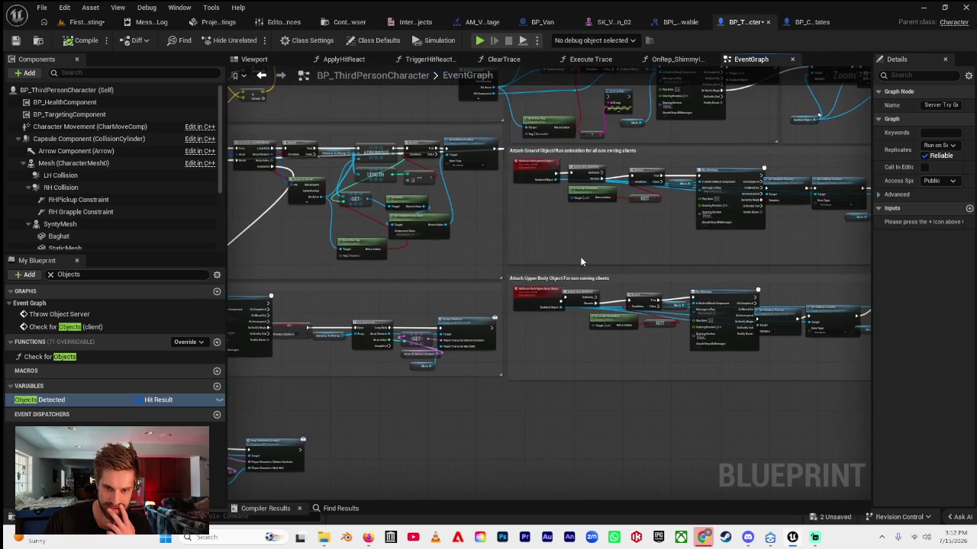
pyautogui.scroll(-1, 615, 253)
pyautogui.moveTo(564, 326); pyautogui.dragTo(834, 410)
pyautogui.scroll(1, 371, 265)
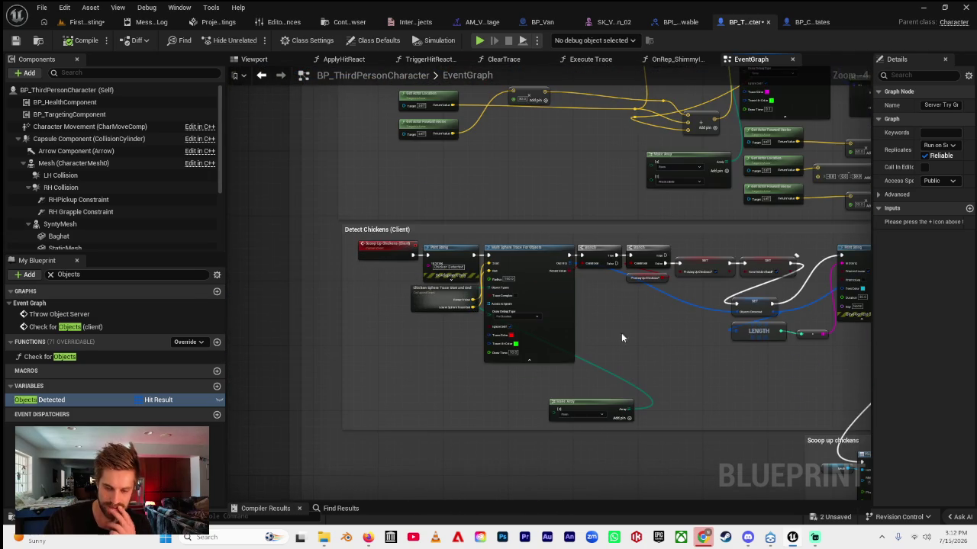
pyautogui.scroll(1, 441, 286)
pyautogui.moveTo(582, 333); pyautogui.dragTo(400, 302)
pyautogui.moveTo(750, 272); pyautogui.dragTo(627, 264)
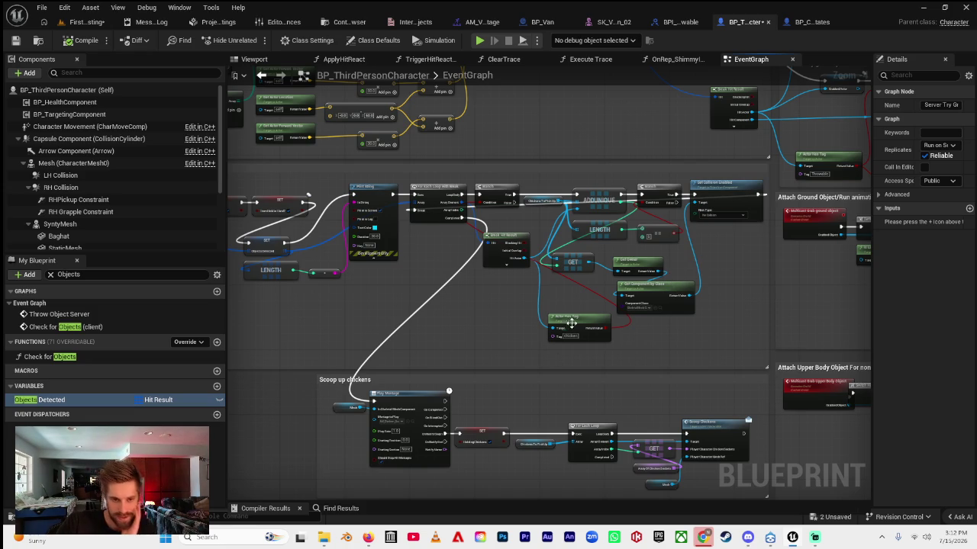
pyautogui.moveTo(408, 272); pyautogui.dragTo(562, 288)
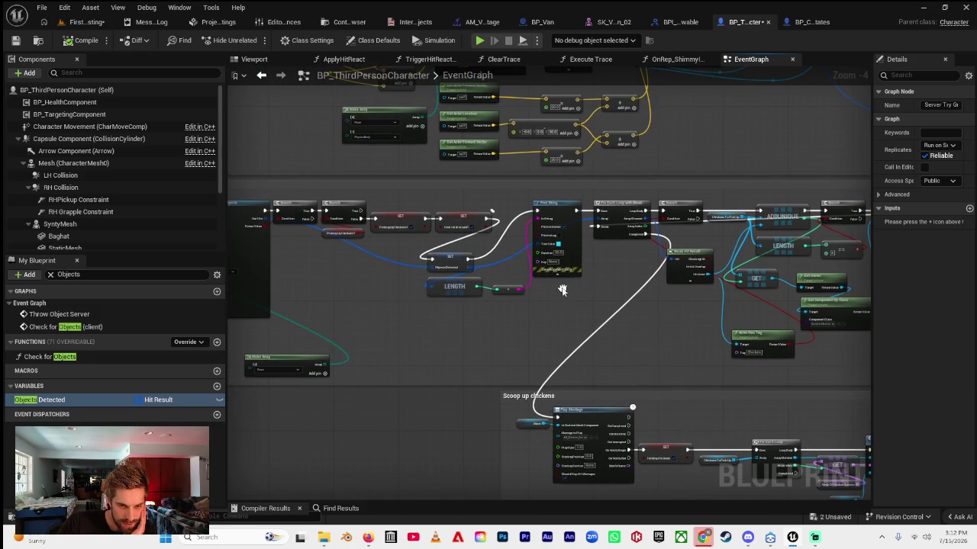
pyautogui.moveTo(429, 321)
pyautogui.mouseDown()
pyautogui.moveTo(541, 319)
pyautogui.moveTo(423, 322)
pyautogui.mouseUp()
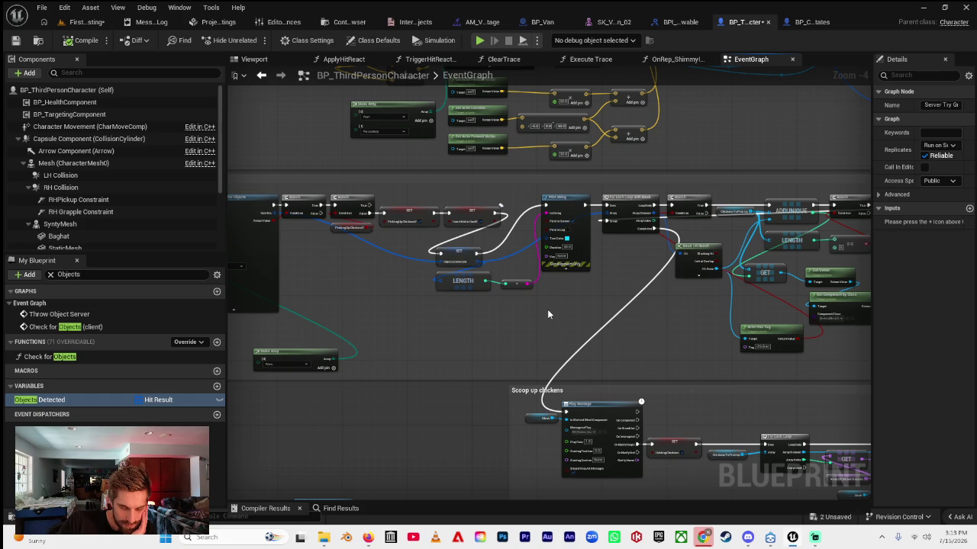
pyautogui.moveTo(482, 314); pyautogui.dragTo(352, 309)
pyautogui.moveTo(476, 298); pyautogui.dragTo(414, 298)
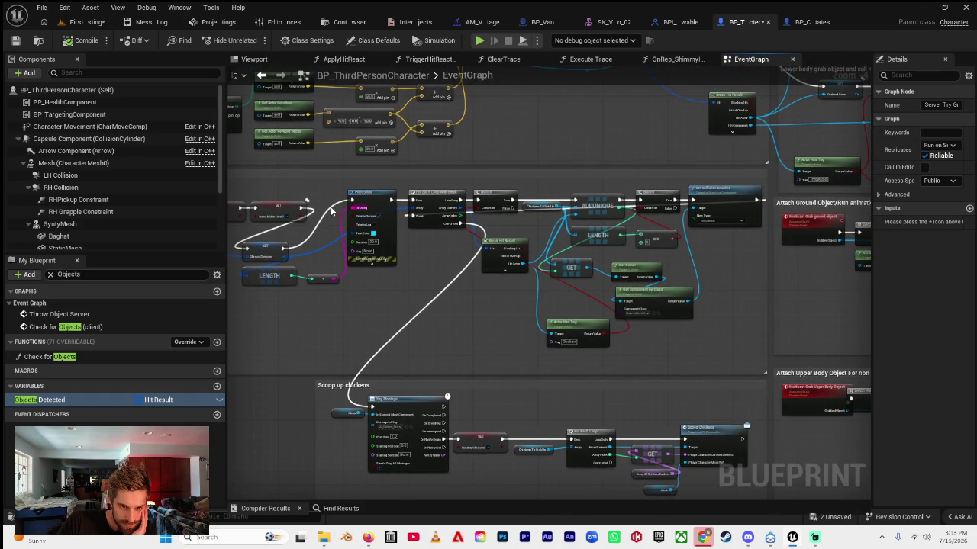
pyautogui.moveTo(298, 242)
pyautogui.mouseDown()
pyautogui.moveTo(513, 240)
pyautogui.moveTo(318, 265)
pyautogui.mouseUp()
pyautogui.moveTo(443, 308); pyautogui.dragTo(395, 294)
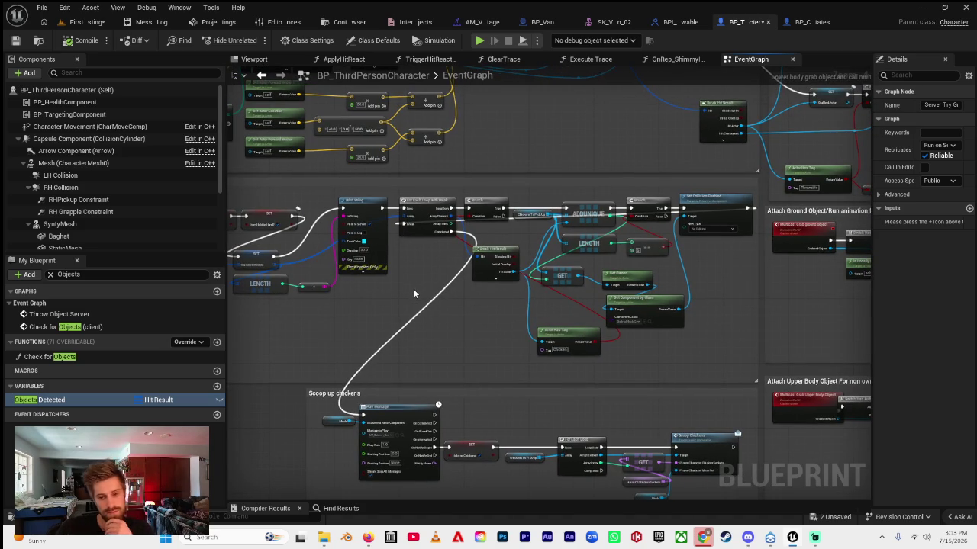
pyautogui.moveTo(452, 347); pyautogui.dragTo(442, 276)
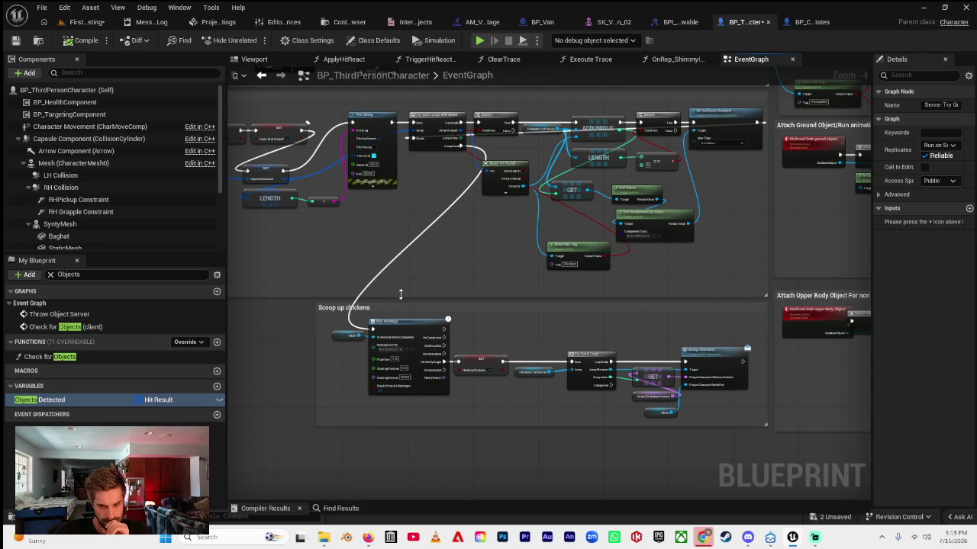
pyautogui.scroll(-4, 394, 306)
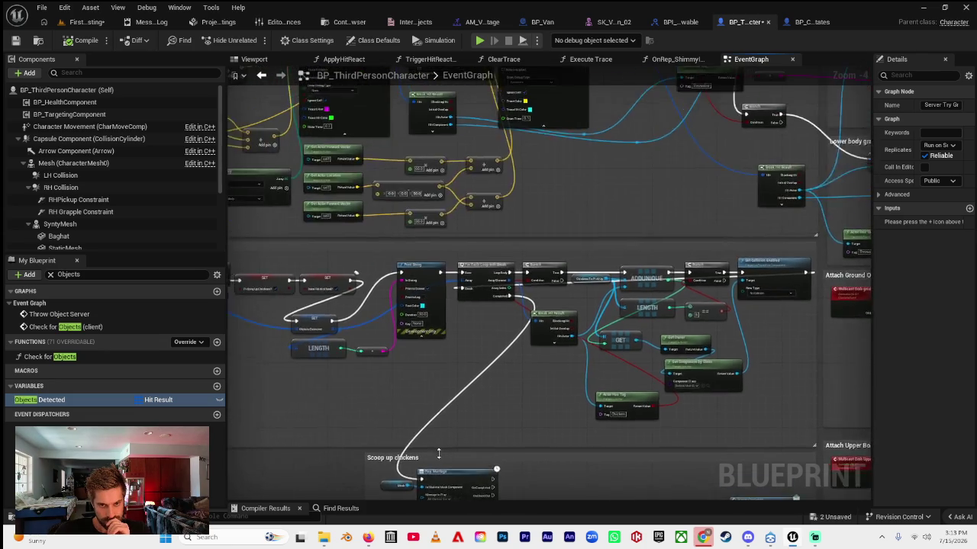
pyautogui.scroll(3, 513, 255)
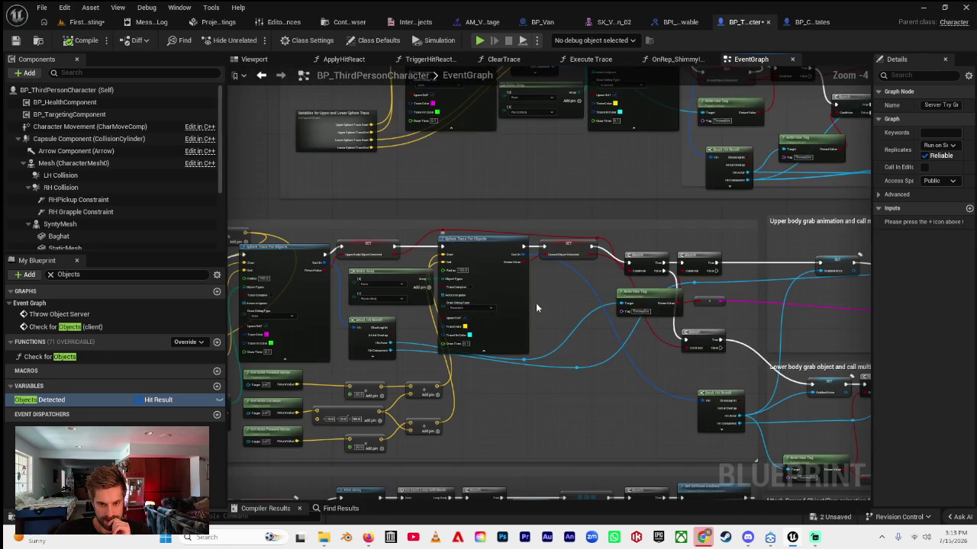
pyautogui.scroll(-1, 557, 238)
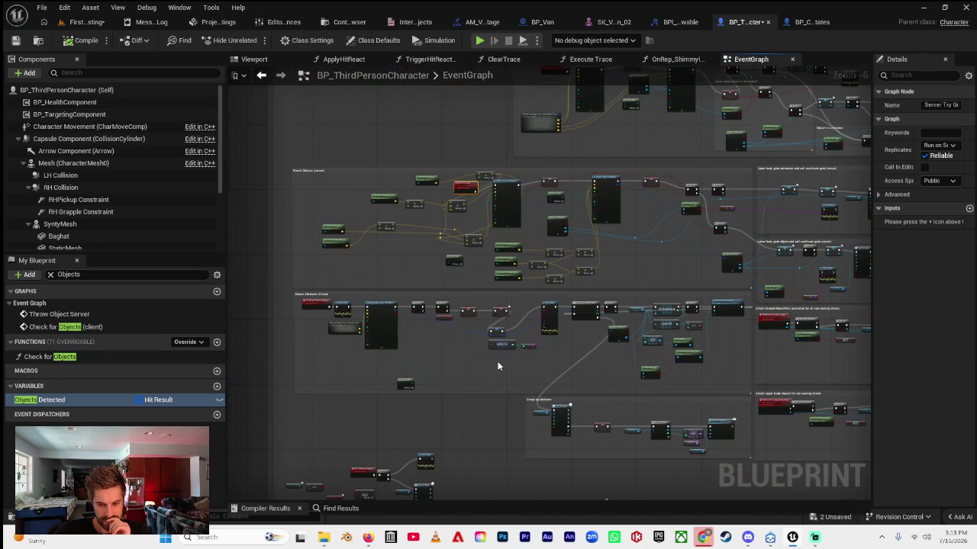
# - Select the loose lower node group and move it slightly right and up
pyautogui.moveTo(437, 389); pyautogui.dragTo(481, 236)
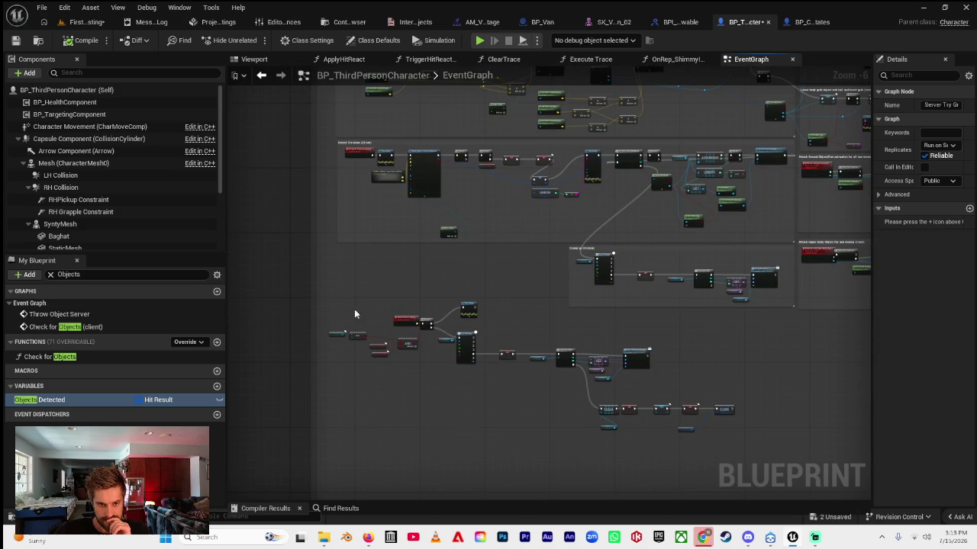
pyautogui.moveTo(331, 307)
pyautogui.mouseDown()
pyautogui.moveTo(550, 405)
pyautogui.moveTo(721, 463)
pyautogui.mouseUp()
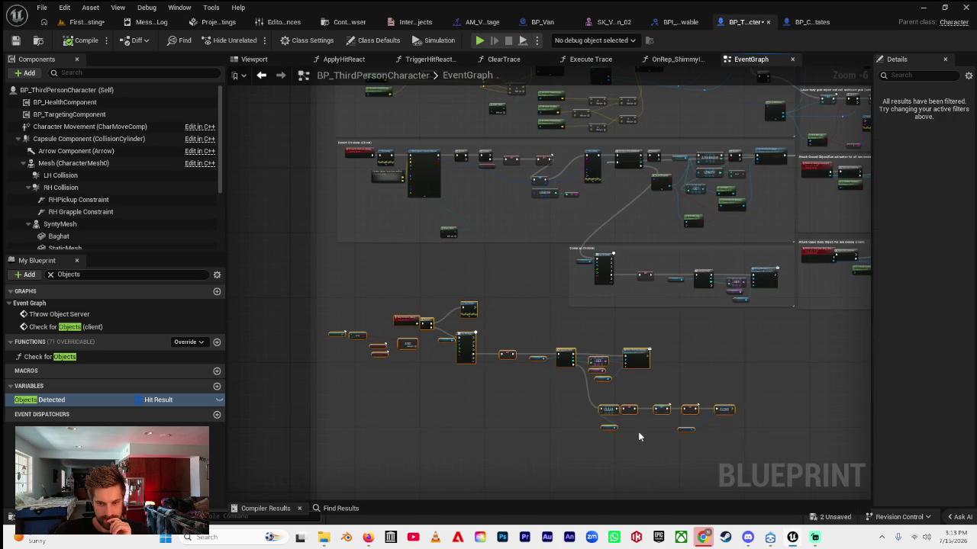
pyautogui.moveTo(468, 399); pyautogui.dragTo(477, 298)
pyautogui.scroll(-2, 435, 280)
pyautogui.scroll(1, 409, 250)
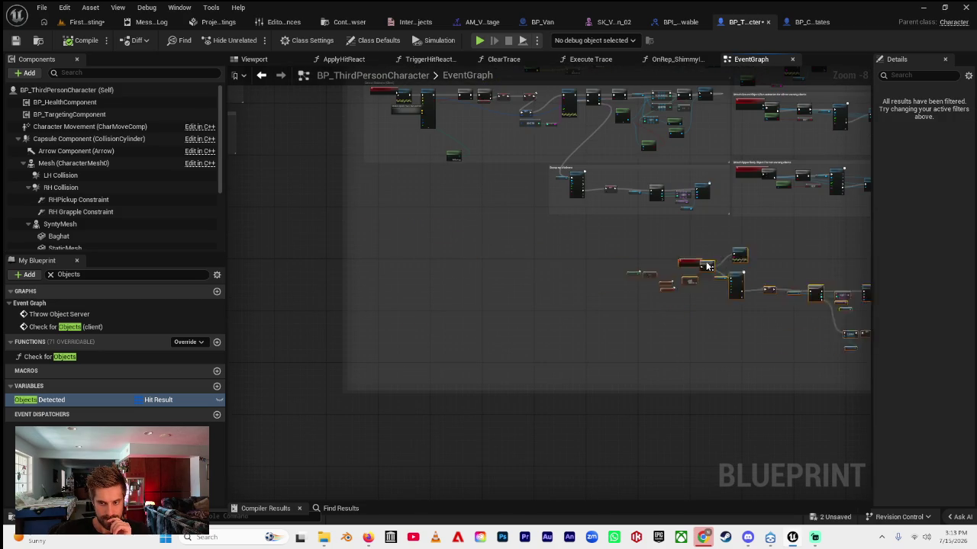
pyautogui.moveTo(454, 255)
pyautogui.mouseDown()
pyautogui.moveTo(512, 247)
pyautogui.moveTo(628, 397)
pyautogui.mouseUp()
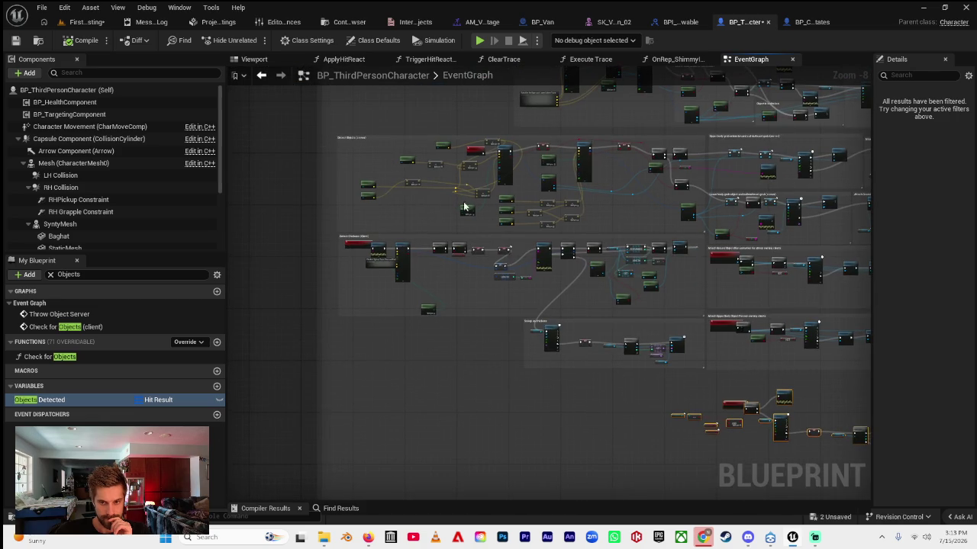
# - Look over the Detect Objects (server) section and select the Scoop up chickens comment
pyautogui.scroll(5, 336, 139)
pyautogui.moveTo(413, 153); pyautogui.dragTo(280, 155)
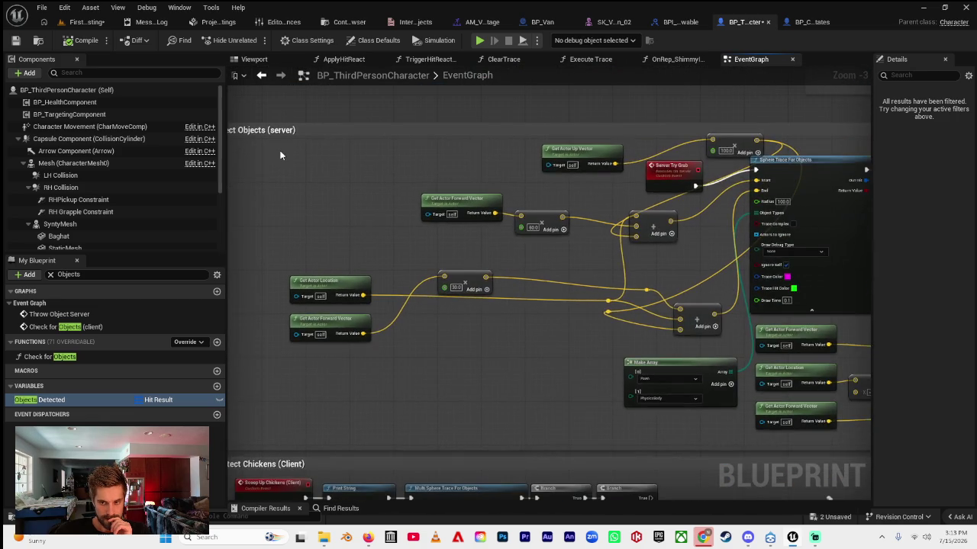
pyautogui.scroll(-2, 280, 155)
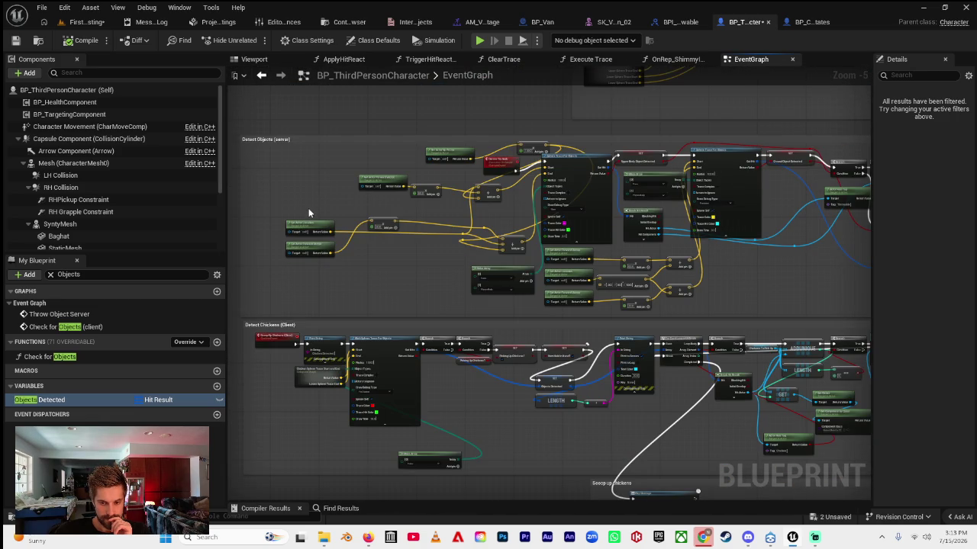
pyautogui.scroll(1, 280, 155)
pyautogui.scroll(-1, 337, 246)
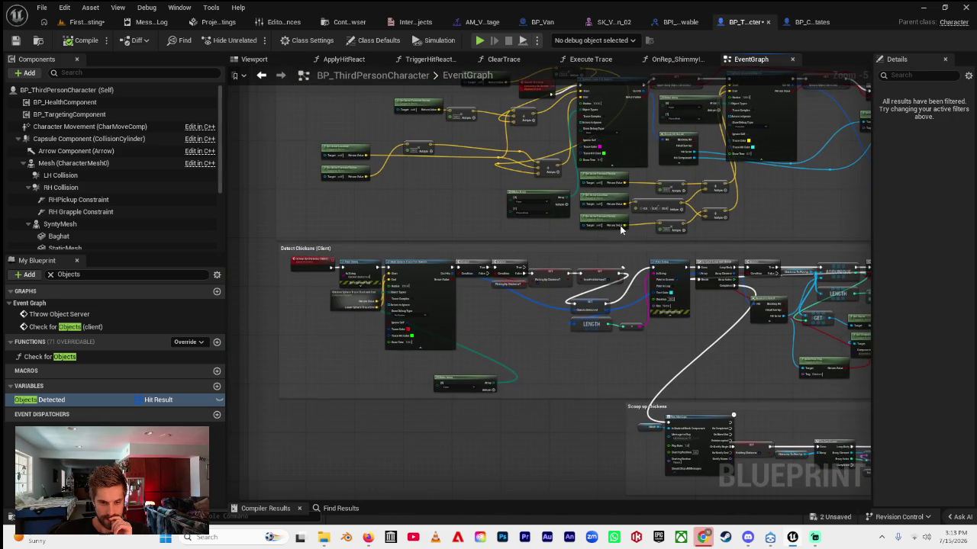
pyautogui.moveTo(554, 302); pyautogui.dragTo(379, 269)
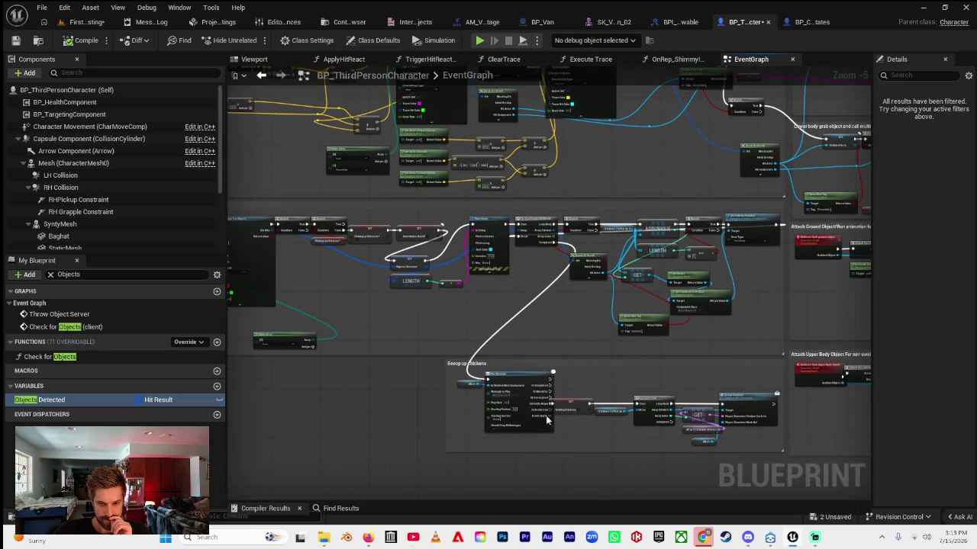
pyautogui.click(486, 365)
# - Retitle the comment 'Scoop up chickens (Client)' and recentre the view on it
pyautogui.doubleClick(485, 365)
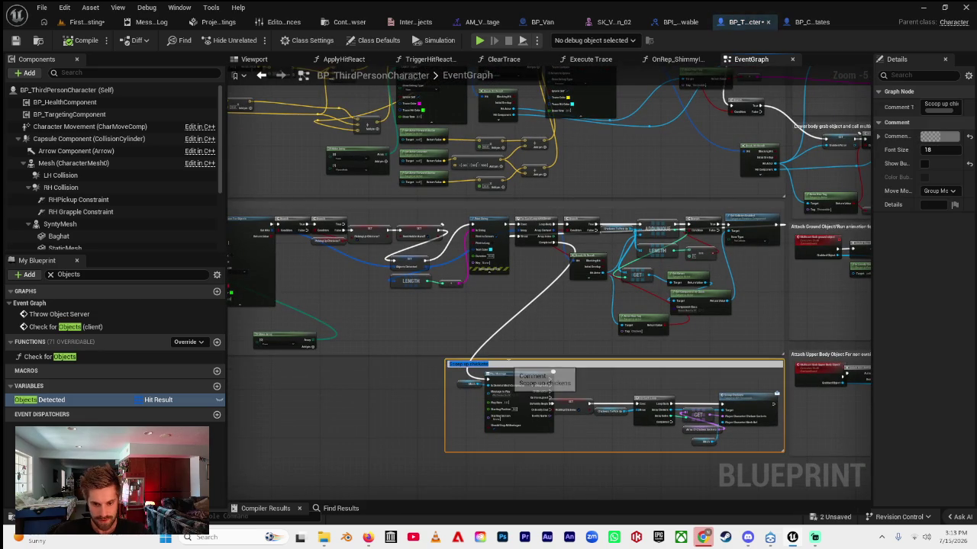
pyautogui.write('Client)')
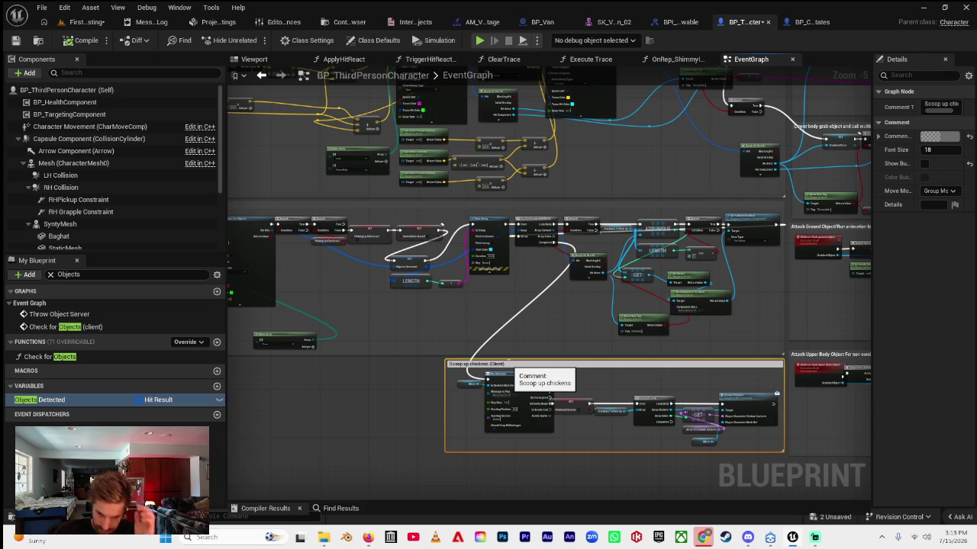
pyautogui.press('Return')
pyautogui.moveTo(553, 337); pyautogui.dragTo(475, 293)
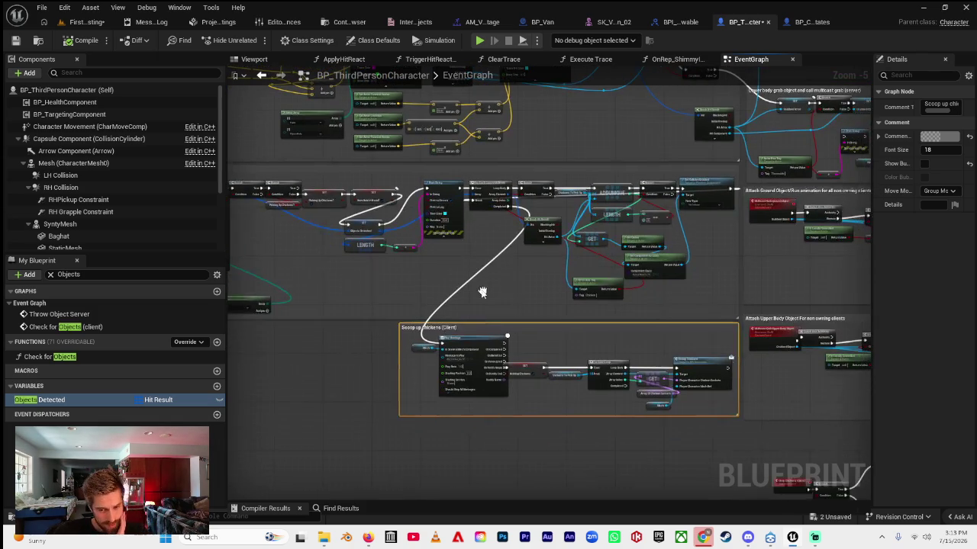
pyautogui.moveTo(536, 350); pyautogui.dragTo(497, 329)
# - Zoom around the renamed comment, then pan over to the upper body grab section
pyautogui.scroll(4, 491, 329)
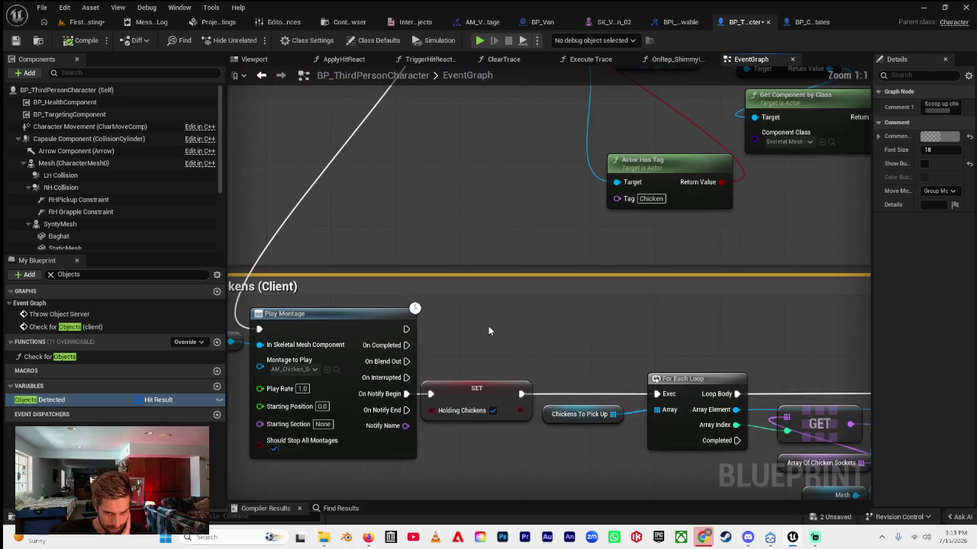
pyautogui.scroll(-8, 443, 336)
pyautogui.scroll(2, 447, 346)
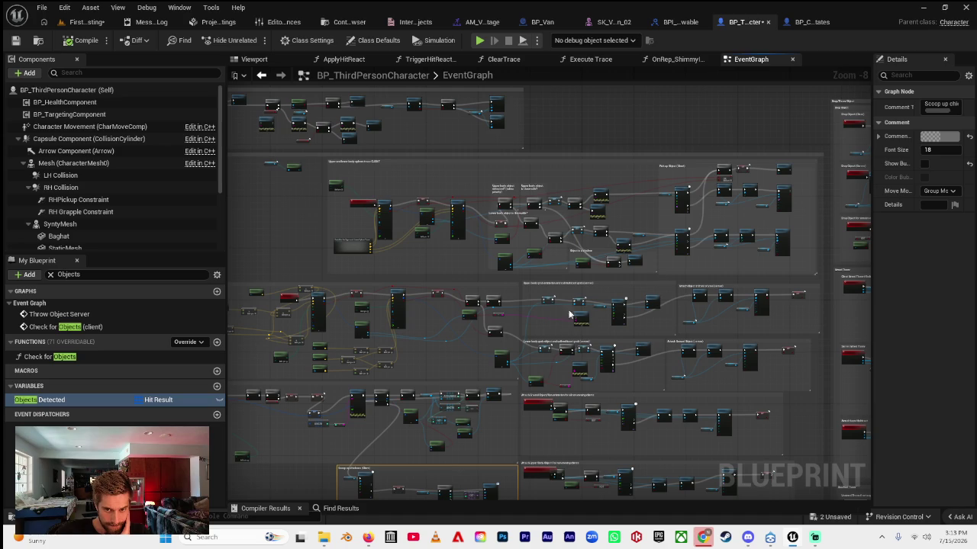
pyautogui.scroll(3, 458, 315)
pyautogui.scroll(-2, 458, 314)
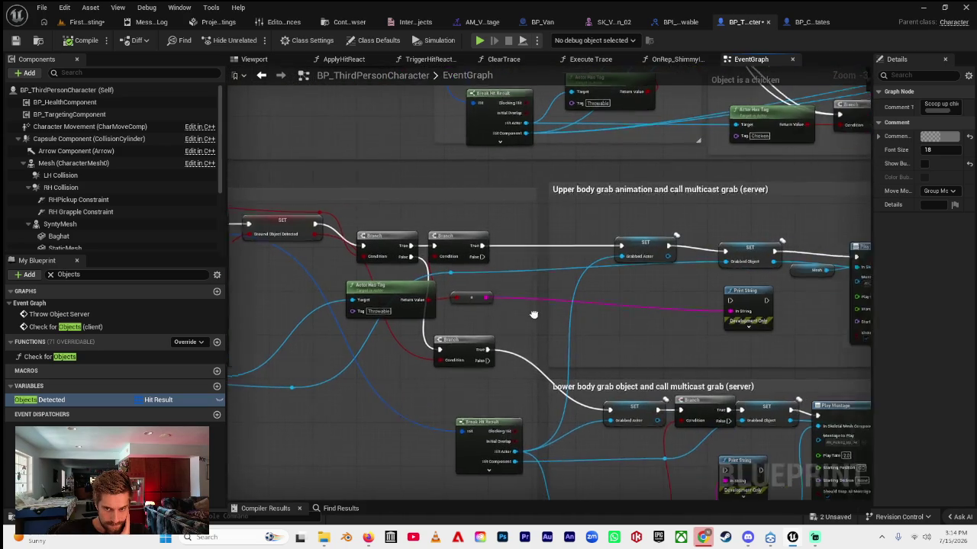
pyautogui.scroll(2, 544, 314)
pyautogui.moveTo(573, 312); pyautogui.dragTo(434, 312)
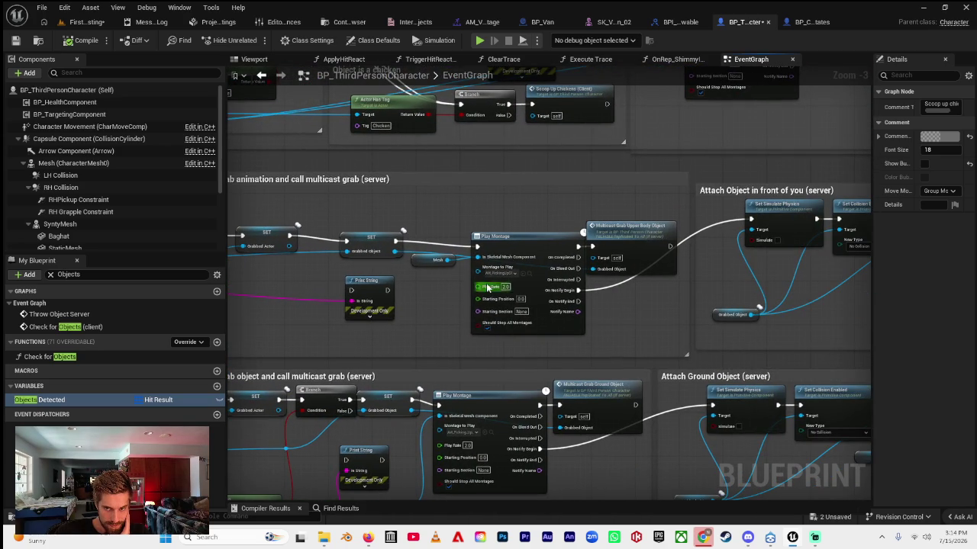